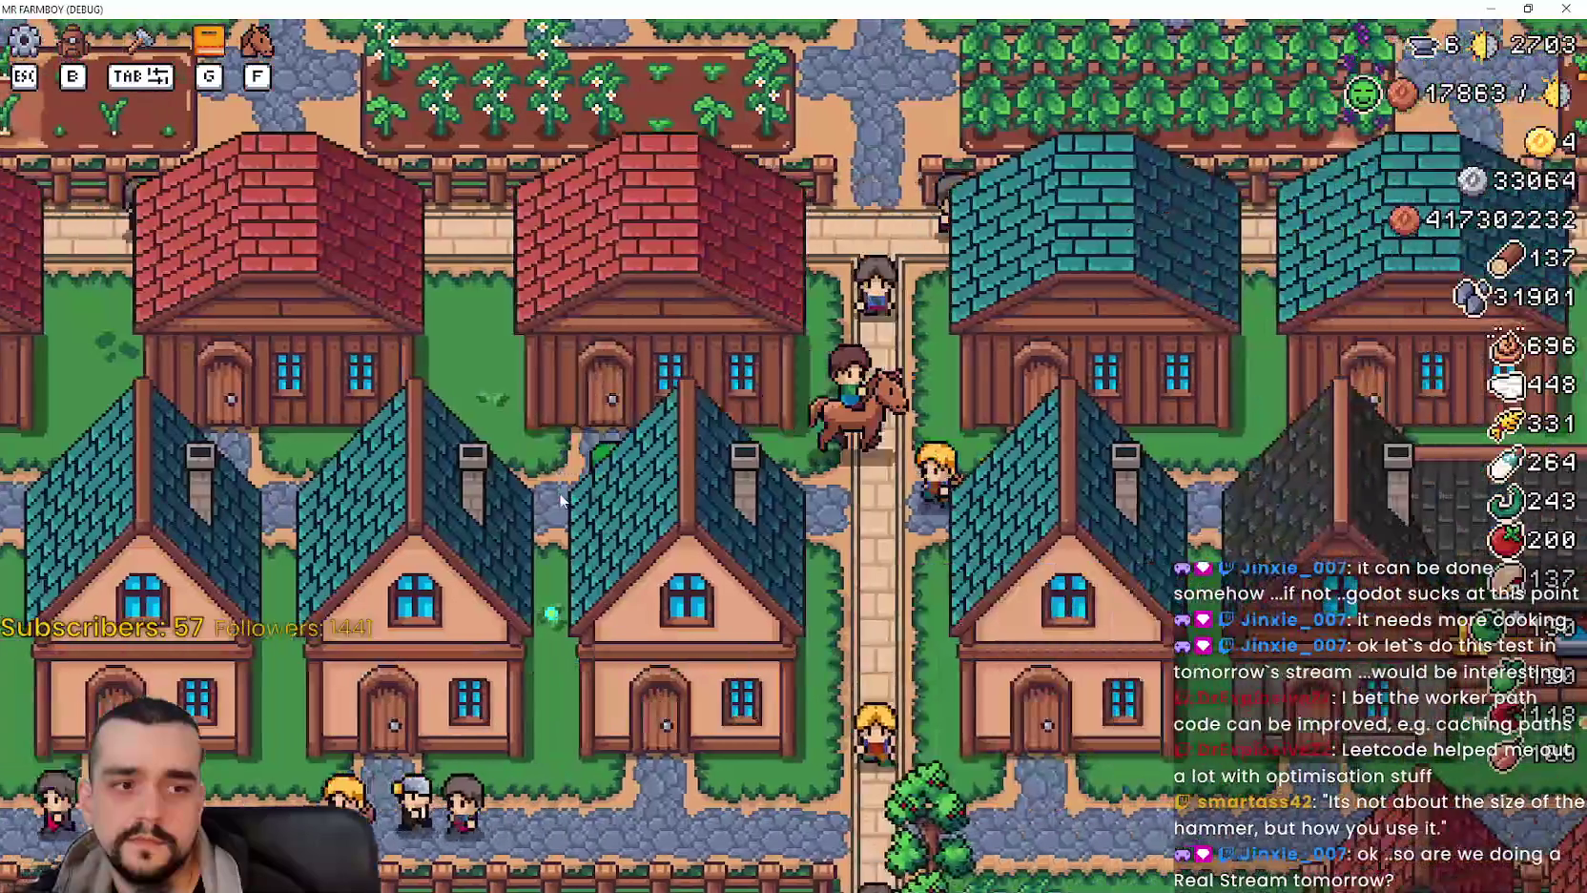
# Ride the horse west and down the village street to the grey player house, then open its Horse Stable panel.
pyautogui.press('a')
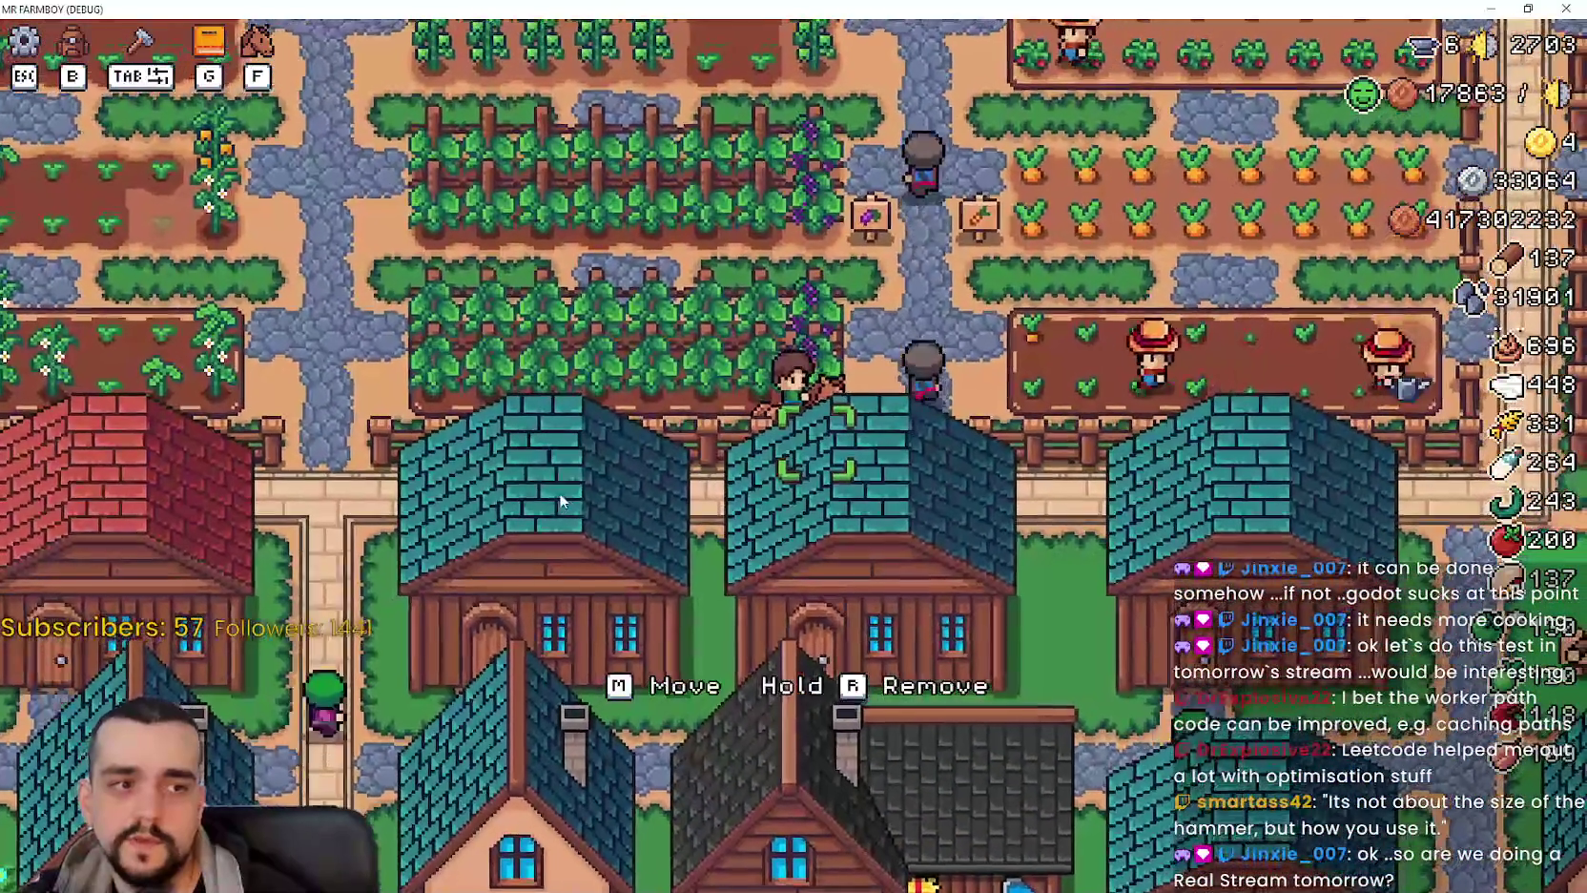
pyautogui.press('s')
pyautogui.press('a')
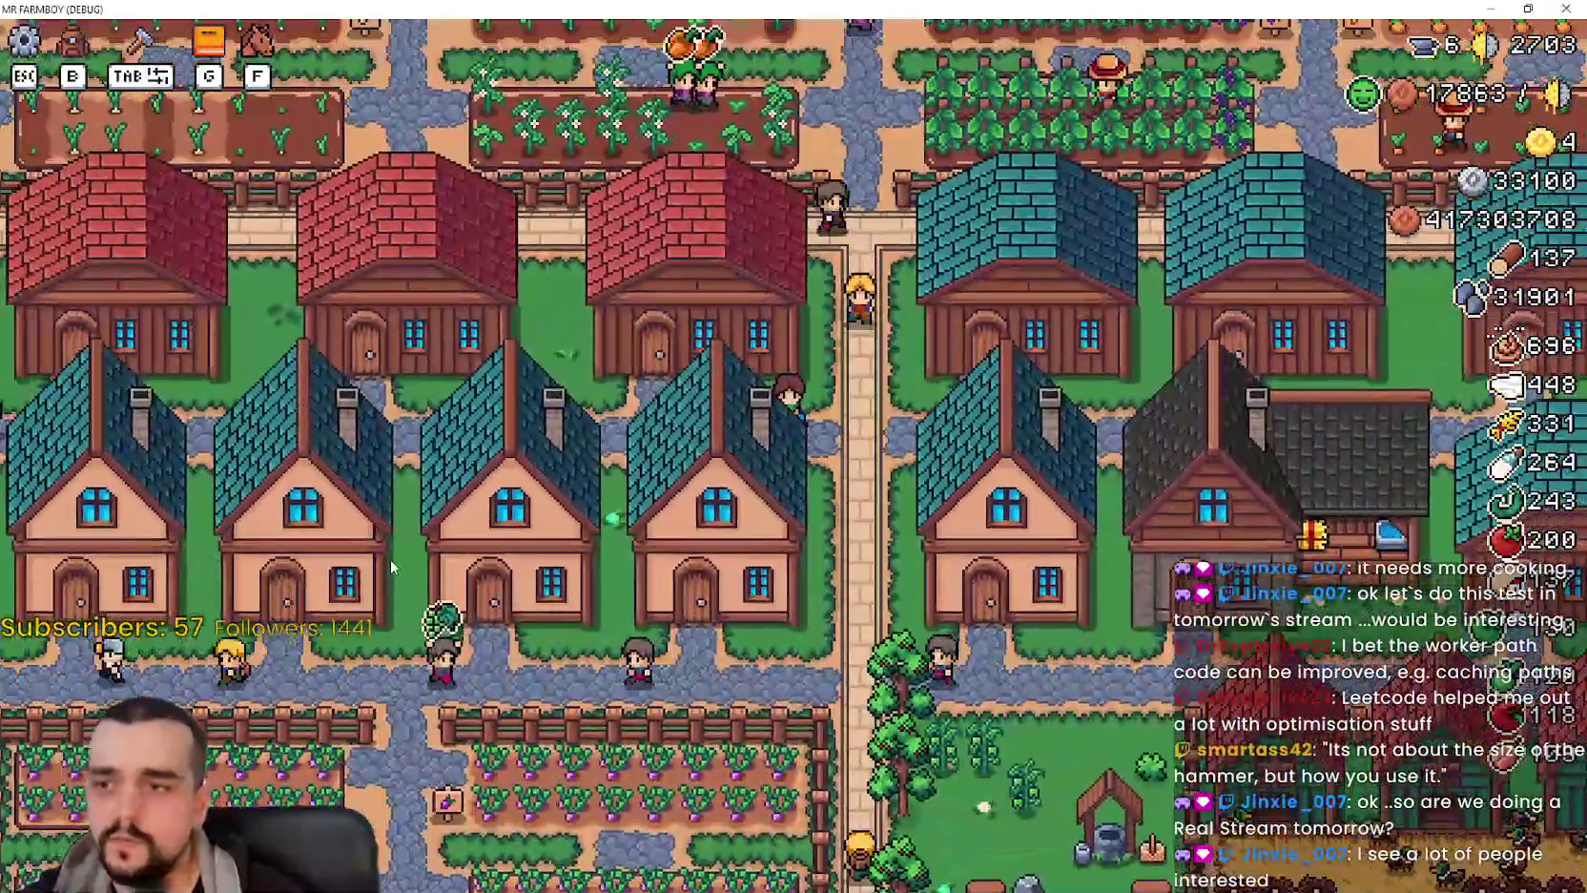
pyautogui.press('d')
pyautogui.press('s')
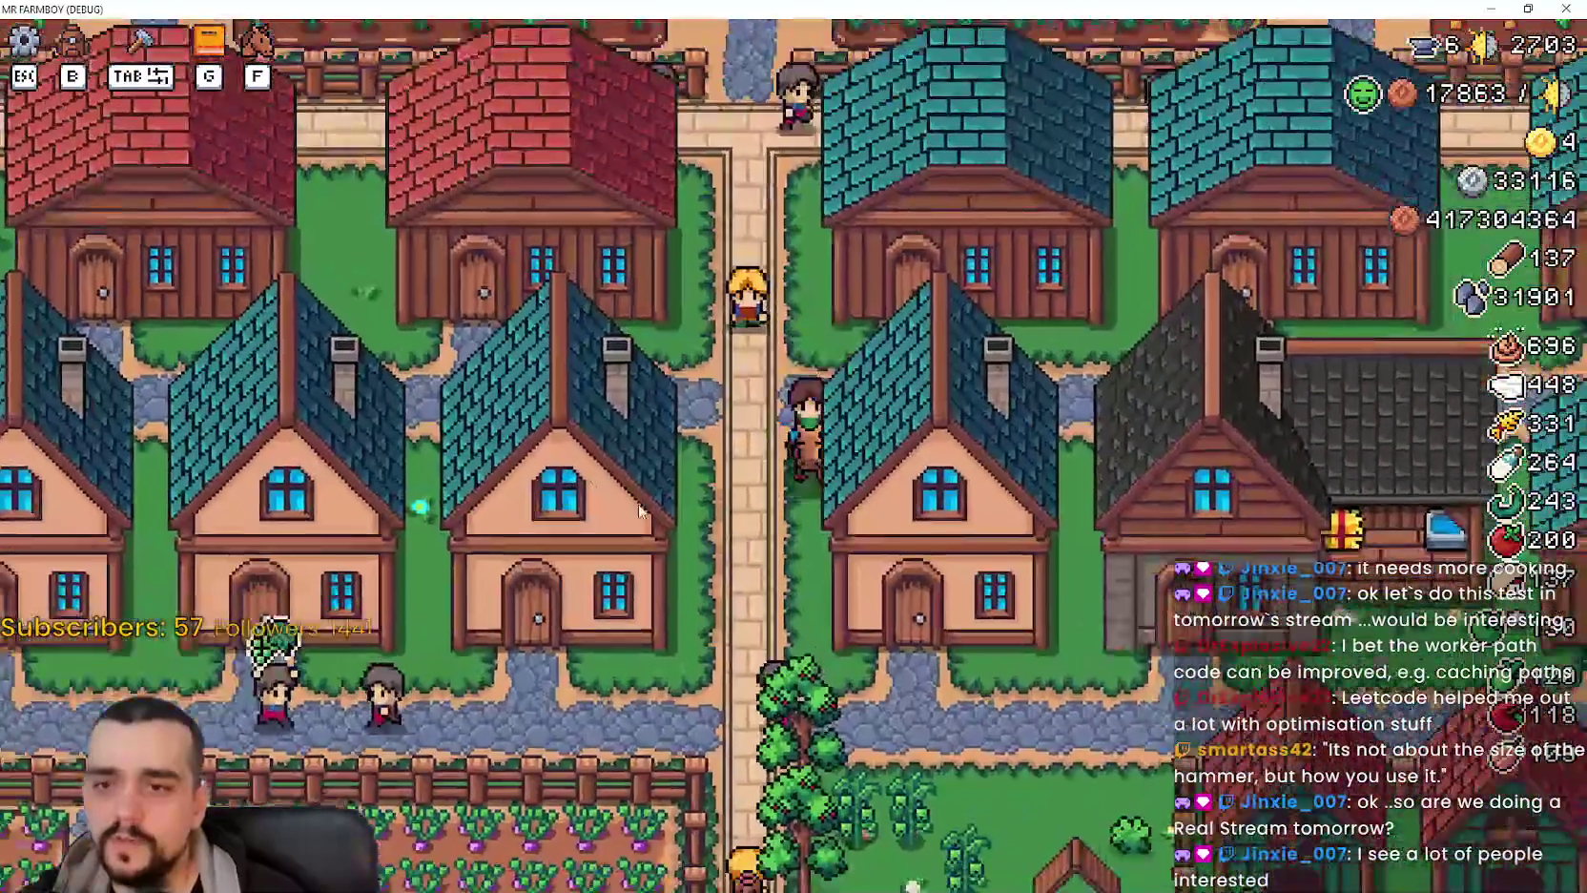
pyautogui.press('w')
pyautogui.press('d')
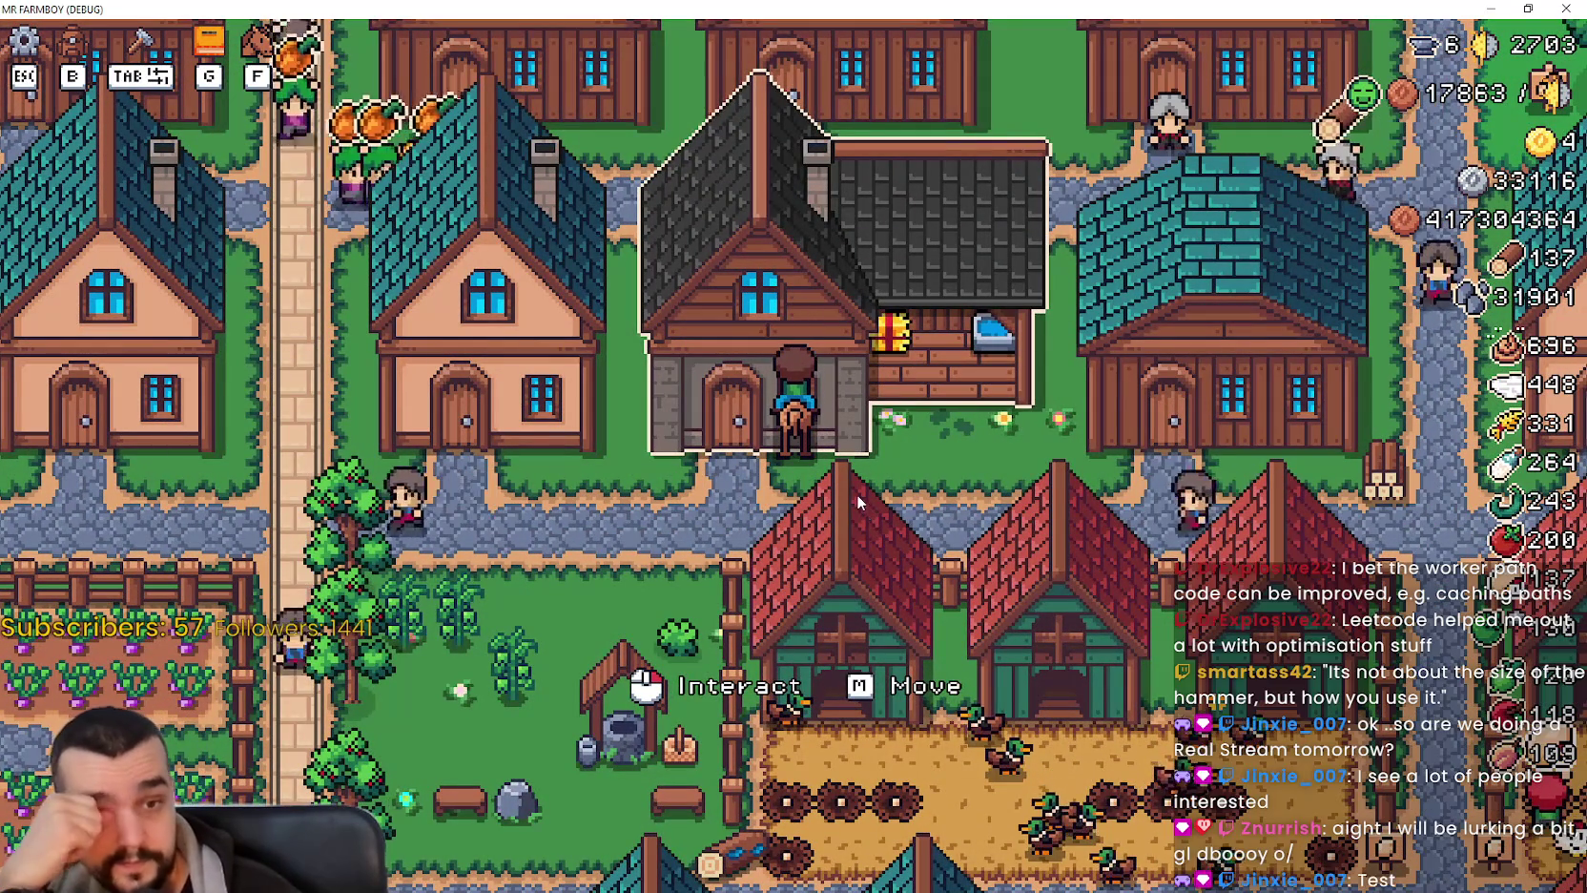
pyautogui.click(849, 493)
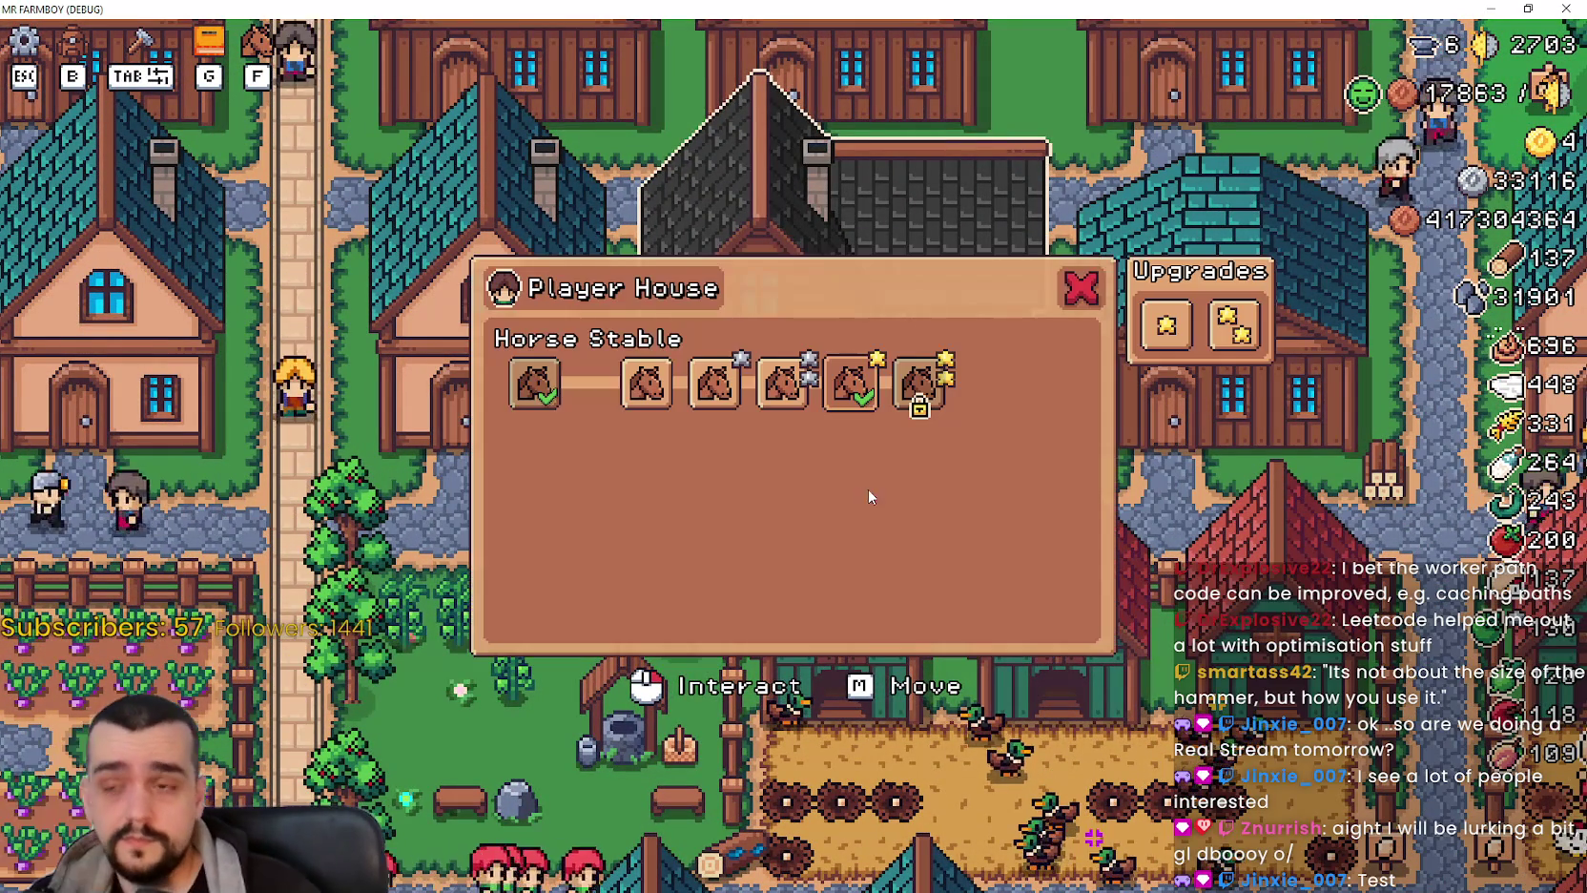
# Close the Player House panel, briefly reopen and close it, then ride left and down through the village.
pyautogui.press('Escape')
pyautogui.click(808, 334)
pyautogui.press('Escape')
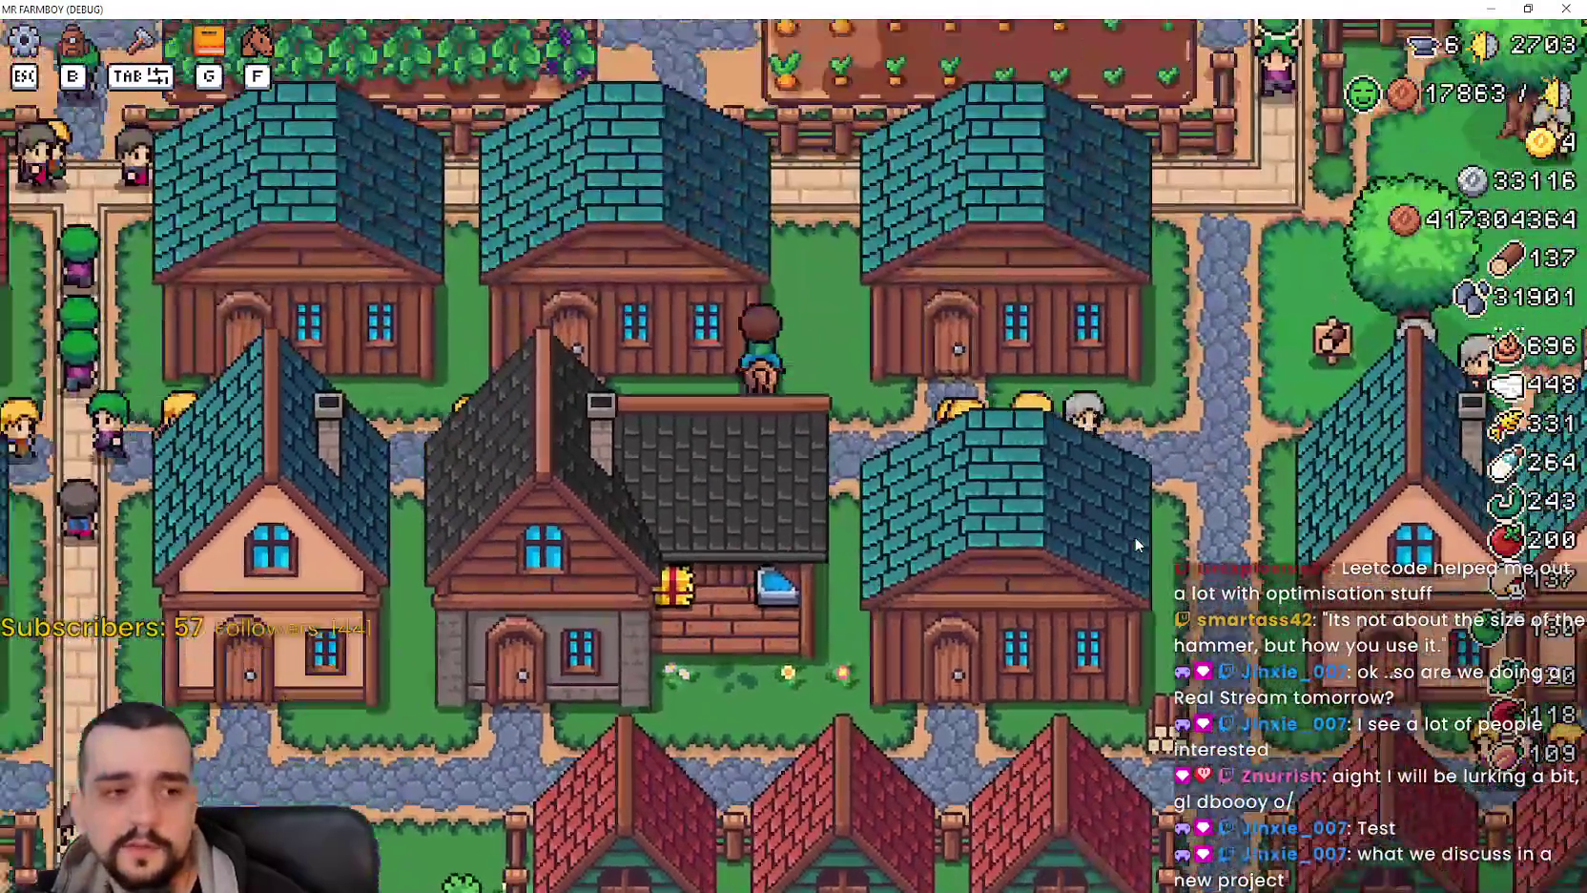
pyautogui.press('a')
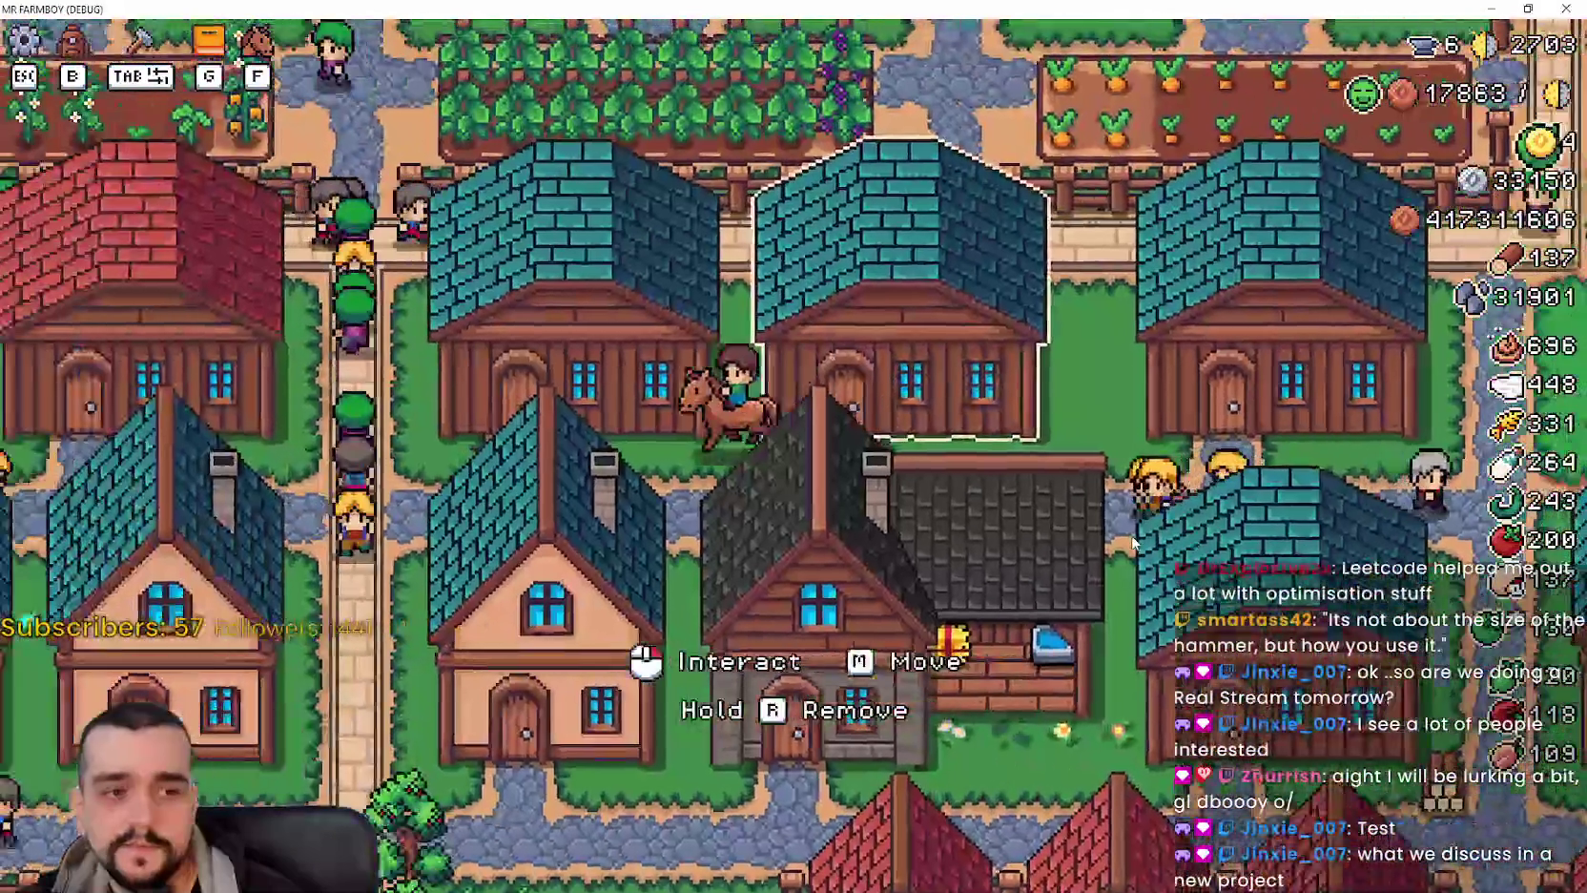
pyautogui.press('s')
# Ride to the teal warehouse and glance at its panel, then ride back and away left from the house.
pyautogui.press('d')
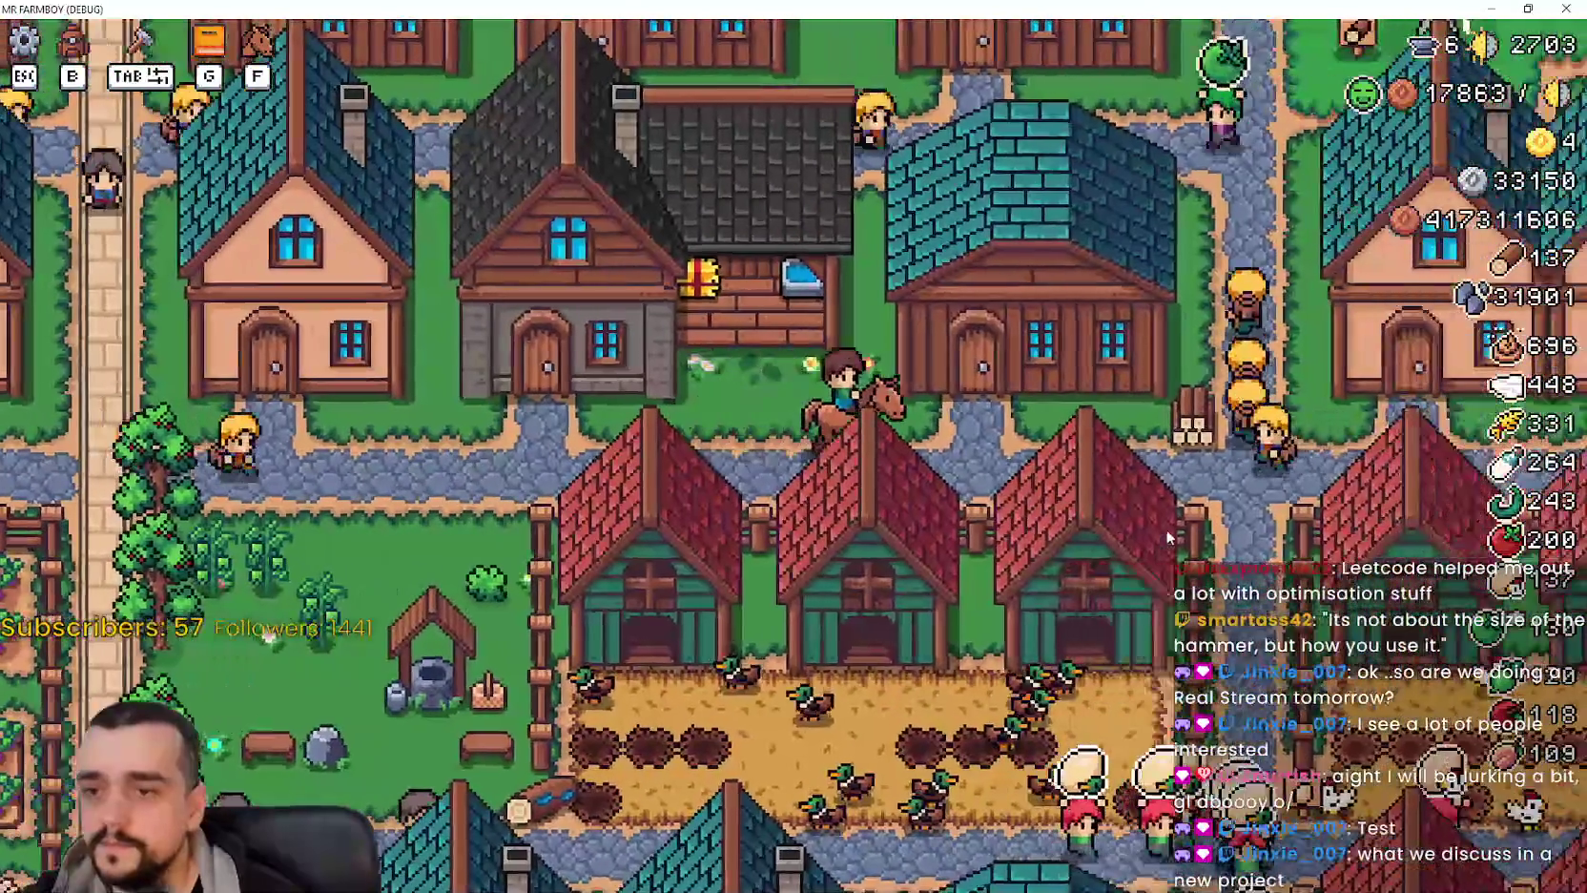
pyautogui.press('e')
pyautogui.press('Escape')
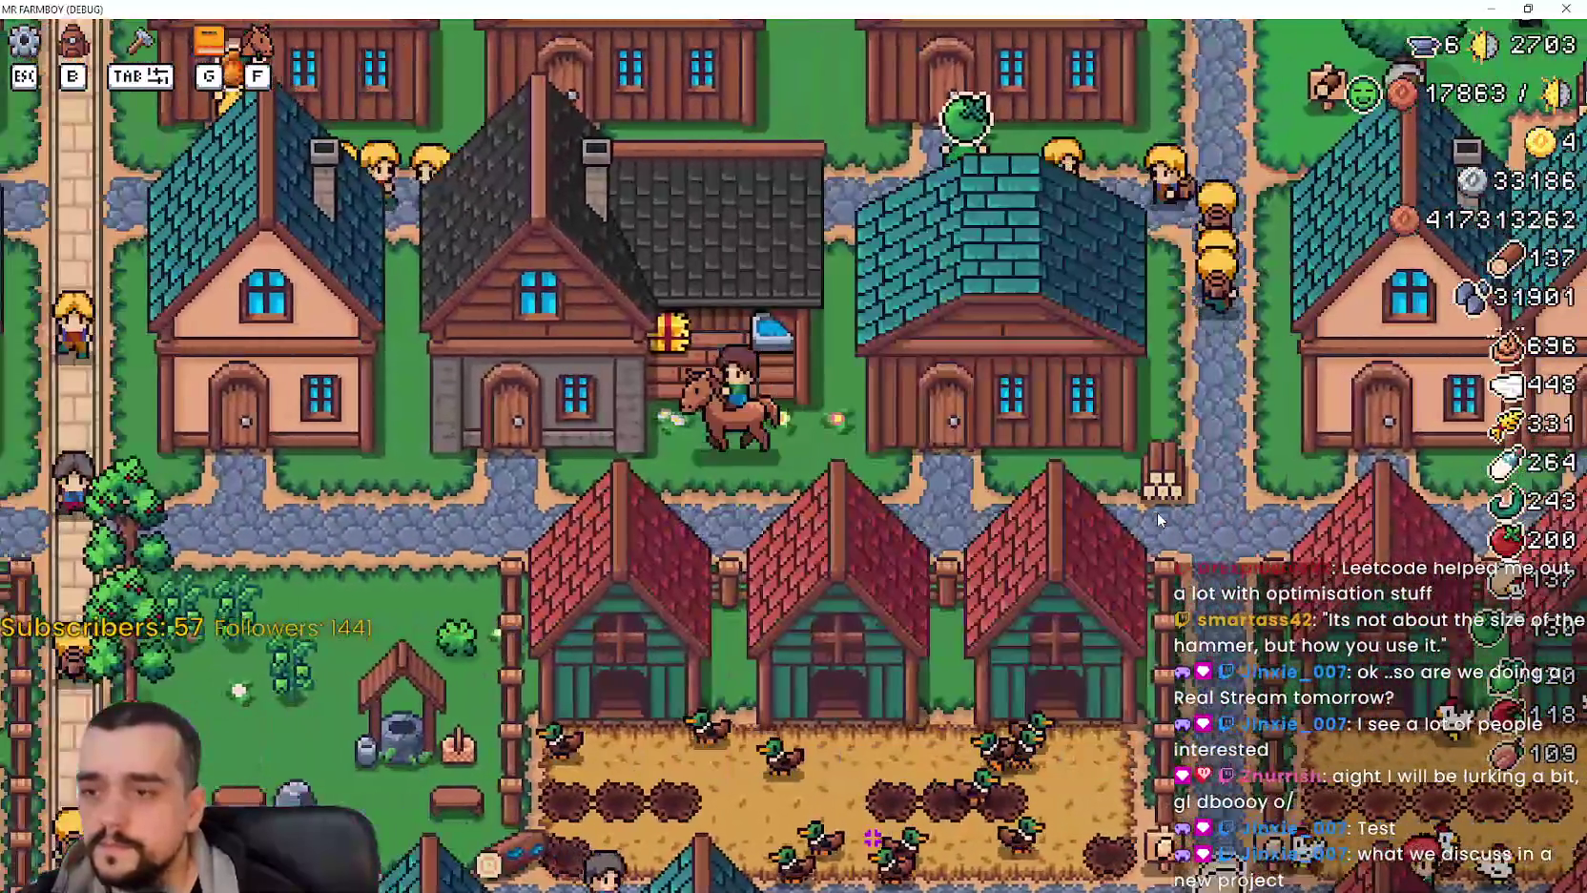
pyautogui.press('e')
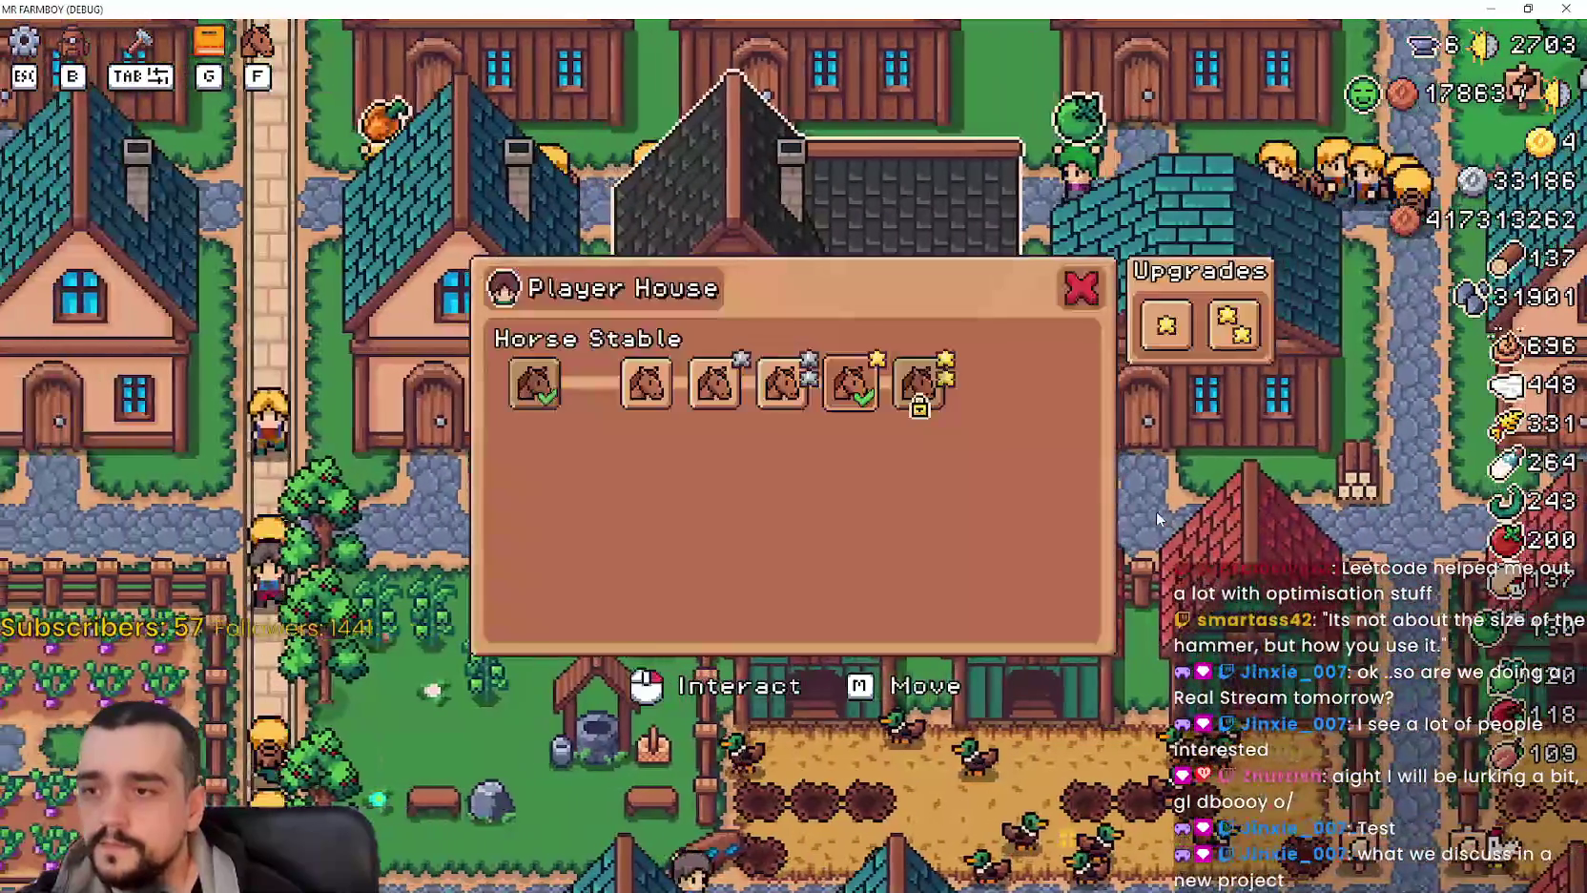
pyautogui.click(1084, 289)
pyautogui.press('a')
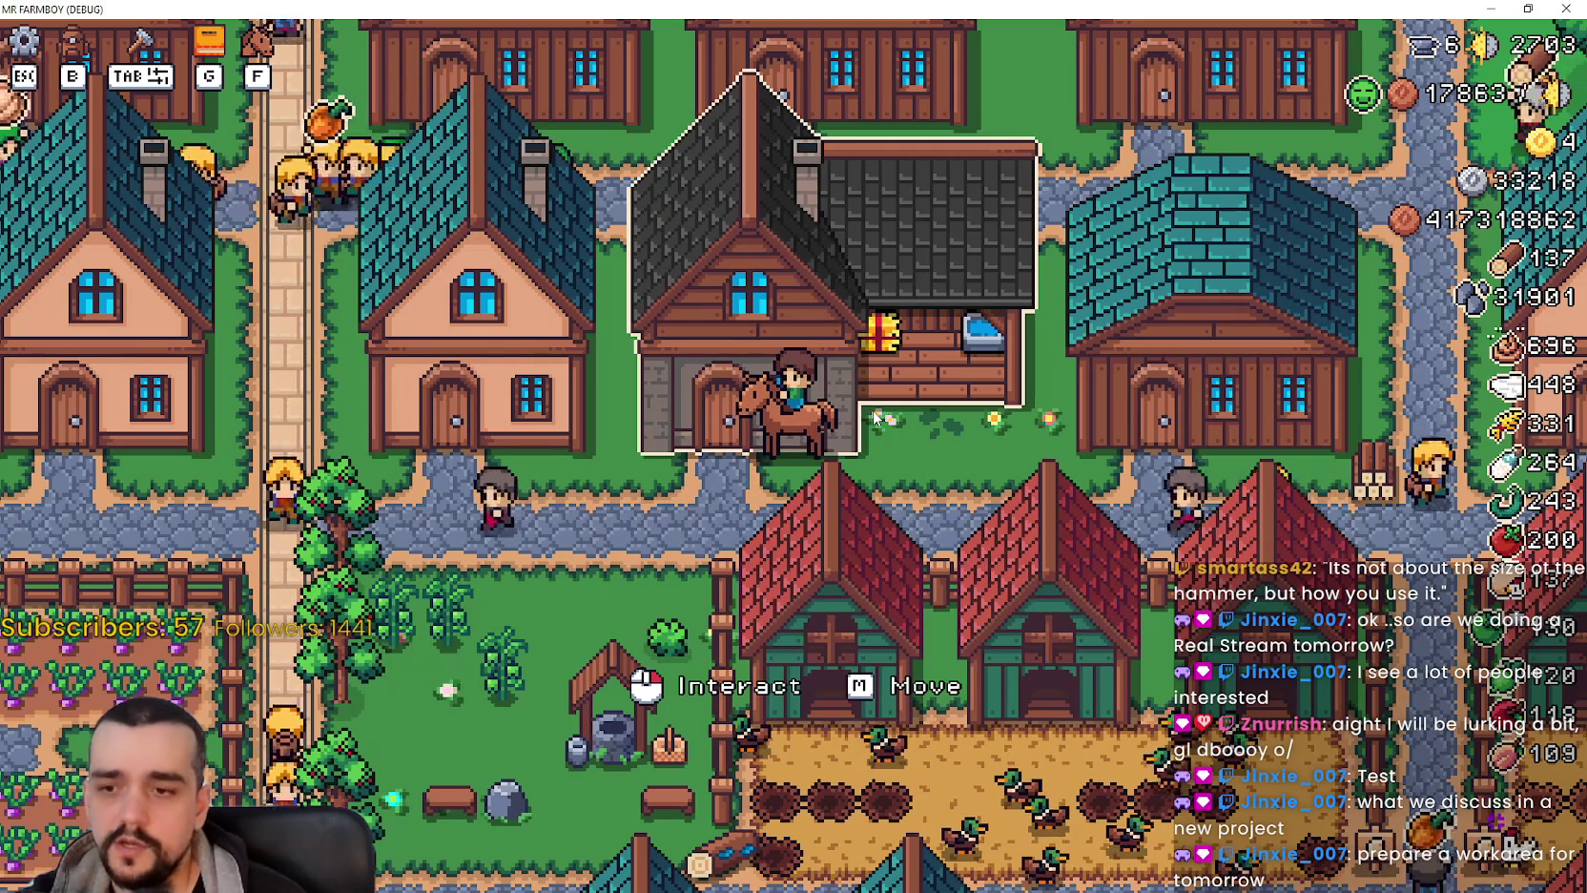
pyautogui.press('a')
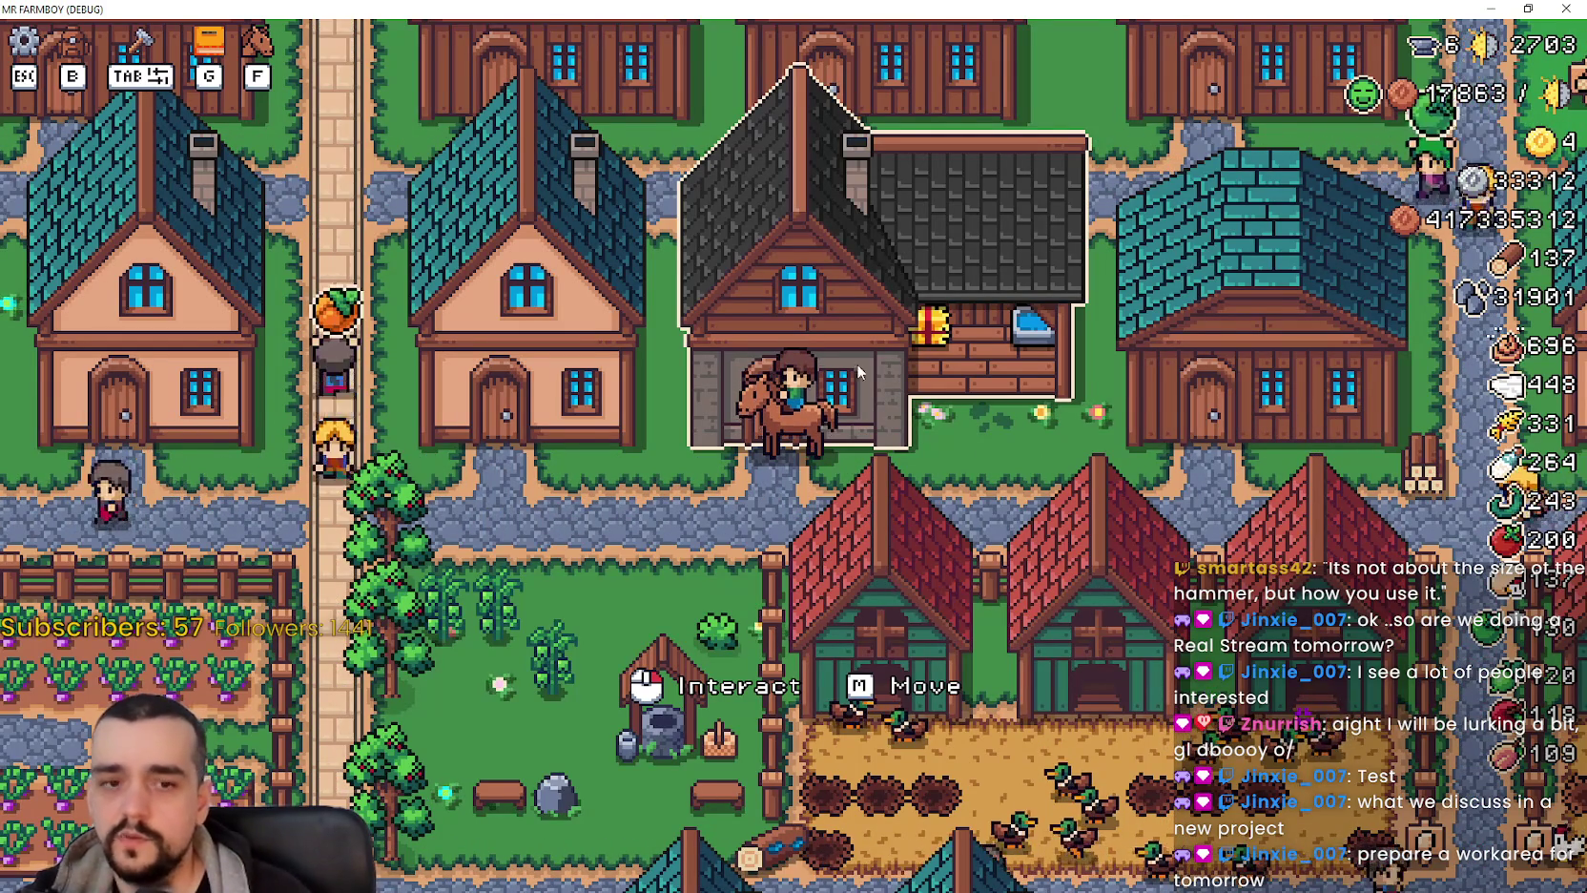
# Ride past the player house, north out of town, then around the road and crop field.
pyautogui.press('d')
pyautogui.press('w')
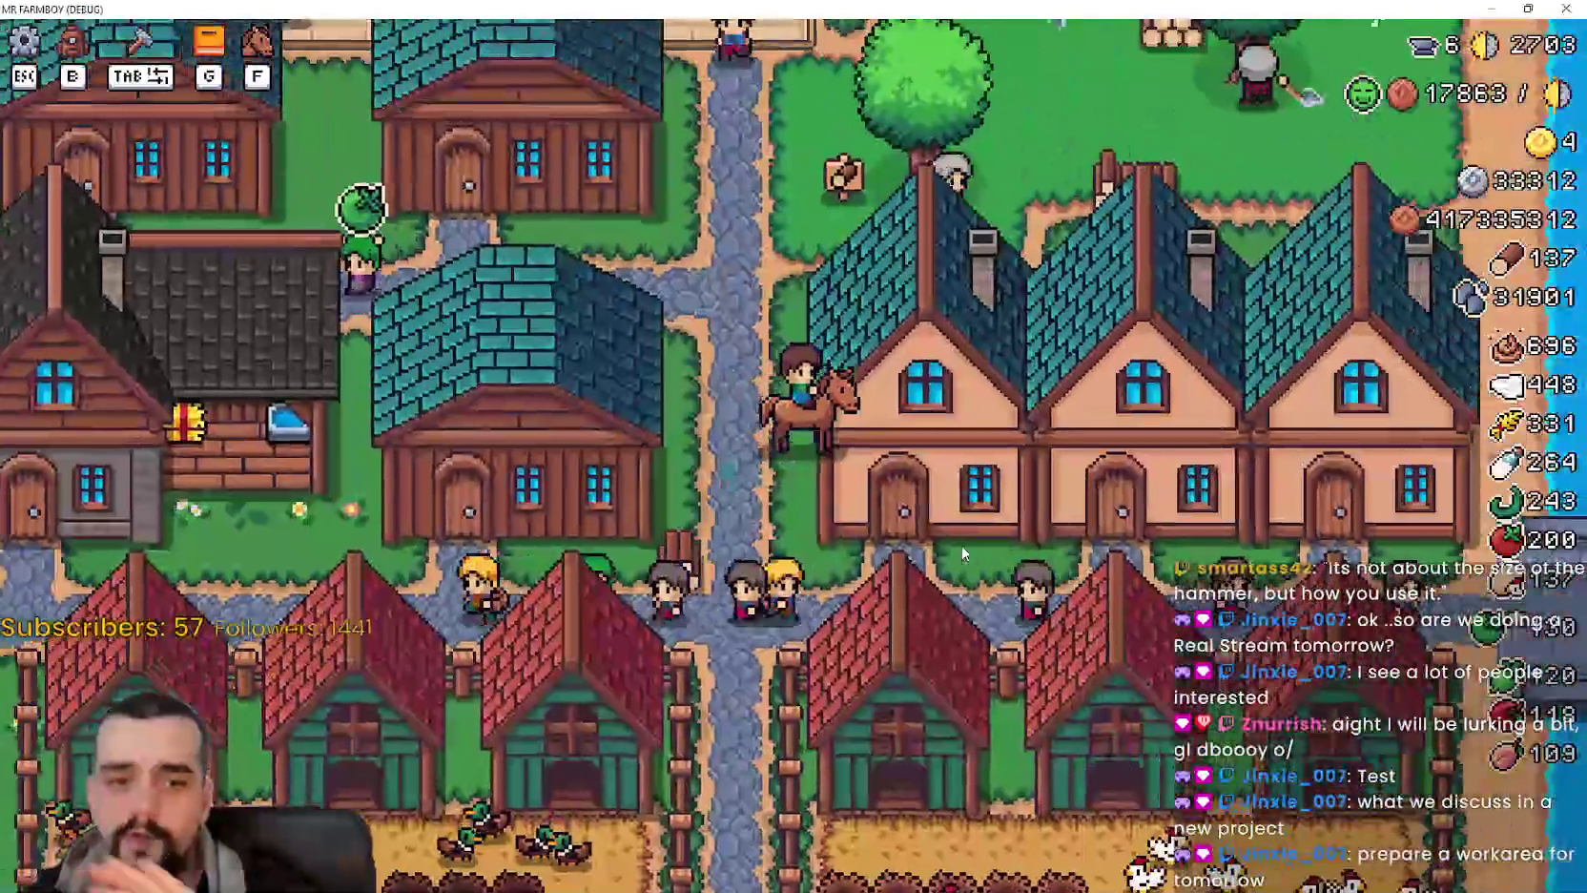
pyautogui.press('w')
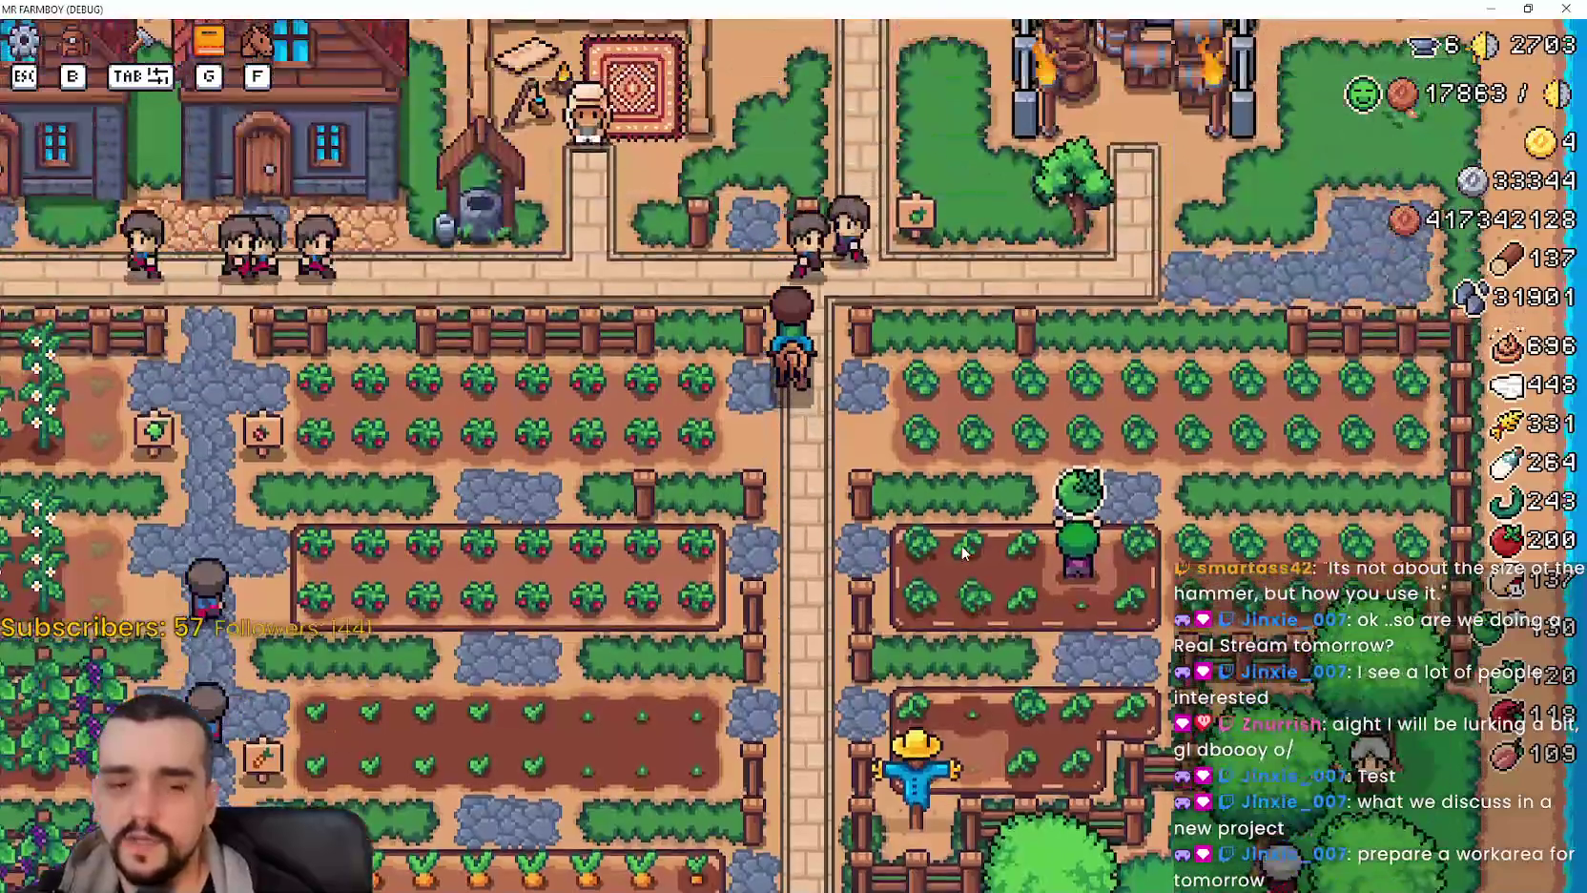
pyautogui.scroll(3, 964, 554)
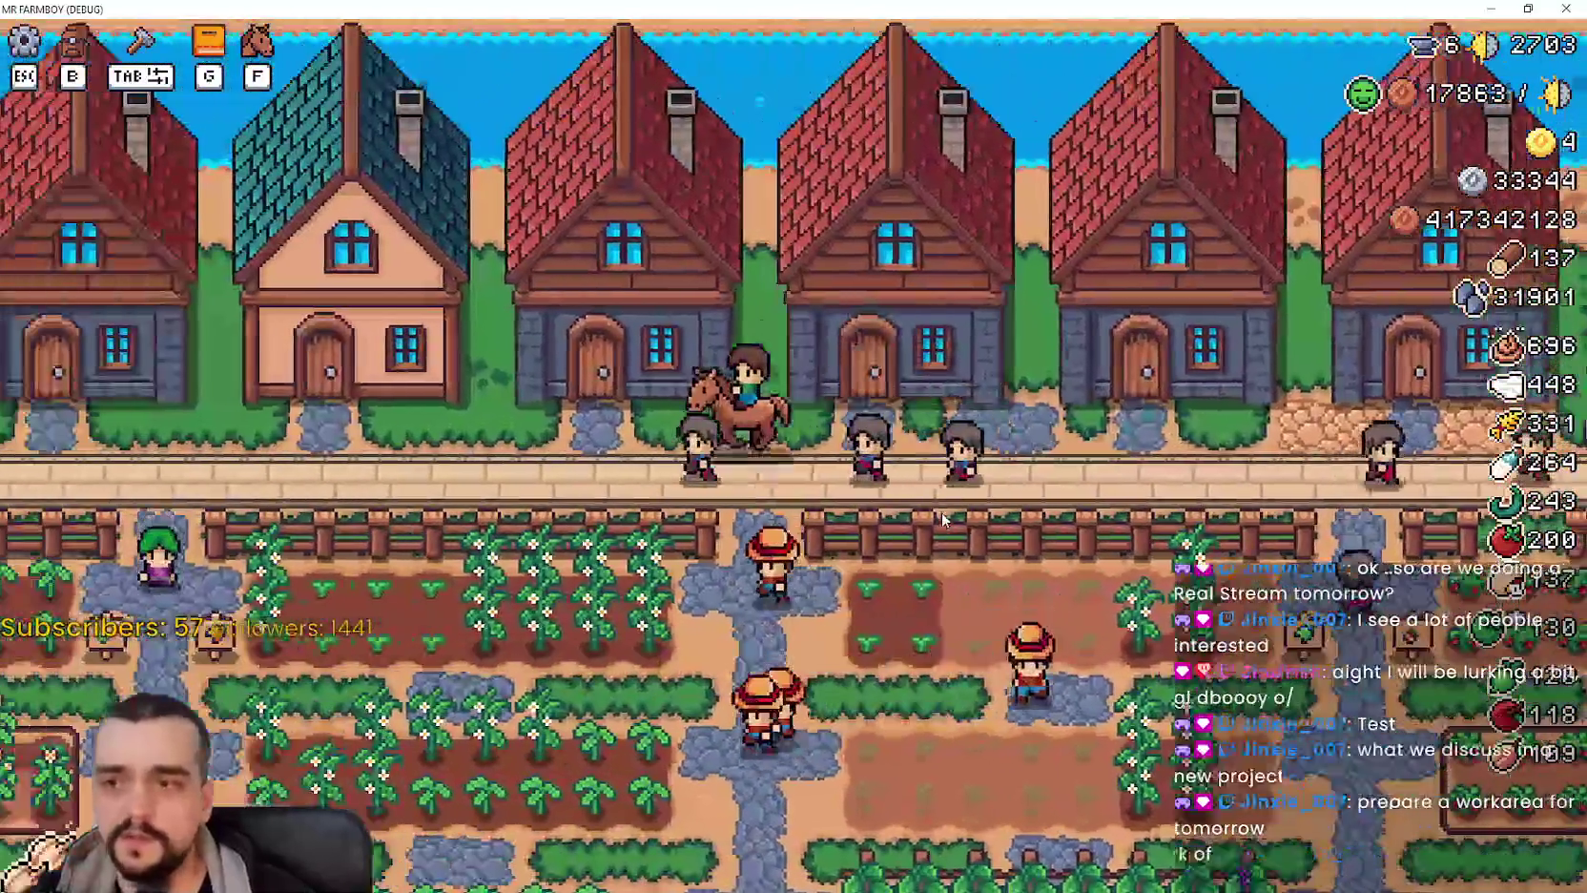
pyautogui.press('a')
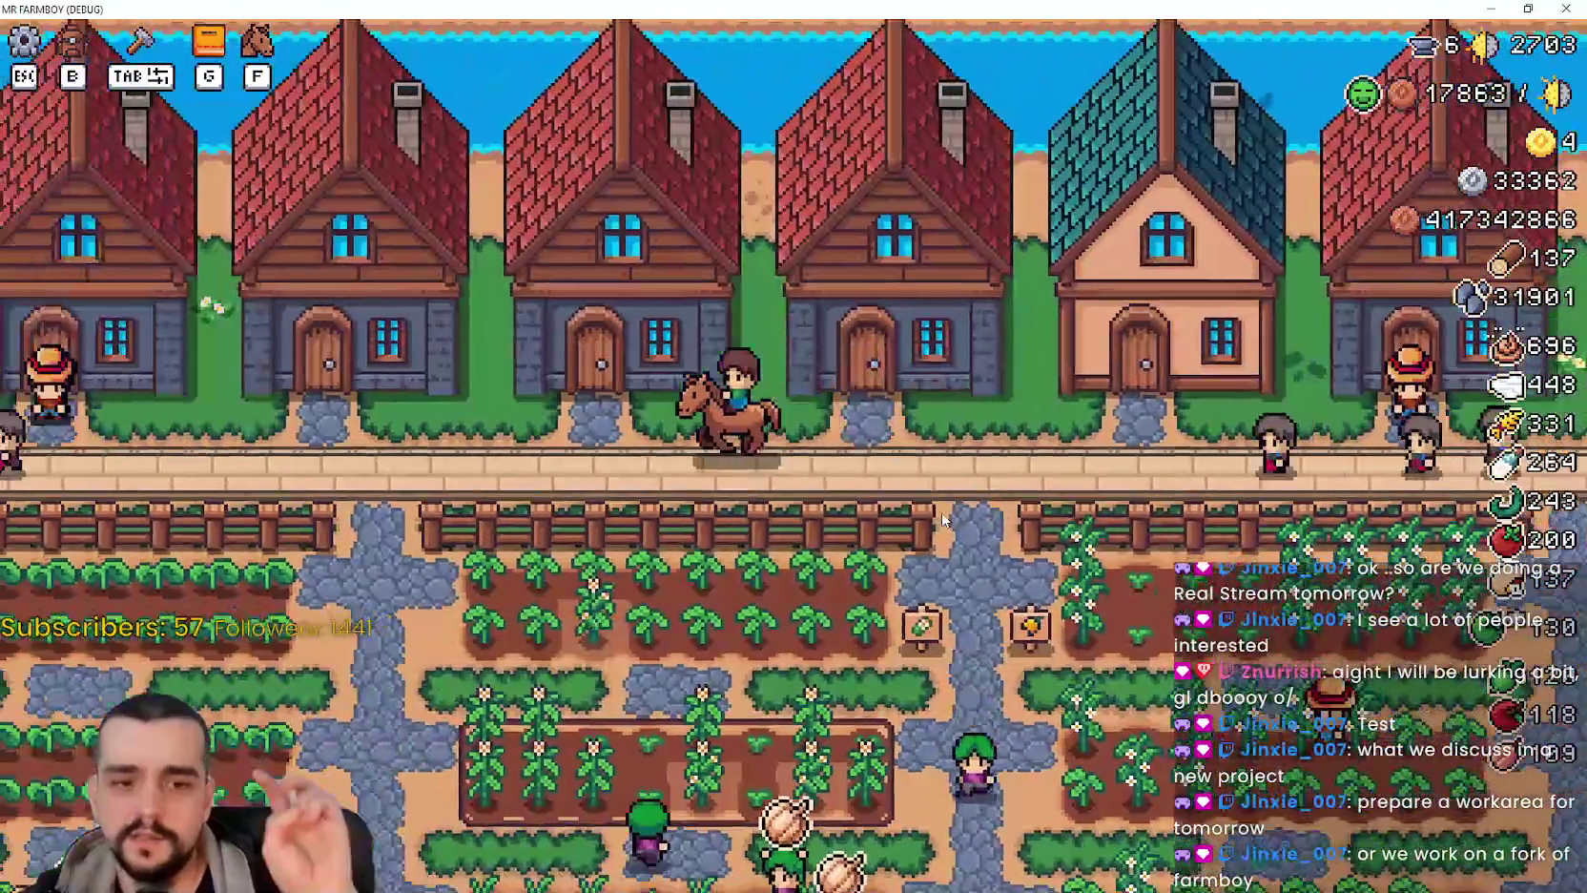
pyautogui.scroll(-3, 942, 515)
pyautogui.press('s')
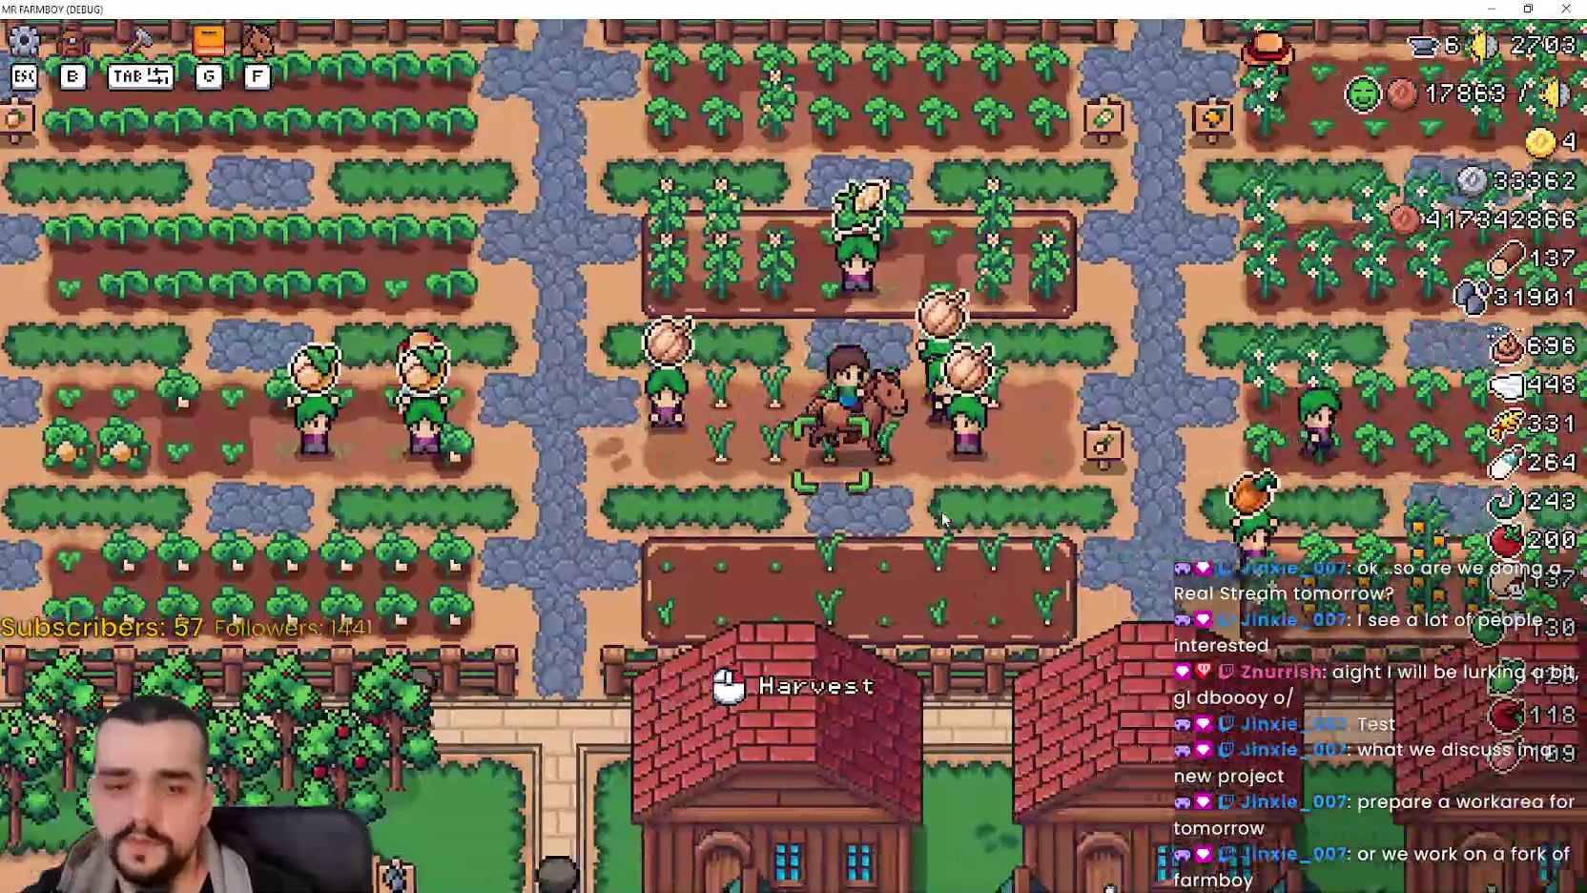
pyautogui.scroll(-3, 944, 515)
pyautogui.scroll(3, 946, 496)
pyautogui.scroll(-2, 949, 477)
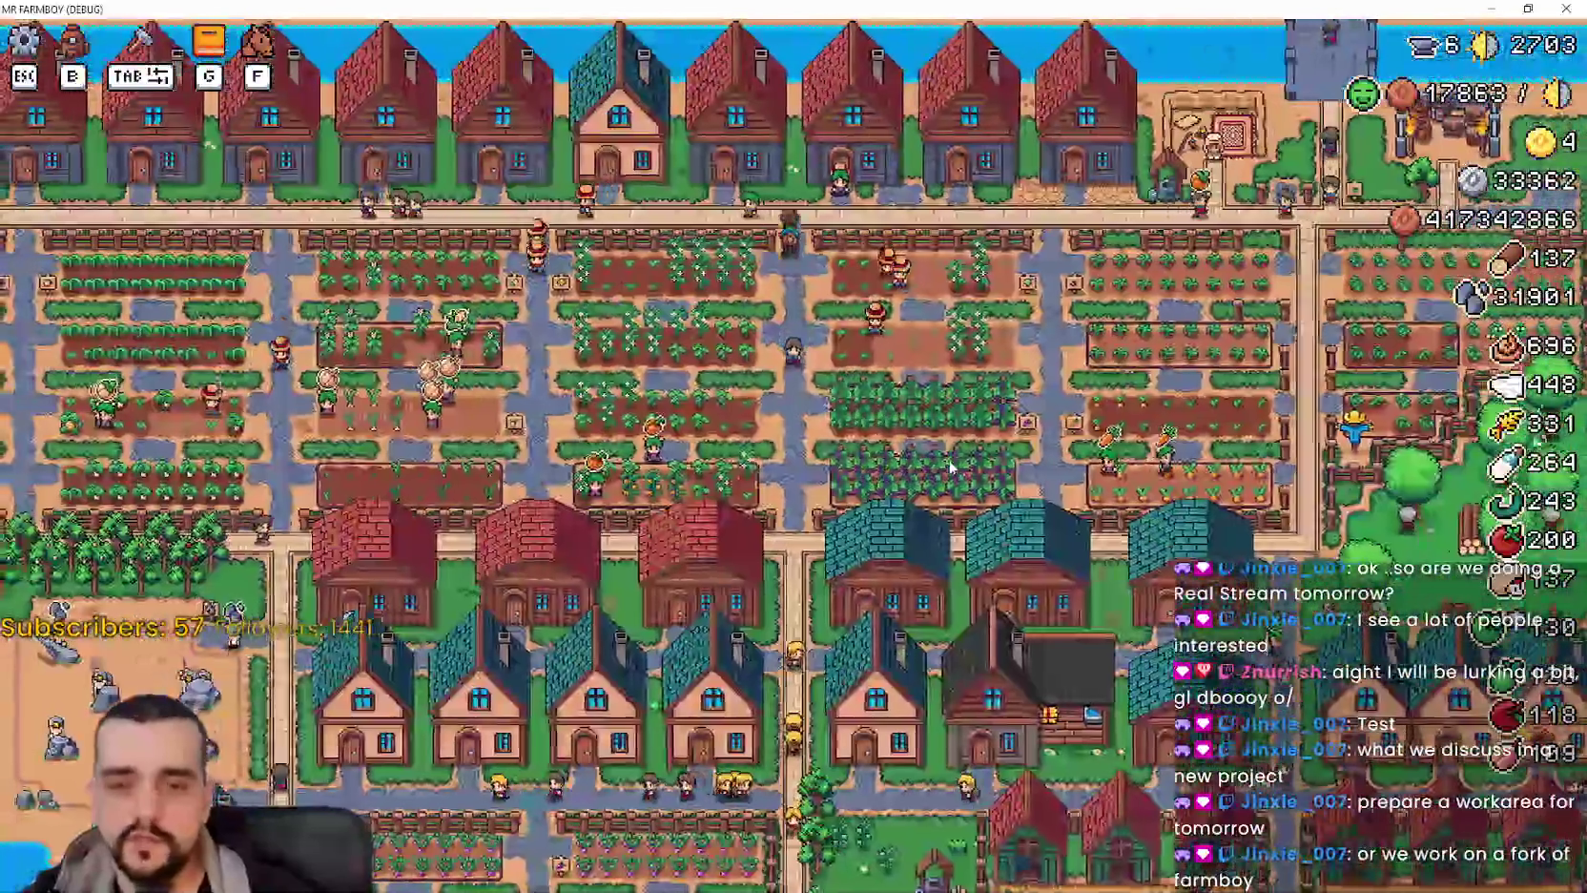
pyautogui.scroll(5, 950, 467)
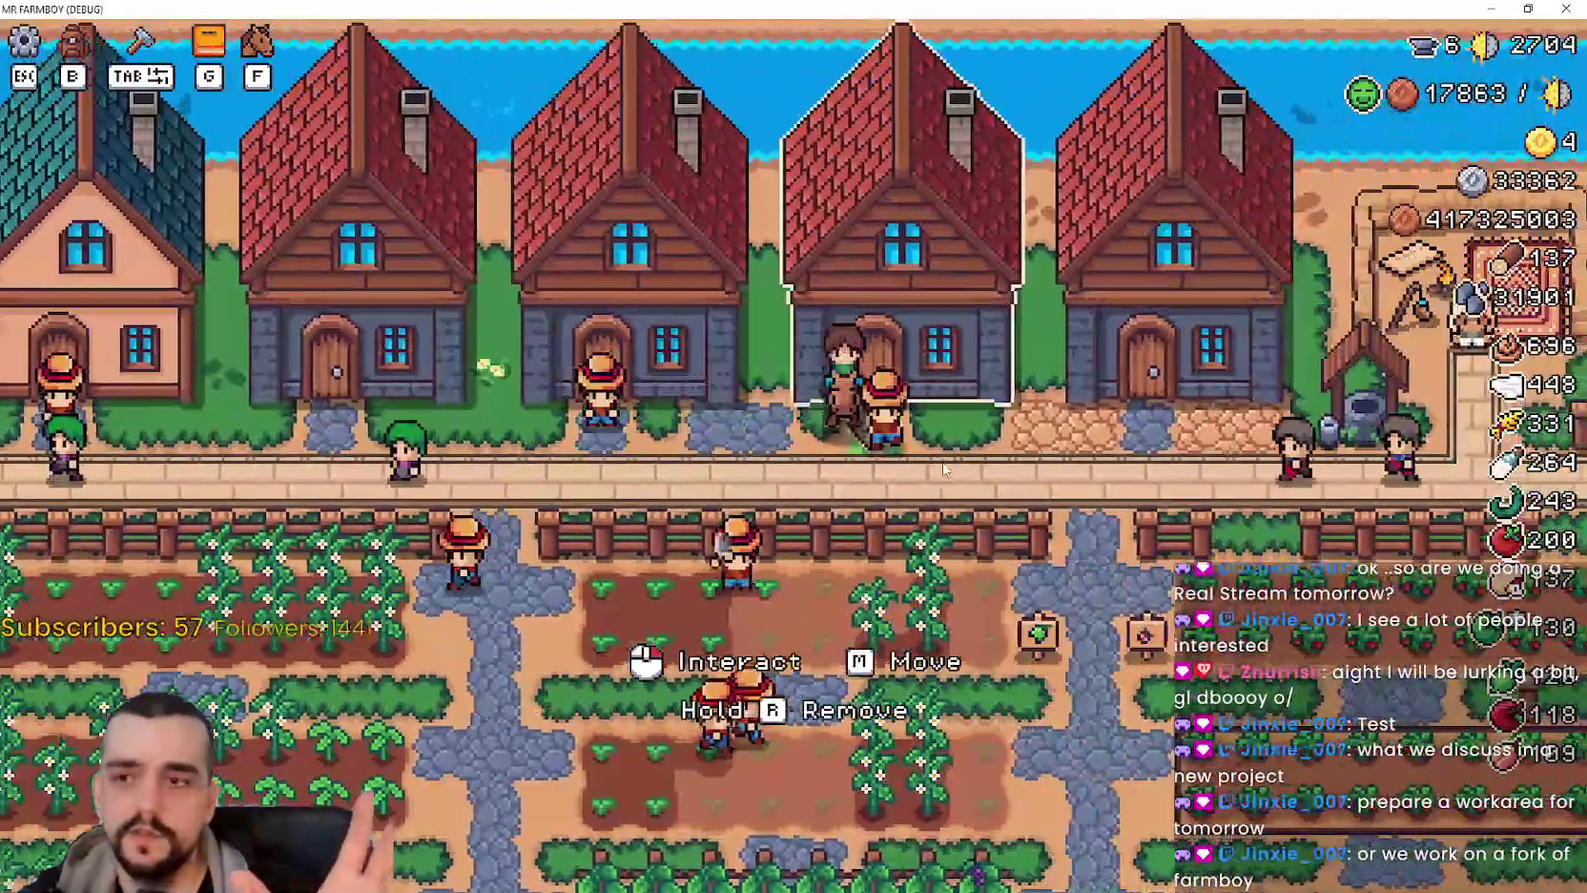
pyautogui.press('d')
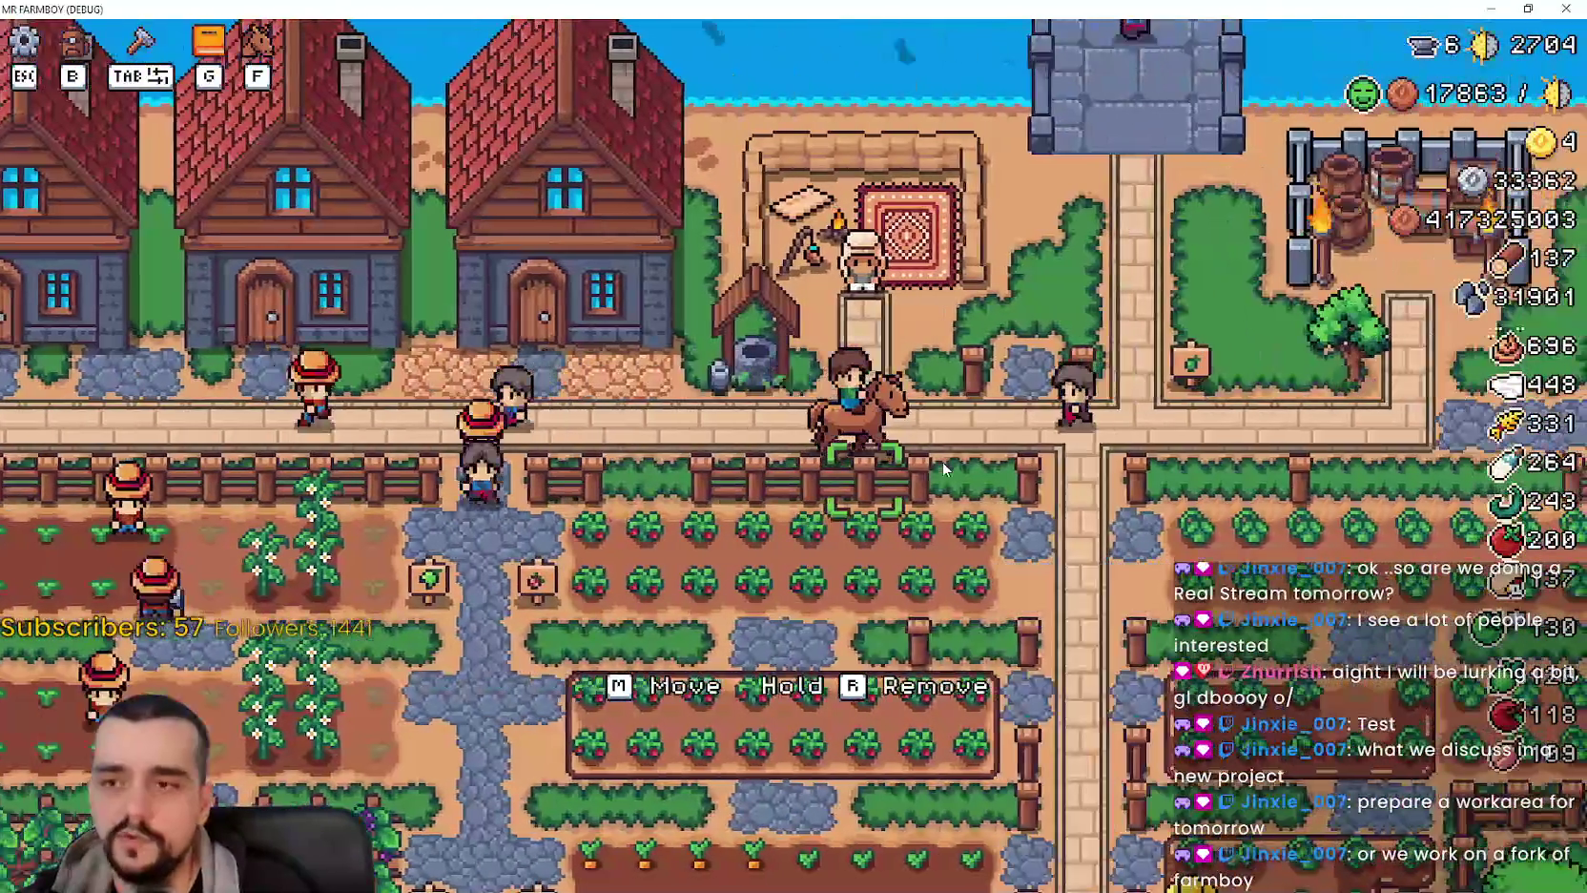
pyautogui.press('s')
pyautogui.press('a')
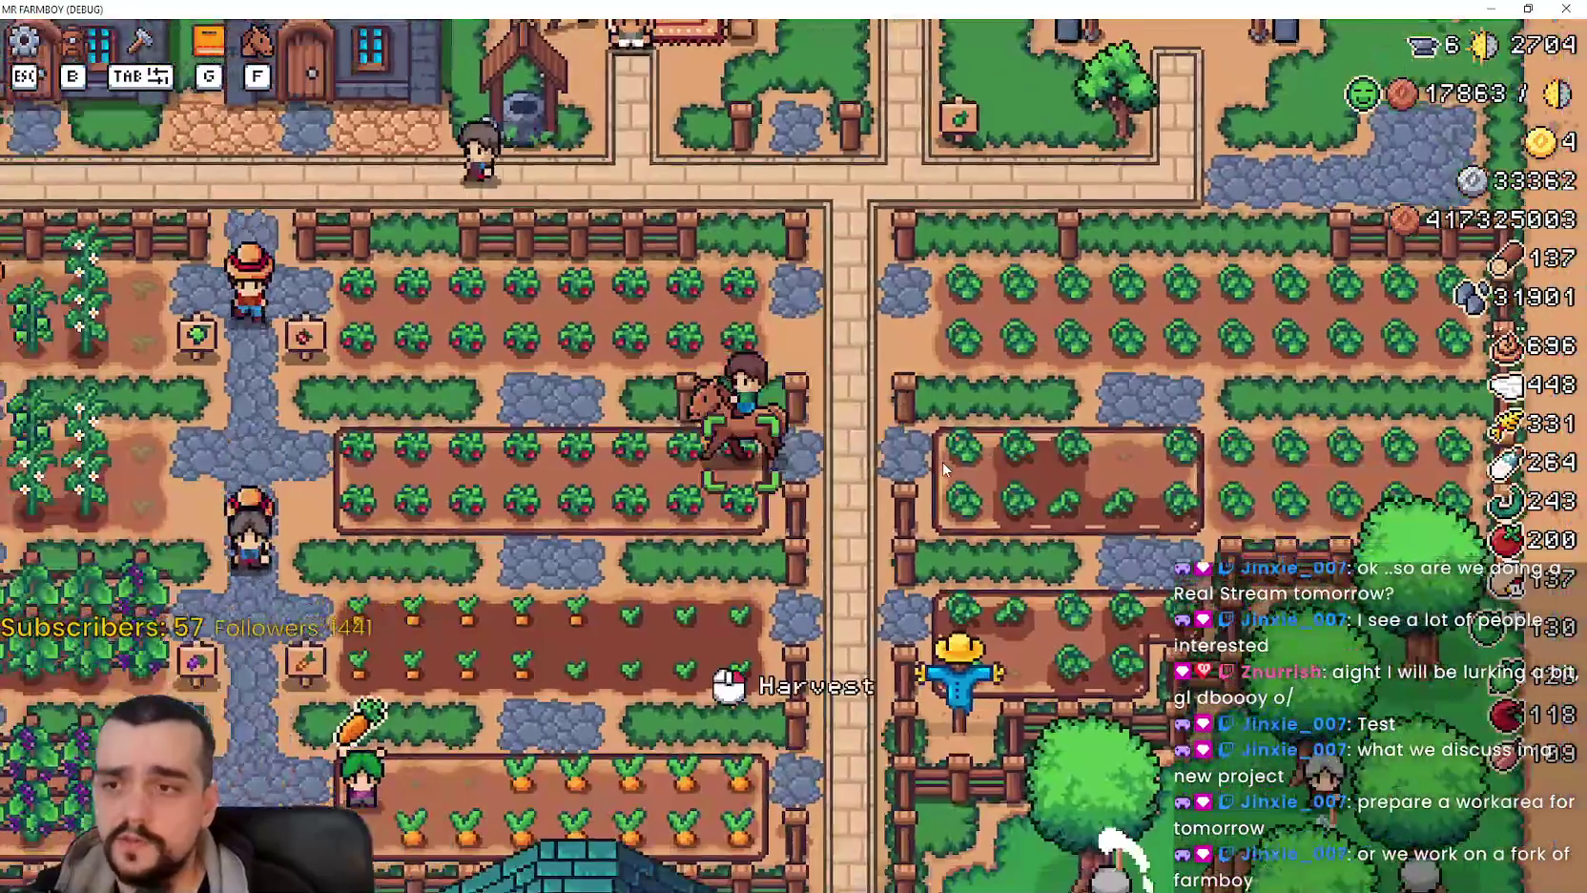
pyautogui.press('w')
pyautogui.press('s')
pyautogui.press('s')
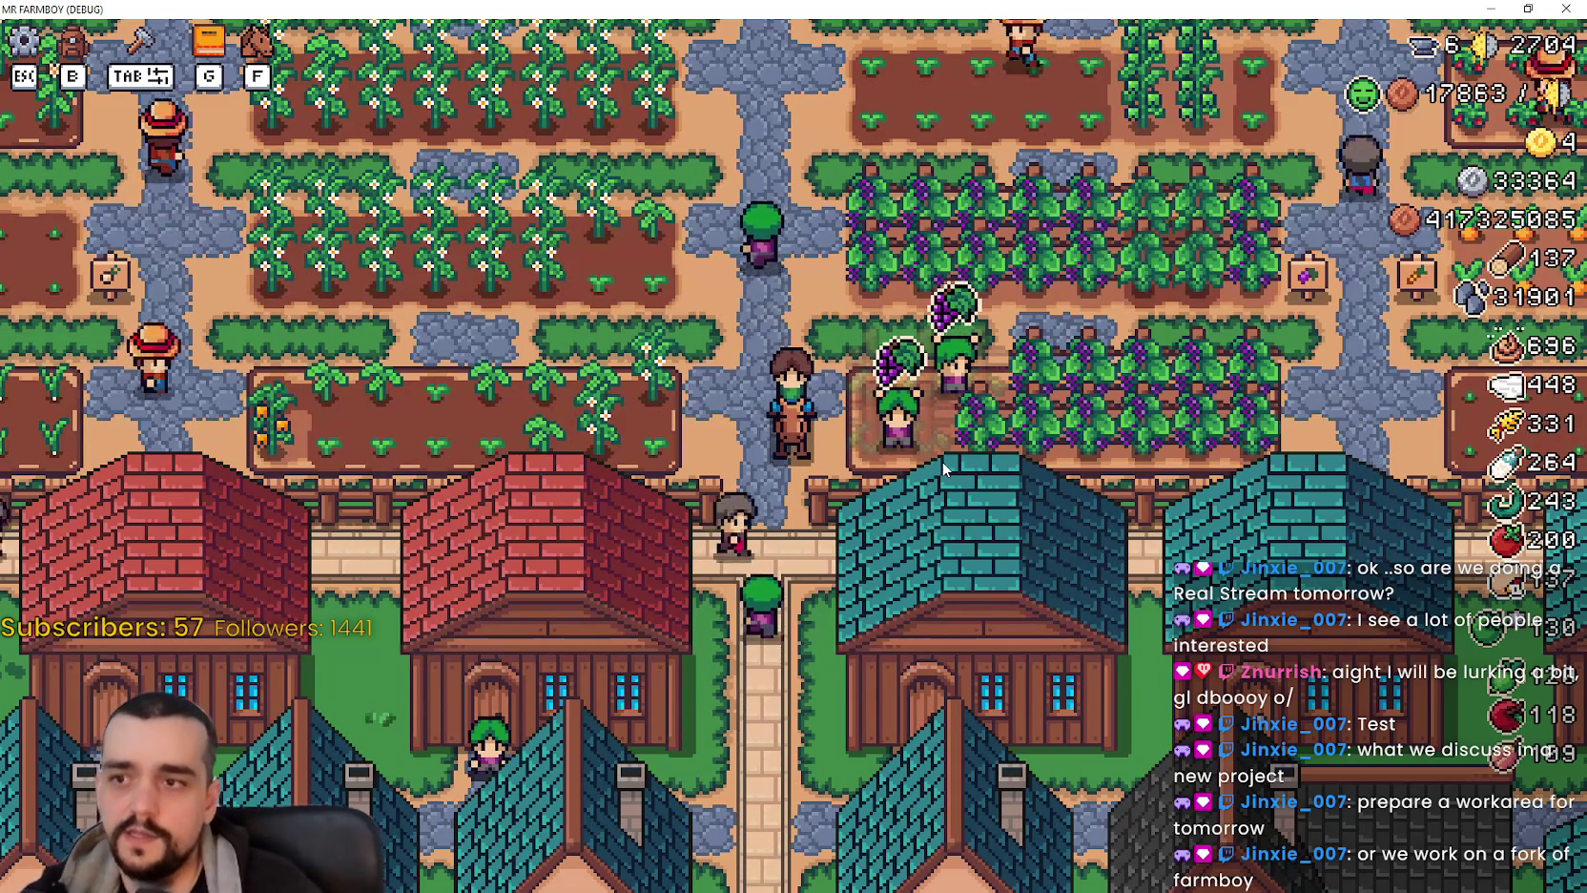
# Ride along the village street and through the carrot field to the river, then cast and reel in a fish.
pyautogui.press('w')
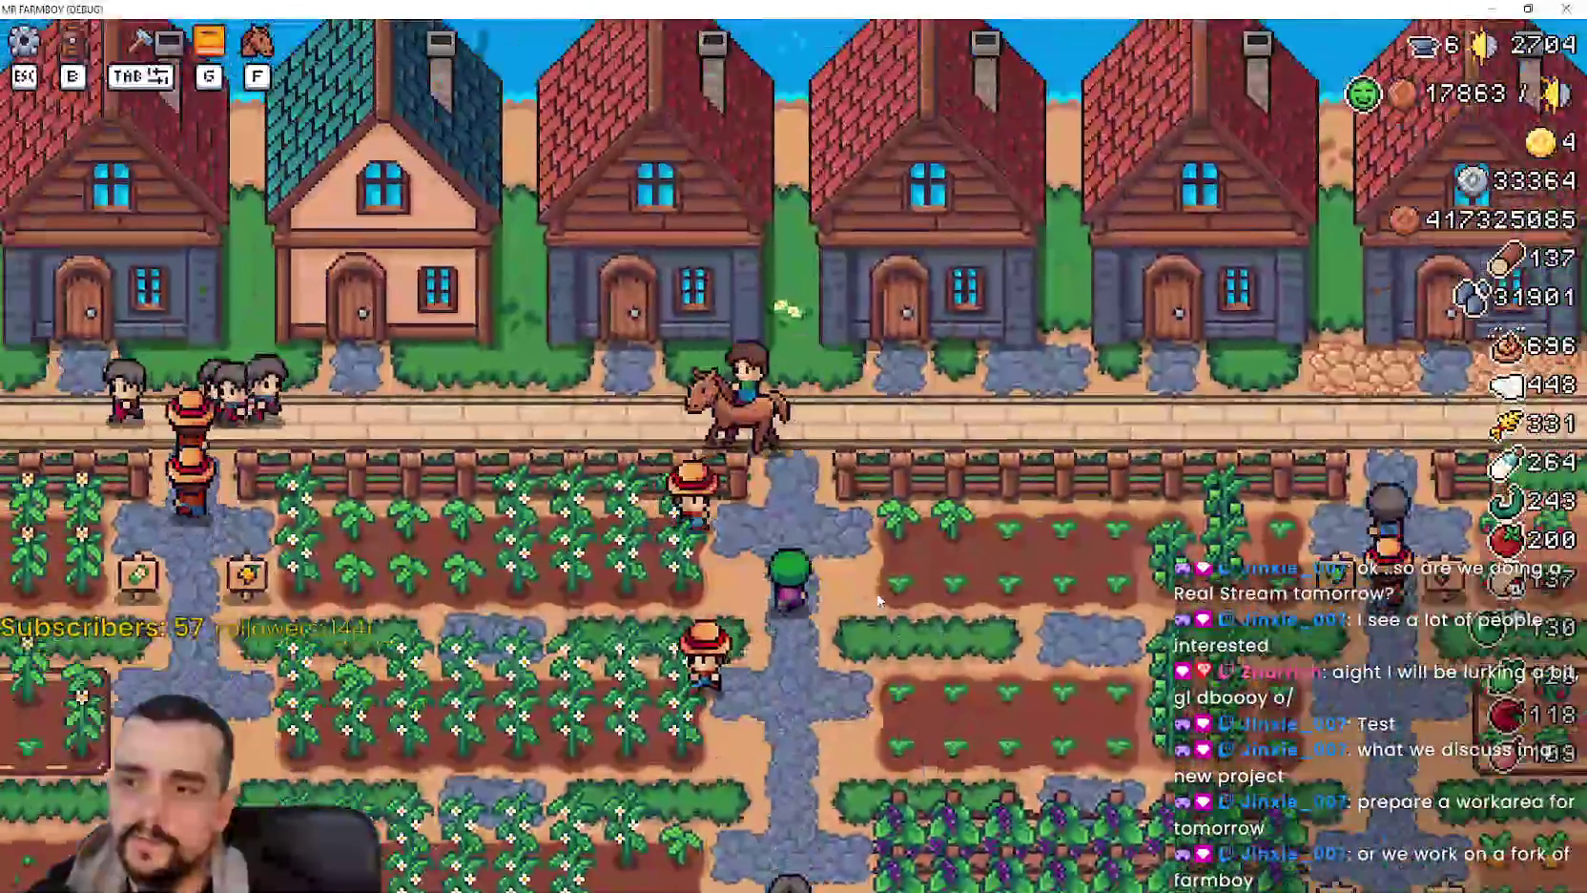
pyautogui.press('a')
pyautogui.press('w')
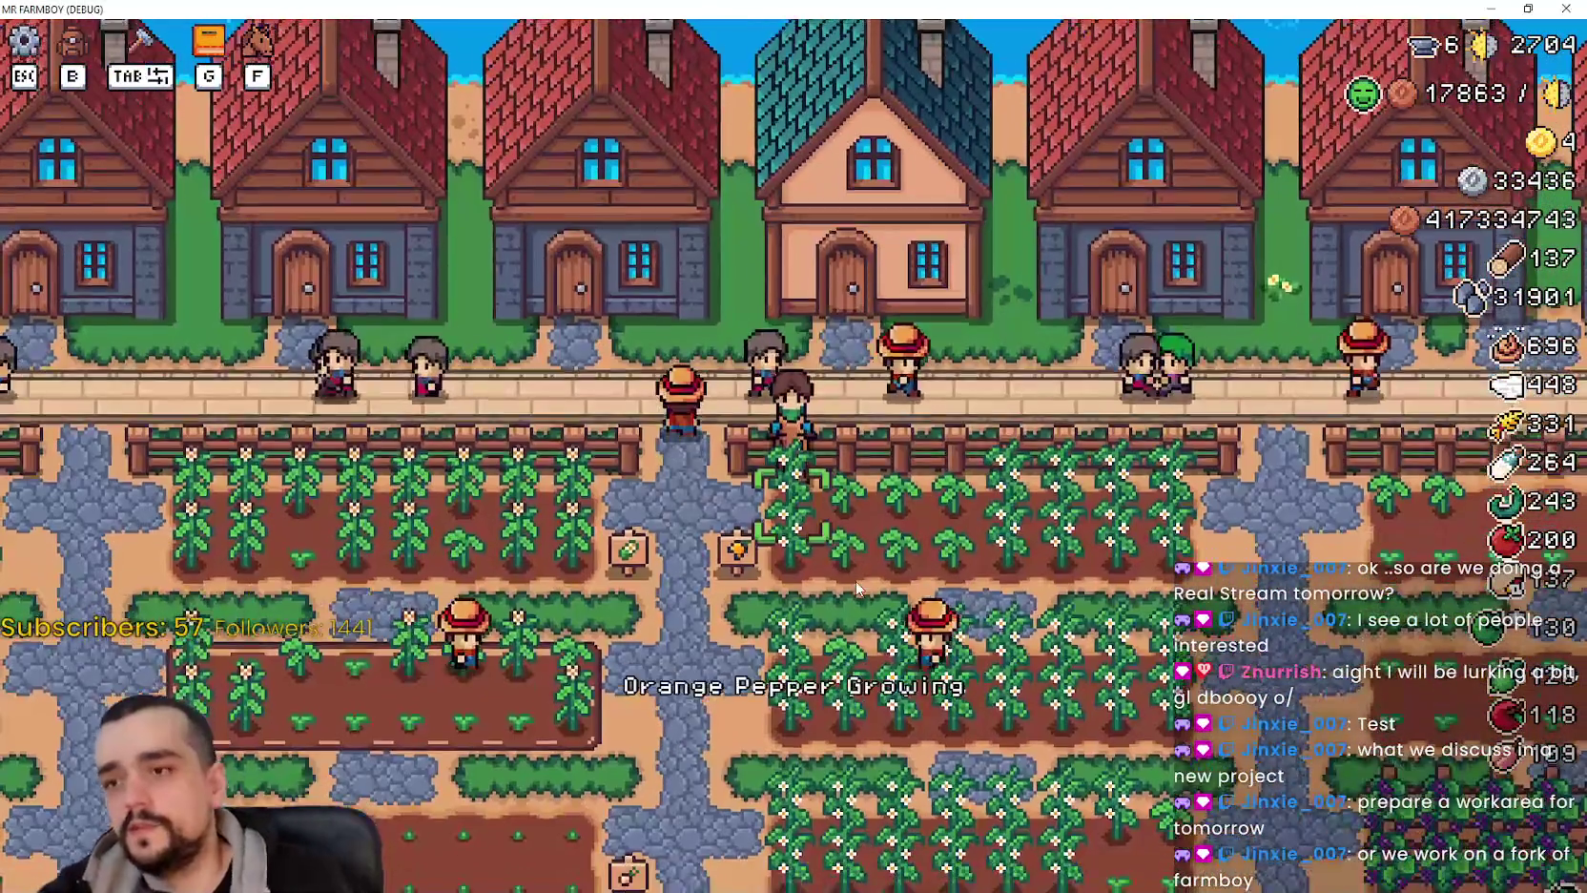
pyautogui.press('a')
pyautogui.press('s')
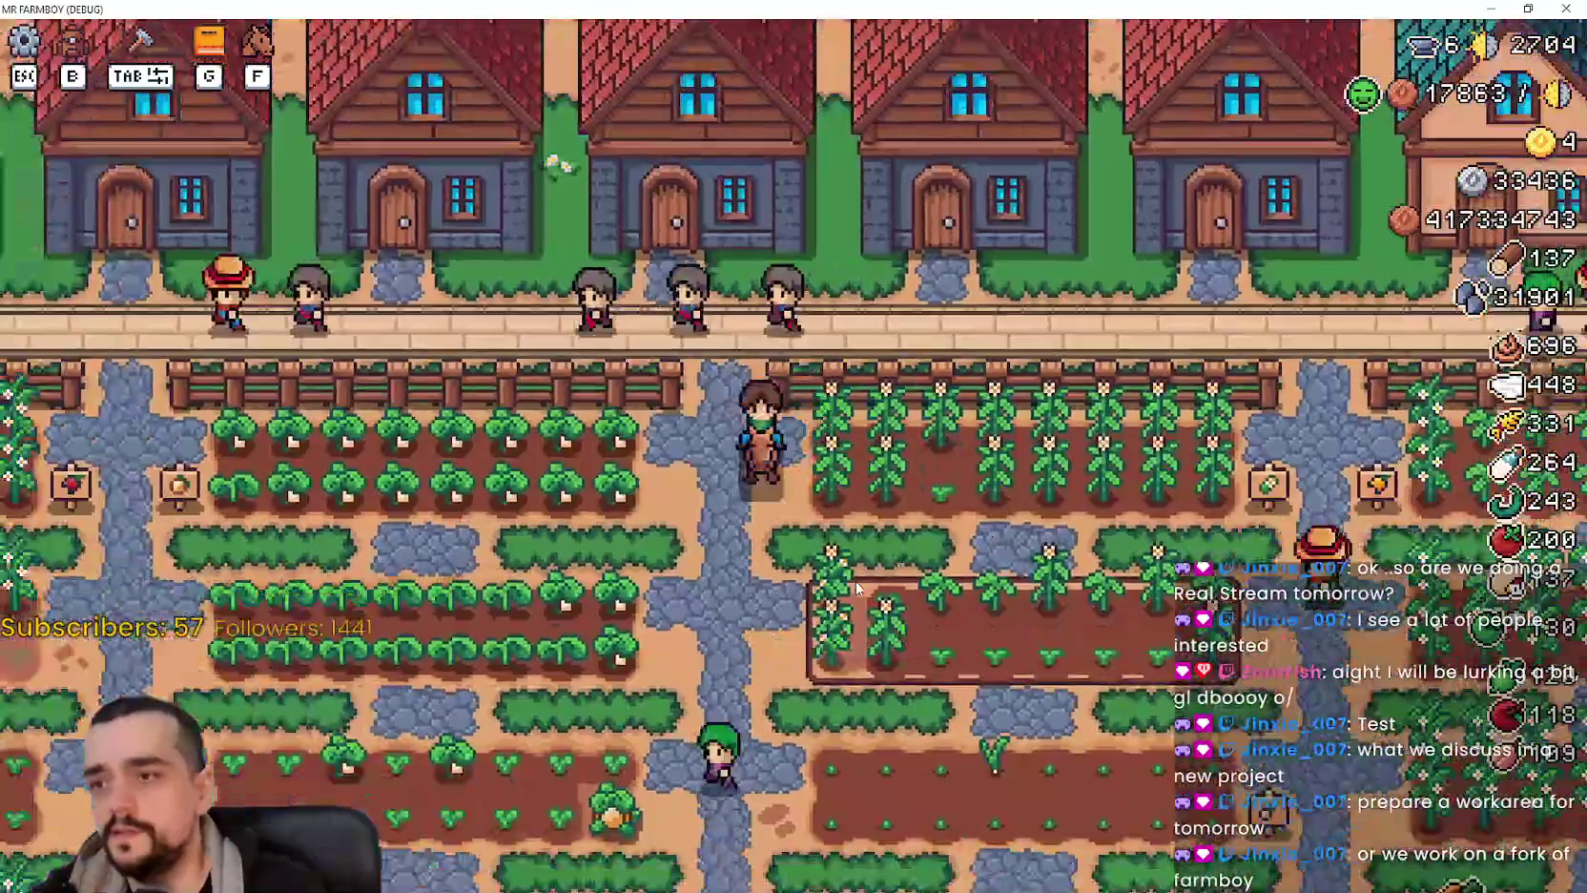
pyautogui.press('s')
pyautogui.press('d')
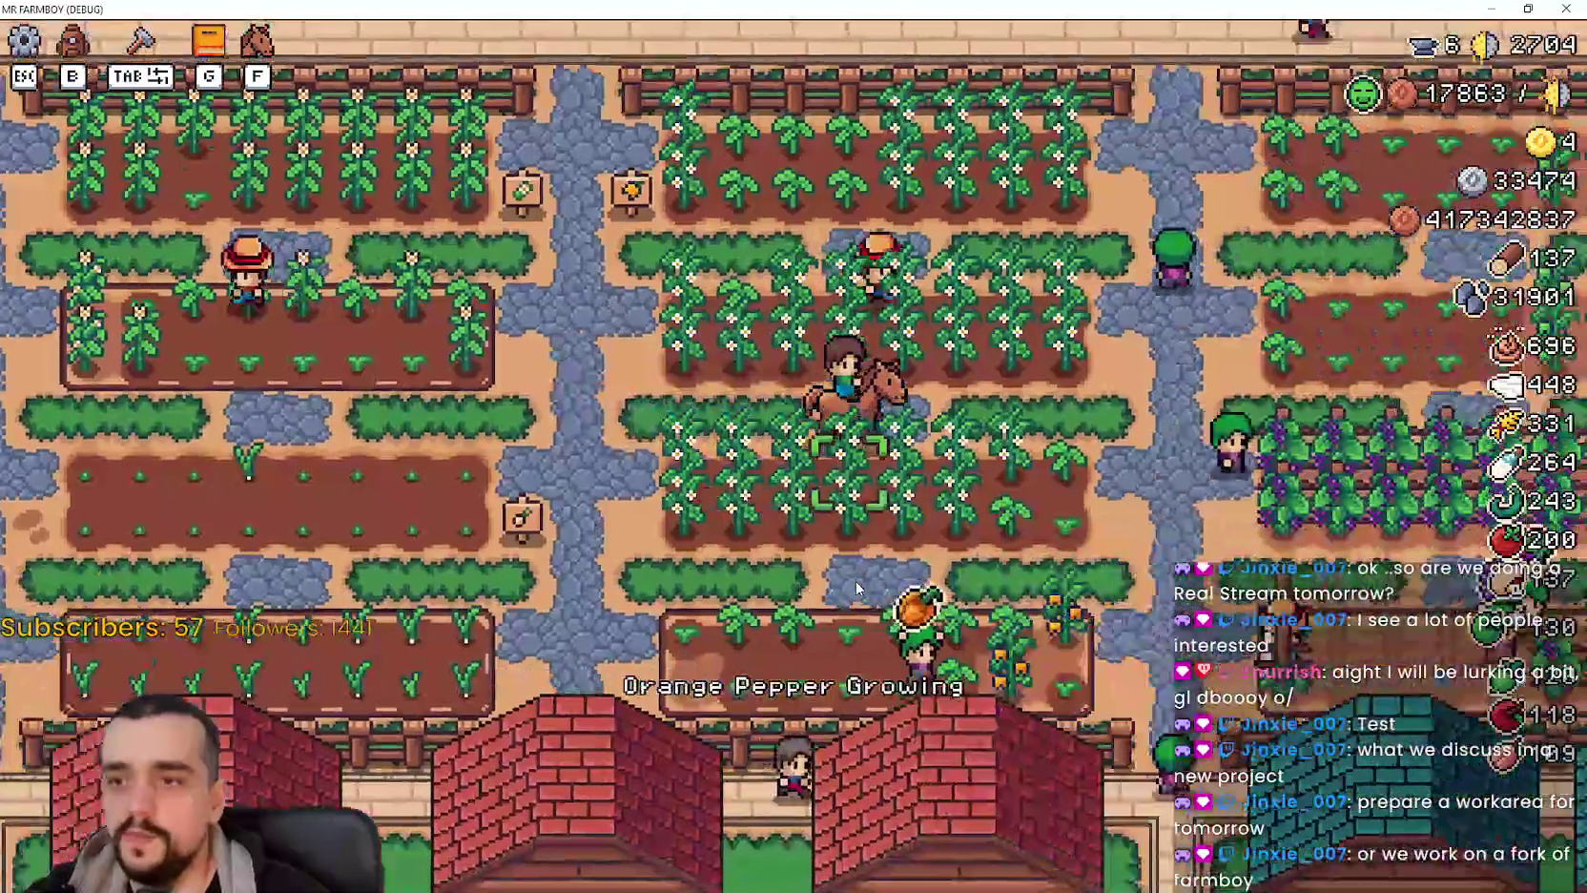
pyautogui.press('d')
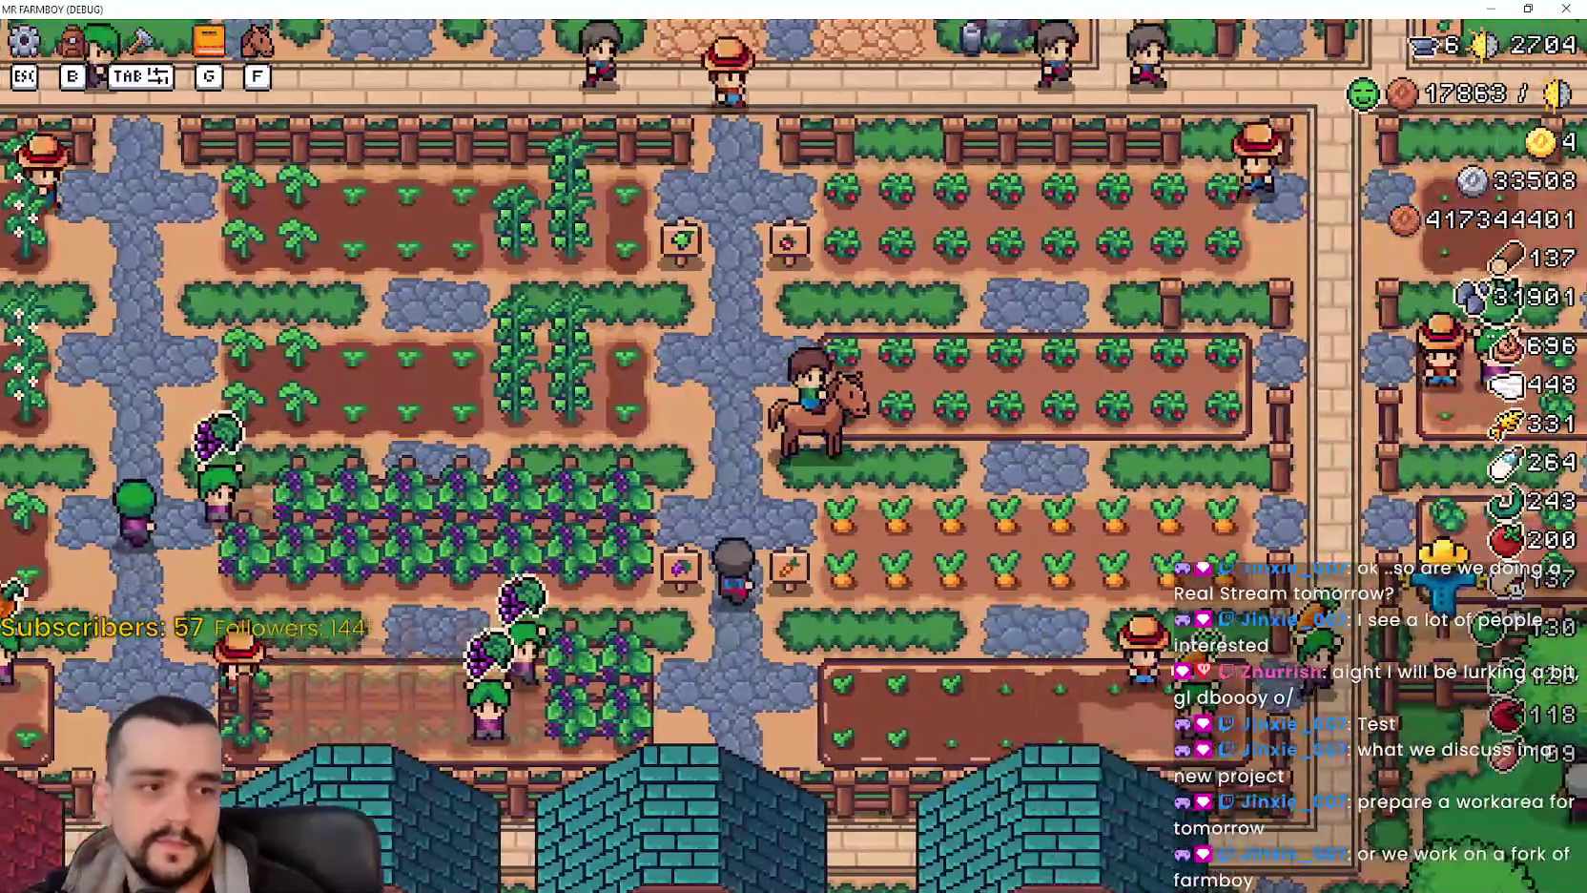
pyautogui.press('d')
pyautogui.press('s')
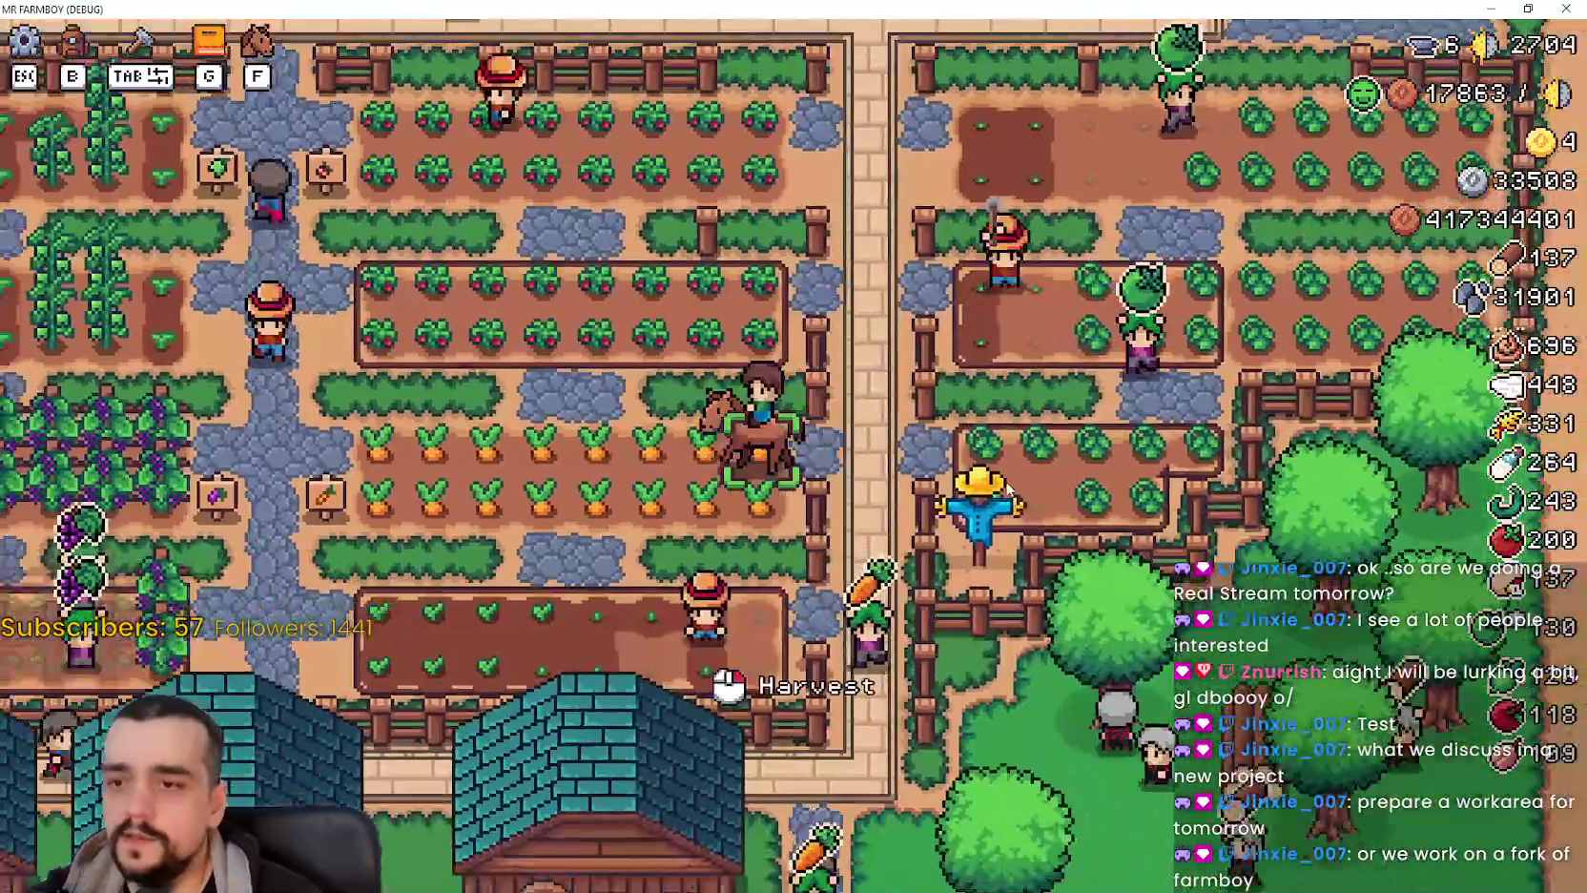
pyautogui.press('d')
pyautogui.press('w')
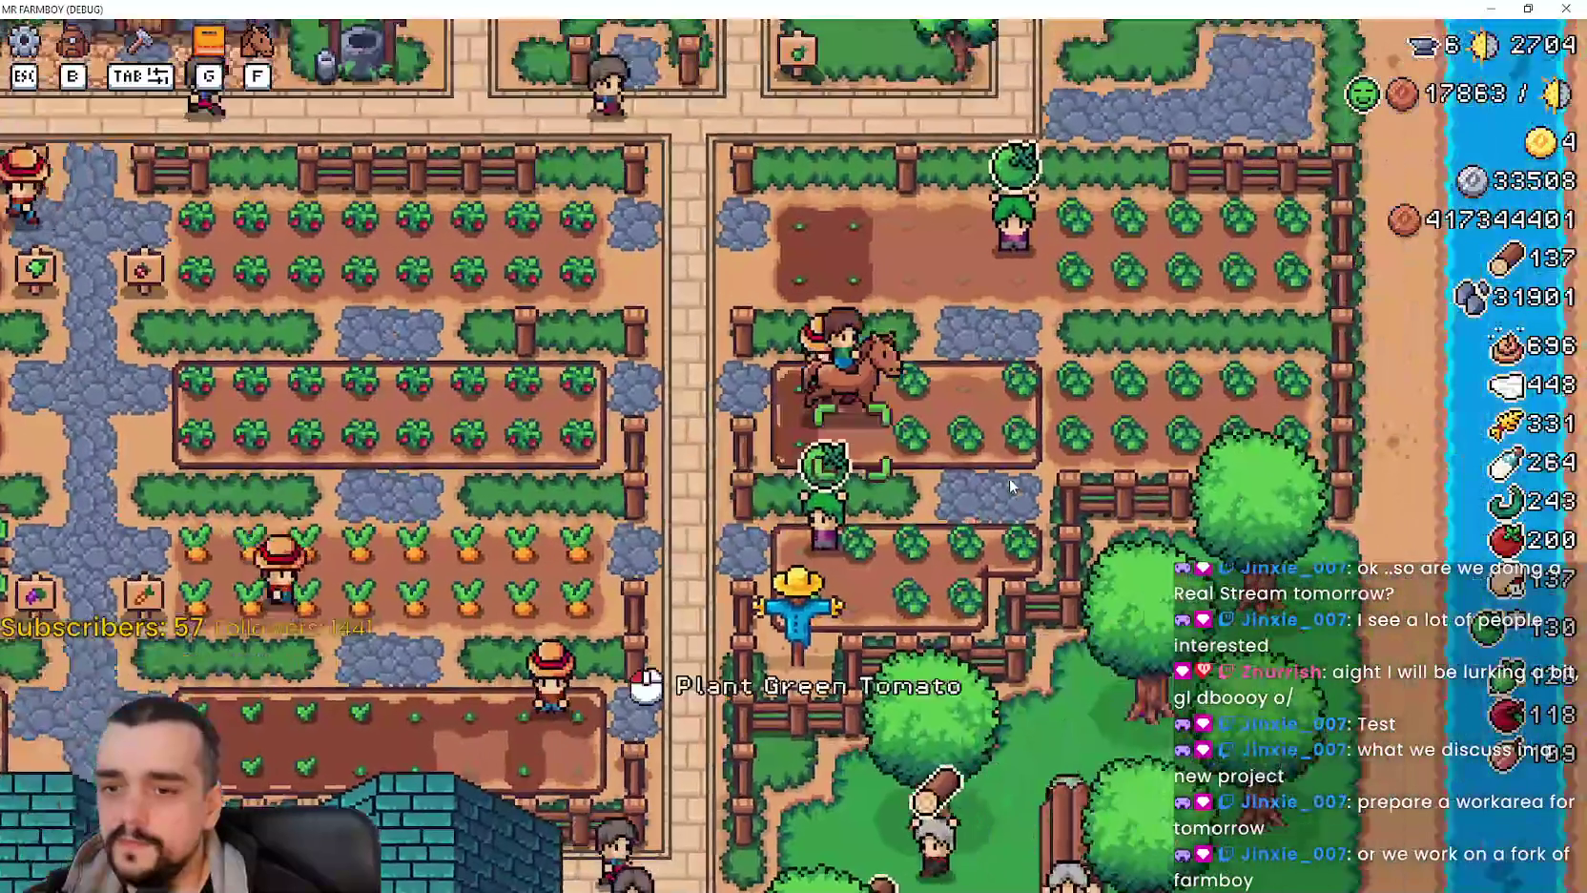
pyautogui.press('w')
pyautogui.press('a')
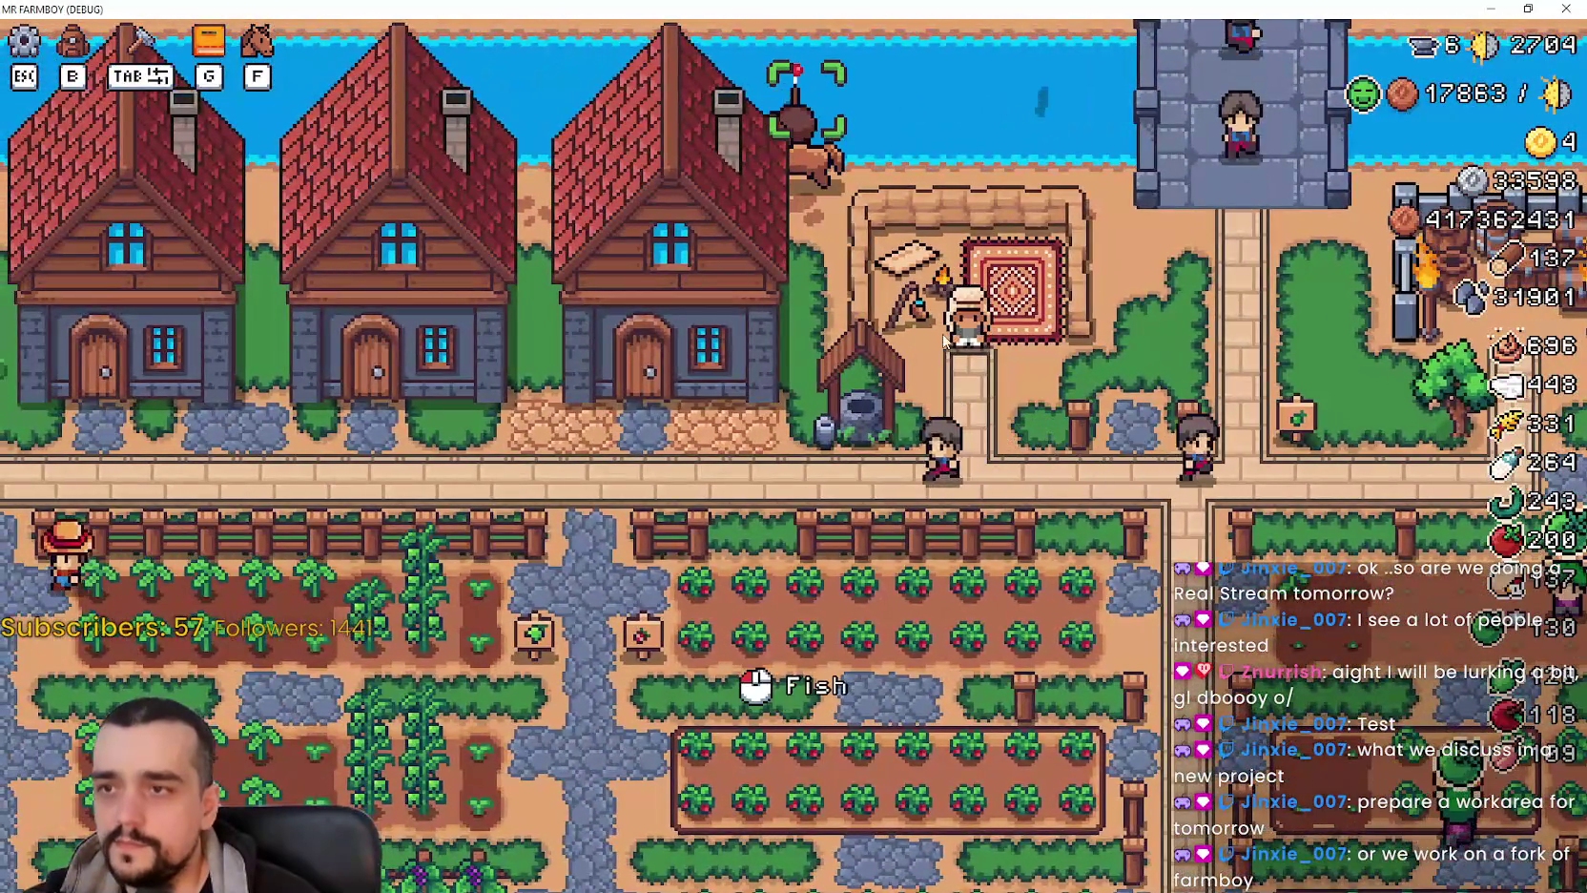
pyautogui.click(966, 424)
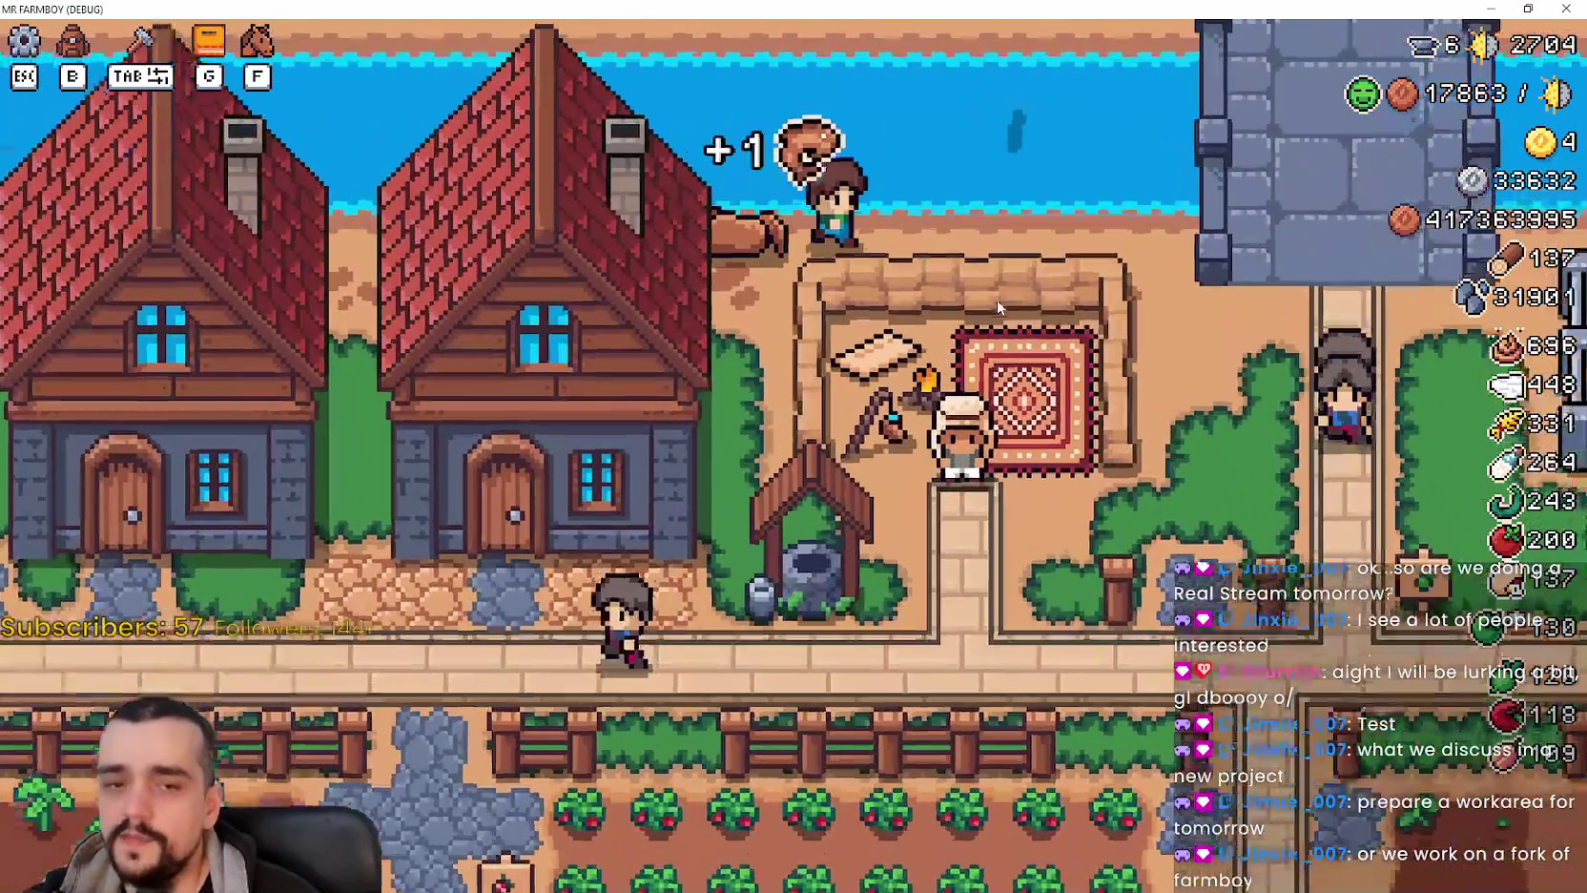
pyautogui.press('d')
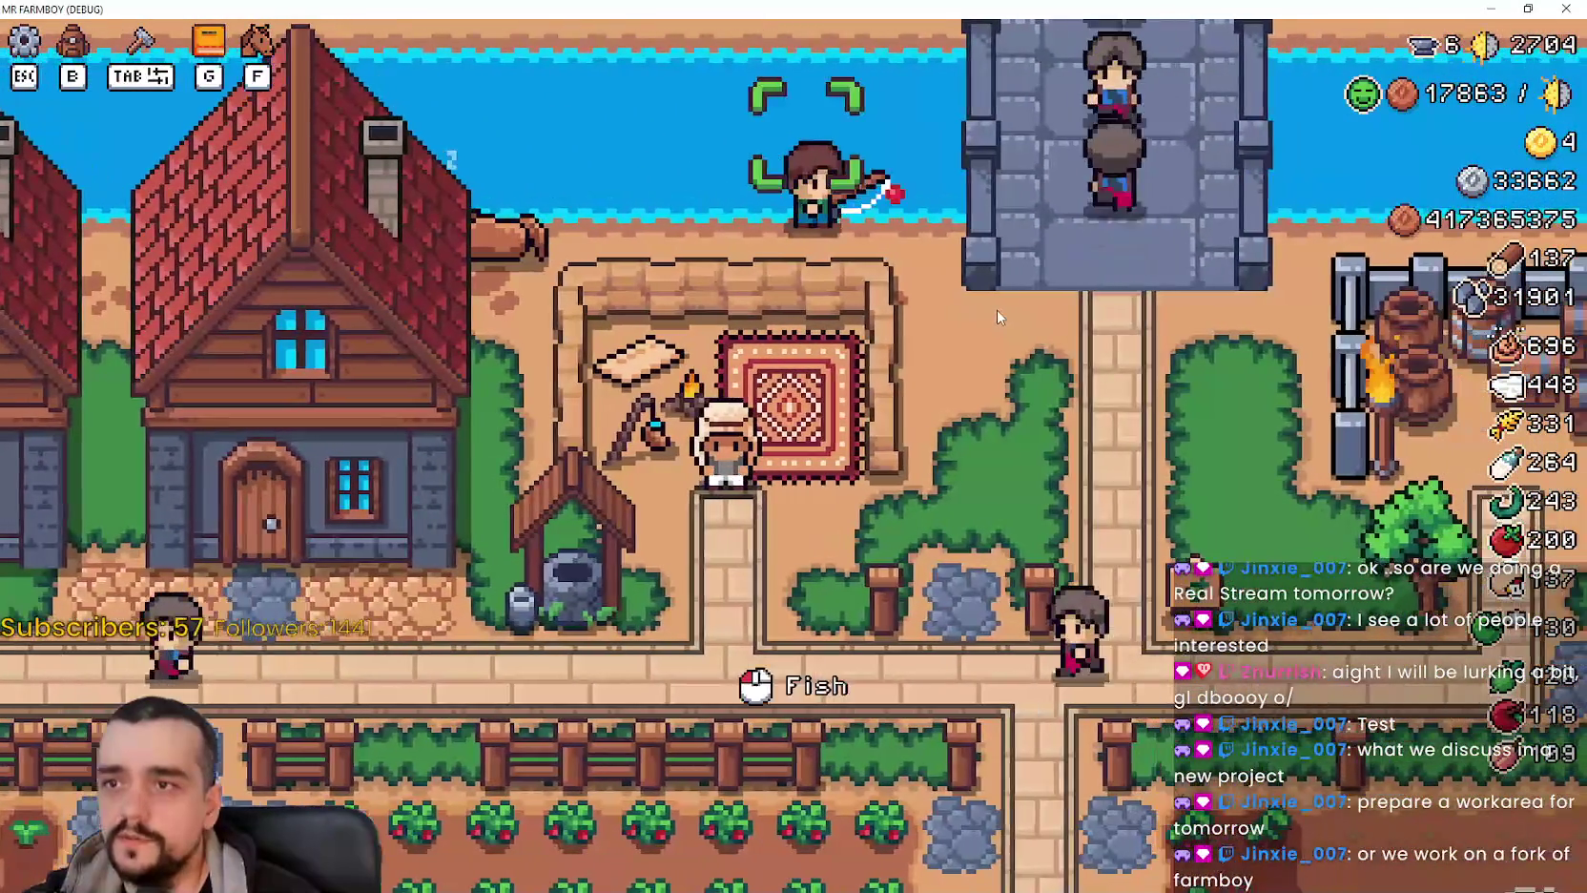
# Ride away from the river, down through the farm fields, and along the village road.
pyautogui.press('a')
pyautogui.press('s')
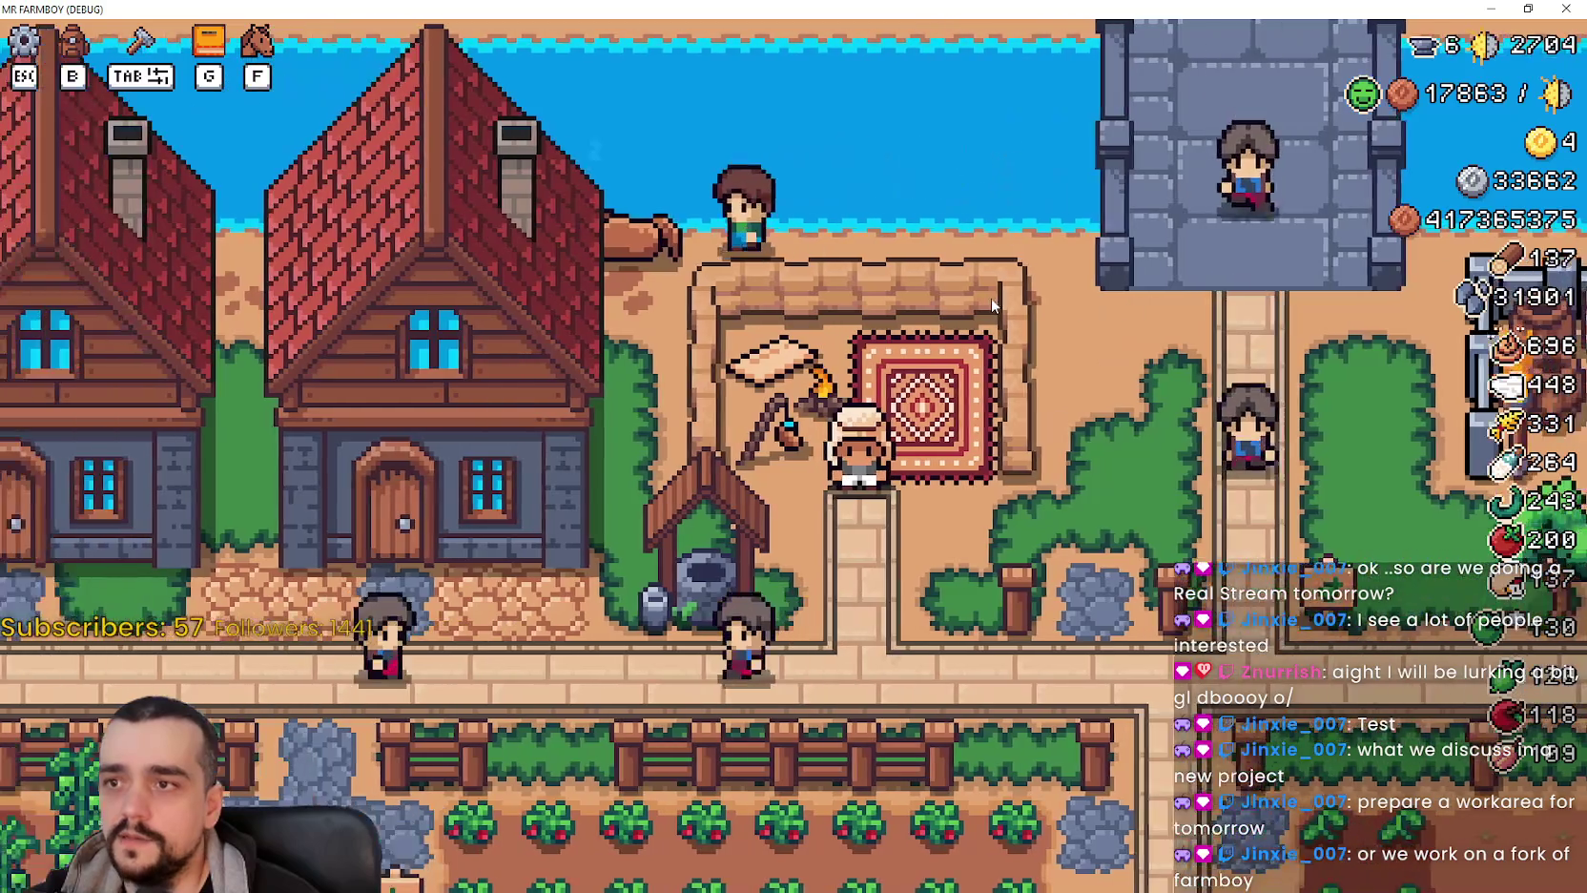
pyautogui.press('s')
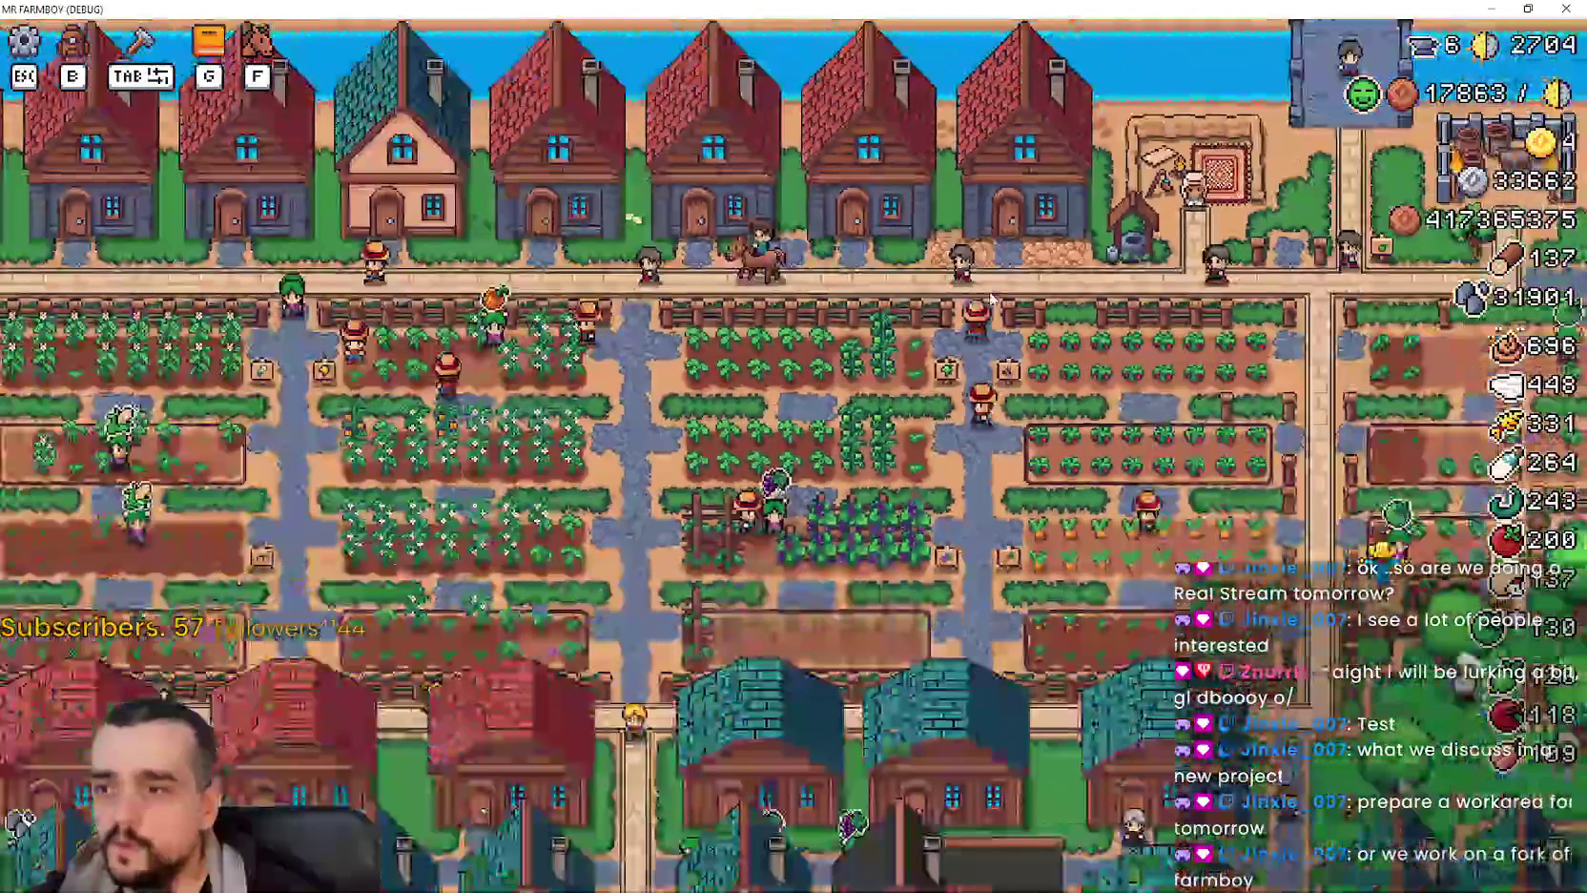
pyautogui.press('s')
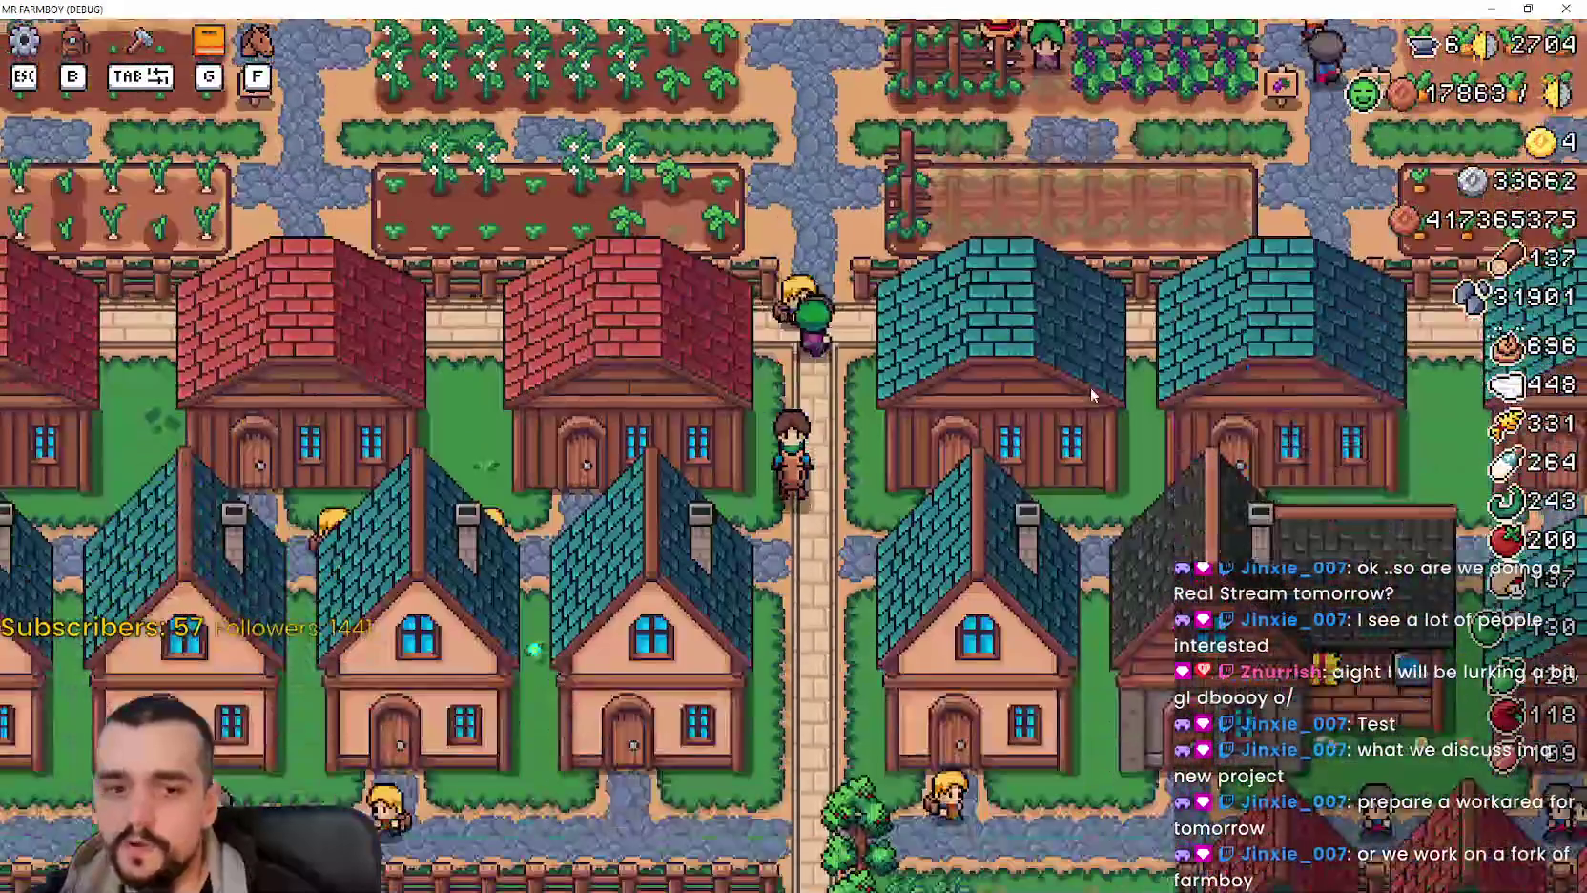
pyautogui.press('d')
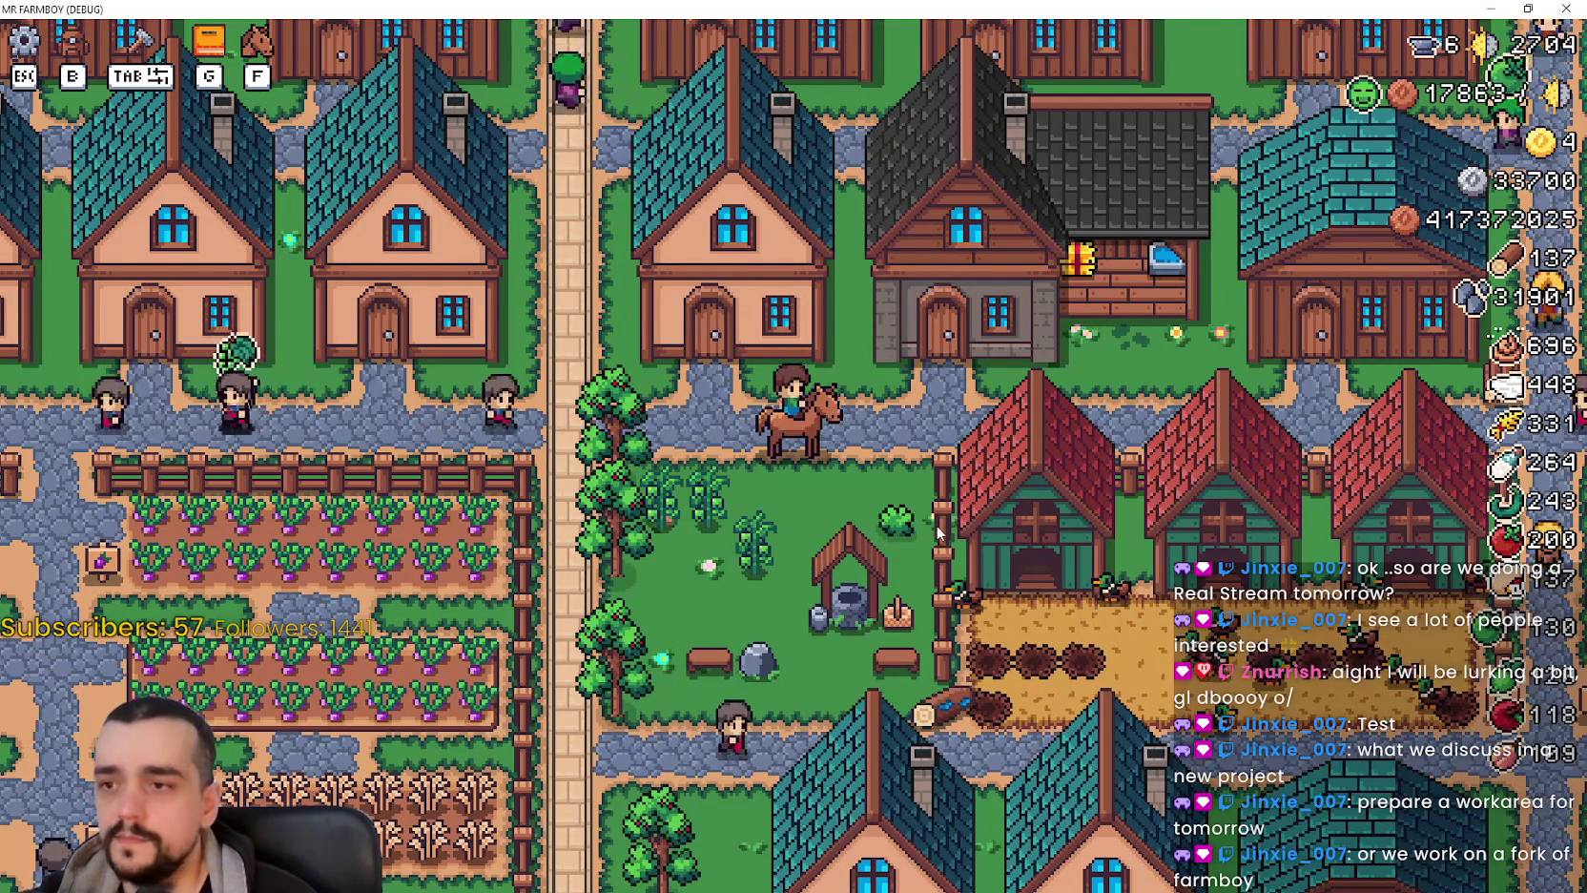
pyautogui.press('a')
pyautogui.scroll(3, 933, 527)
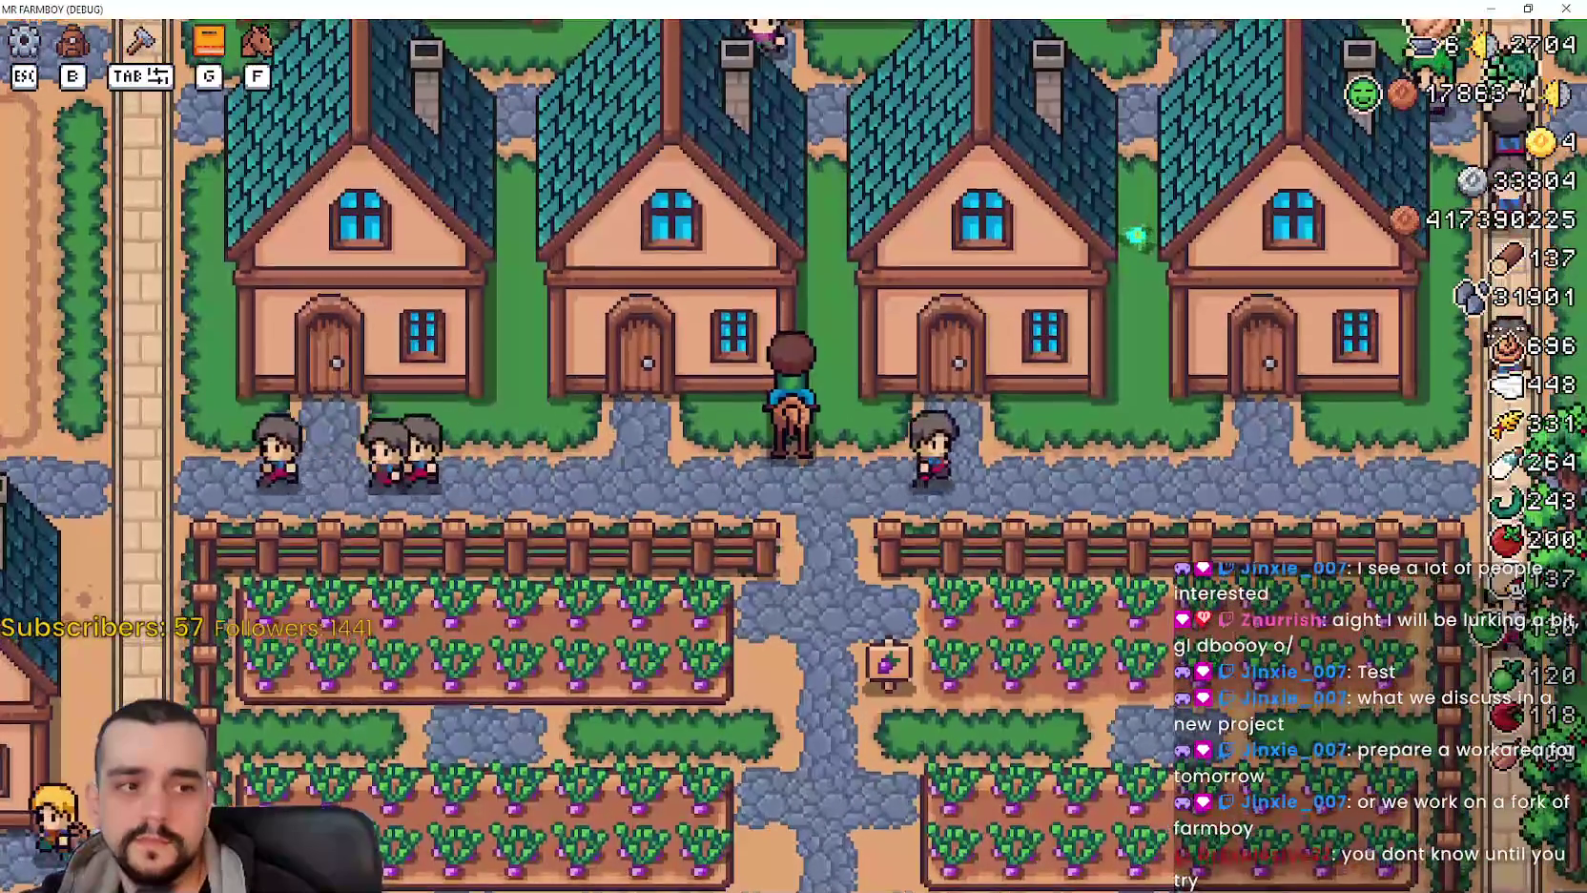
# Ride past the houses and crop fields to the dark player house and open its upgrade panel.
pyautogui.press('a')
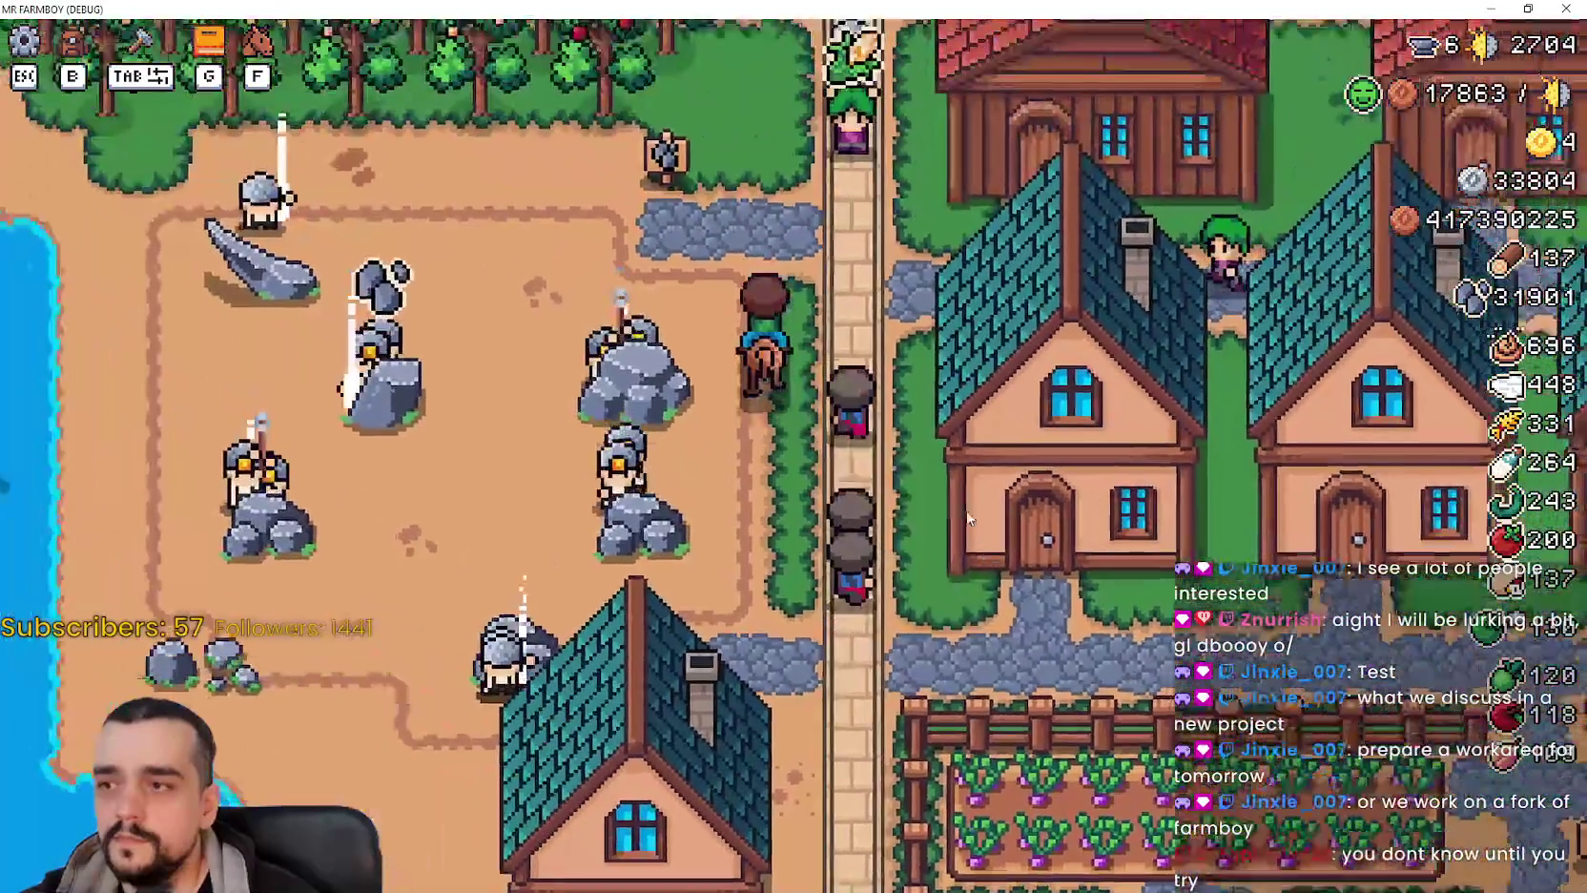
pyautogui.press('w')
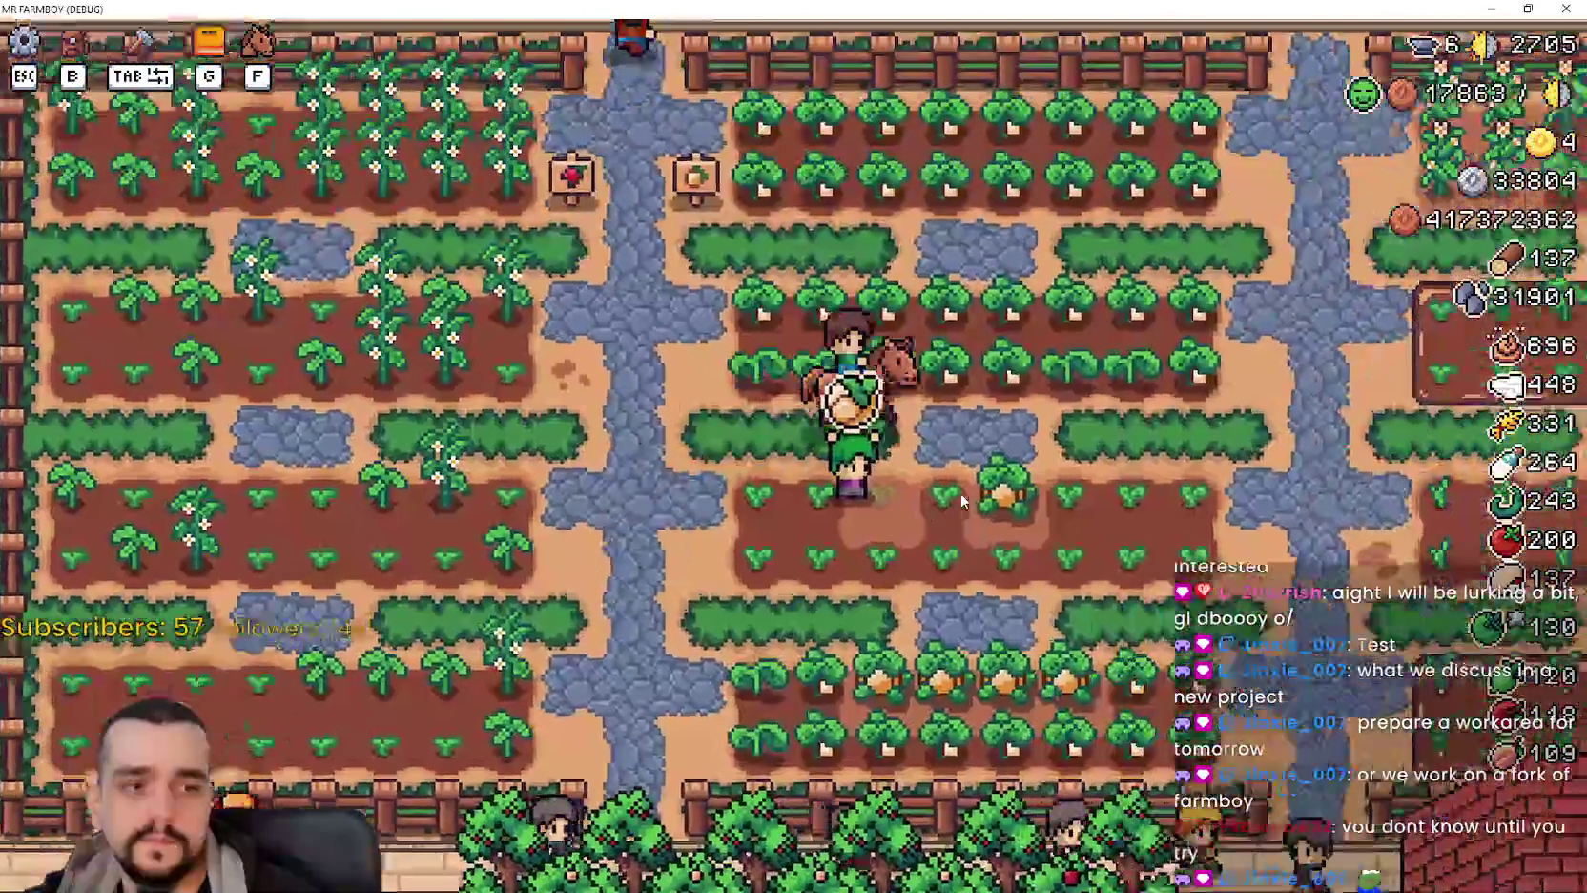
pyautogui.press('s')
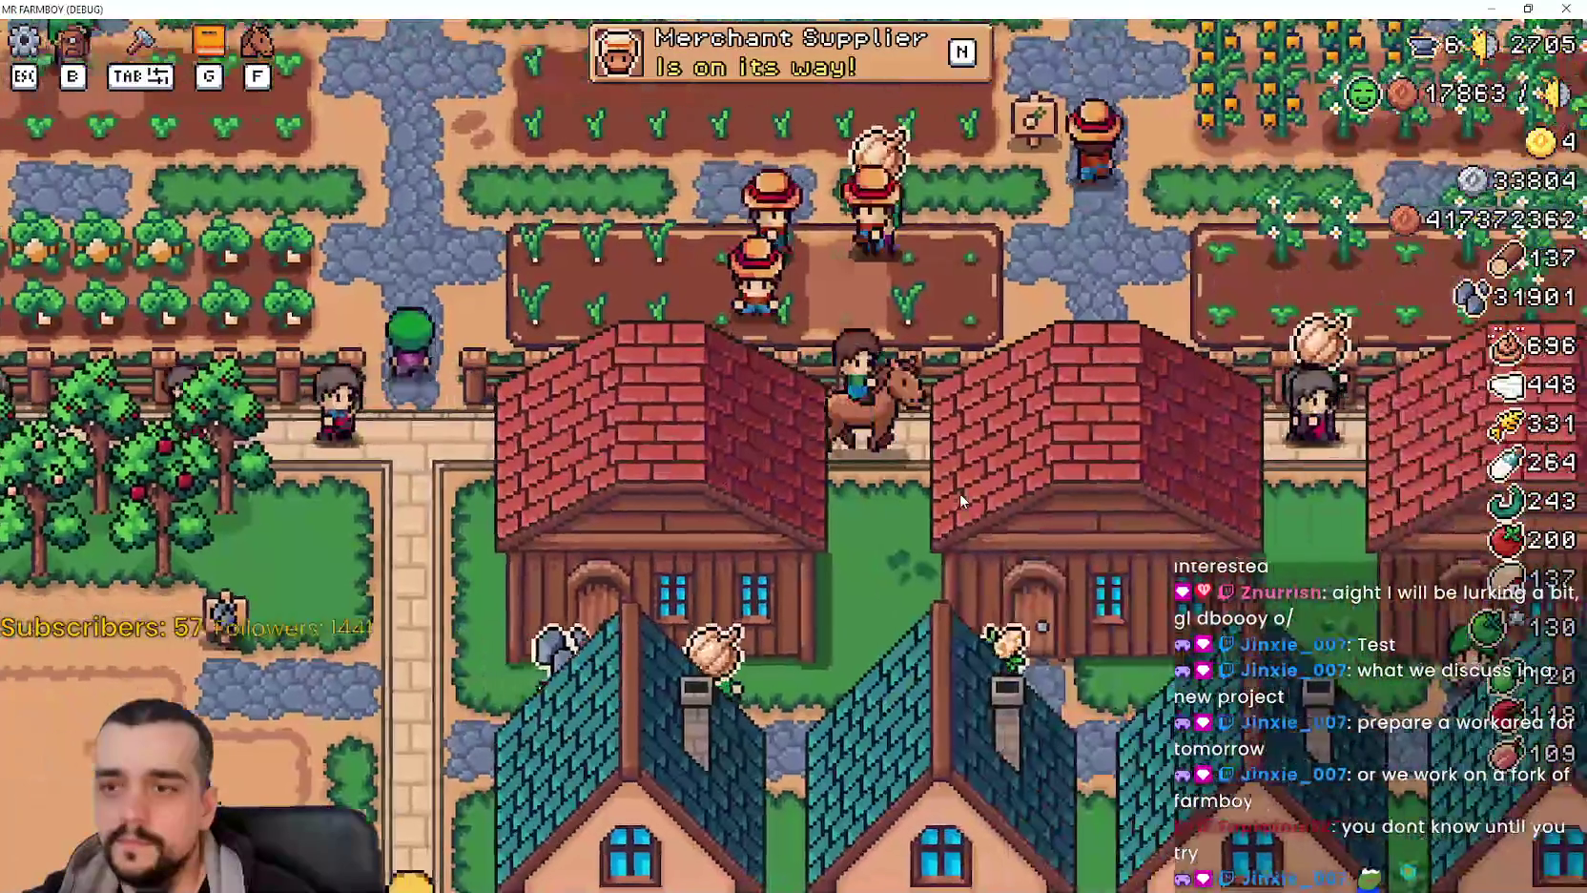
pyautogui.press('s')
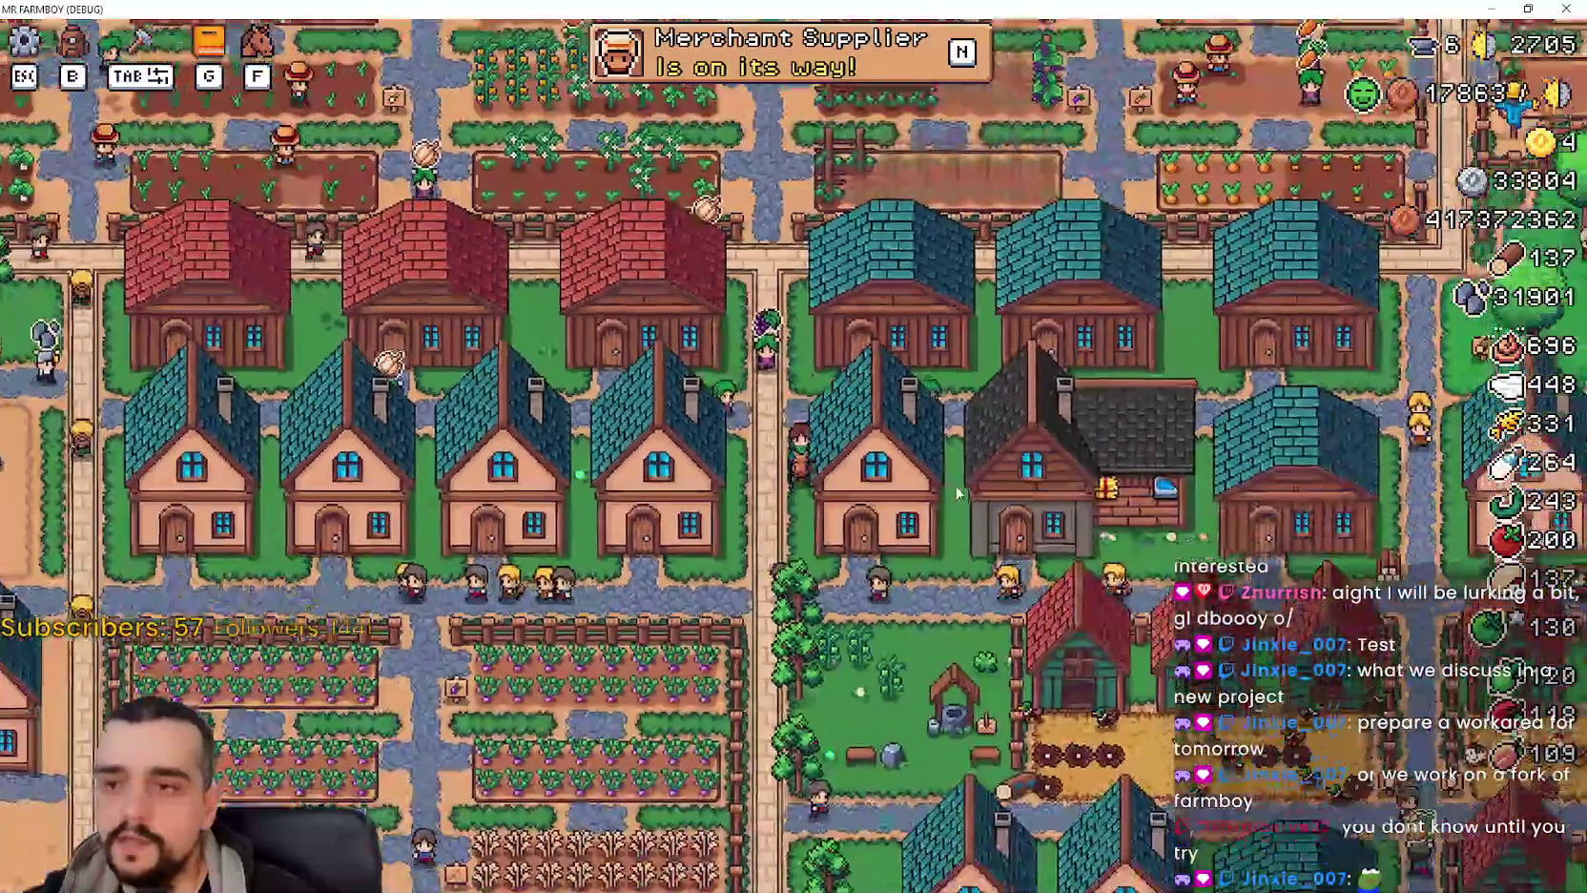
pyautogui.scroll(3, 958, 494)
pyautogui.press('w')
pyautogui.click(792, 429)
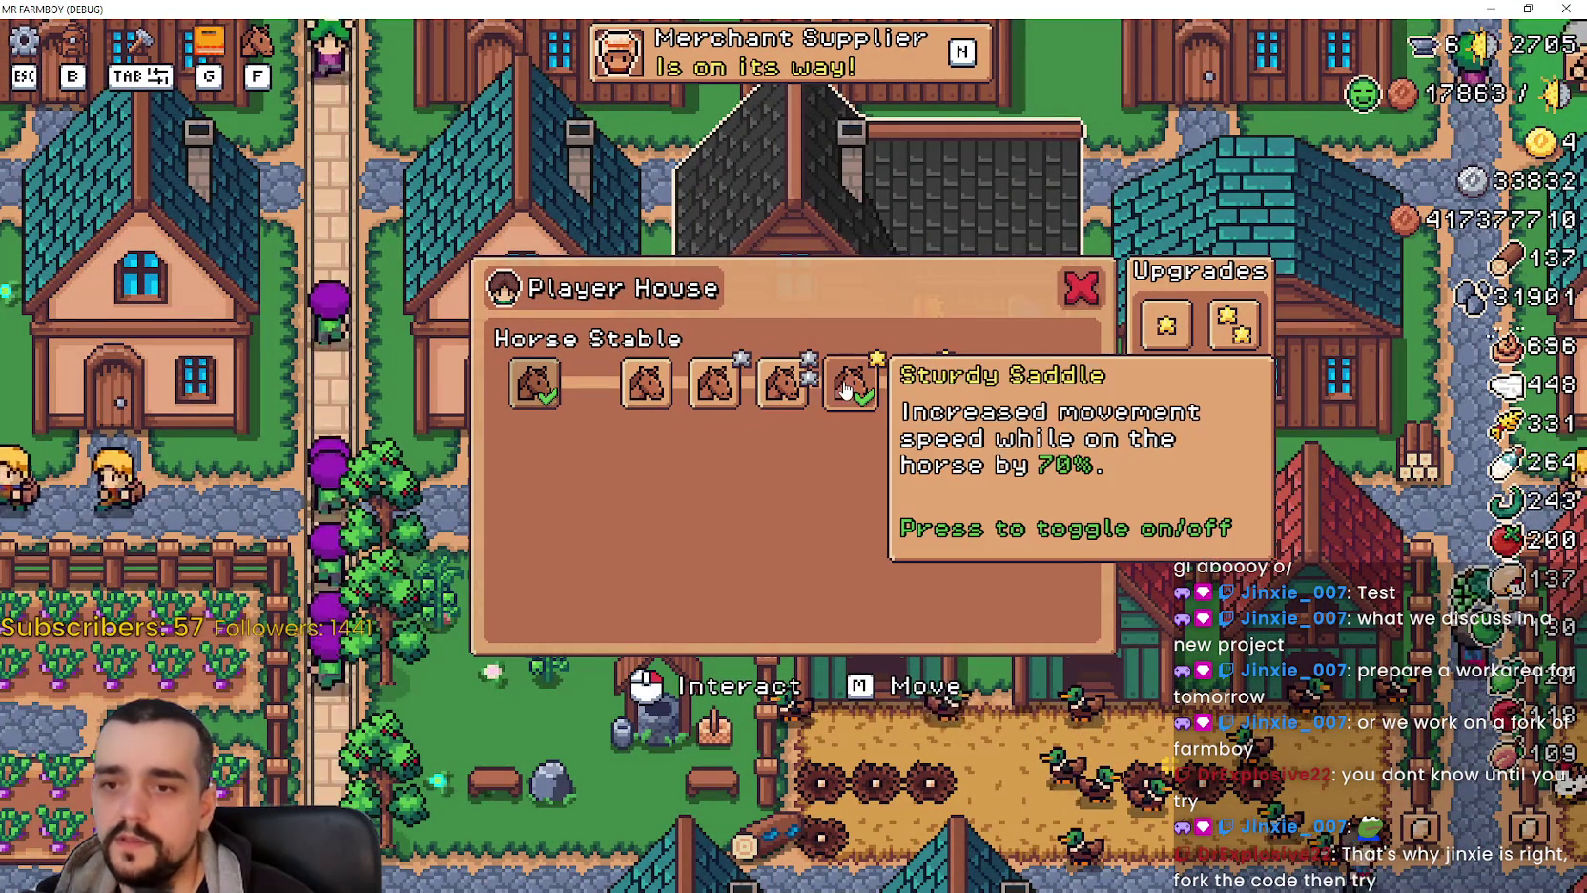
# Close the Player House panel, zoom out to view the whole village, and zoom back in.
pyautogui.click(1081, 288)
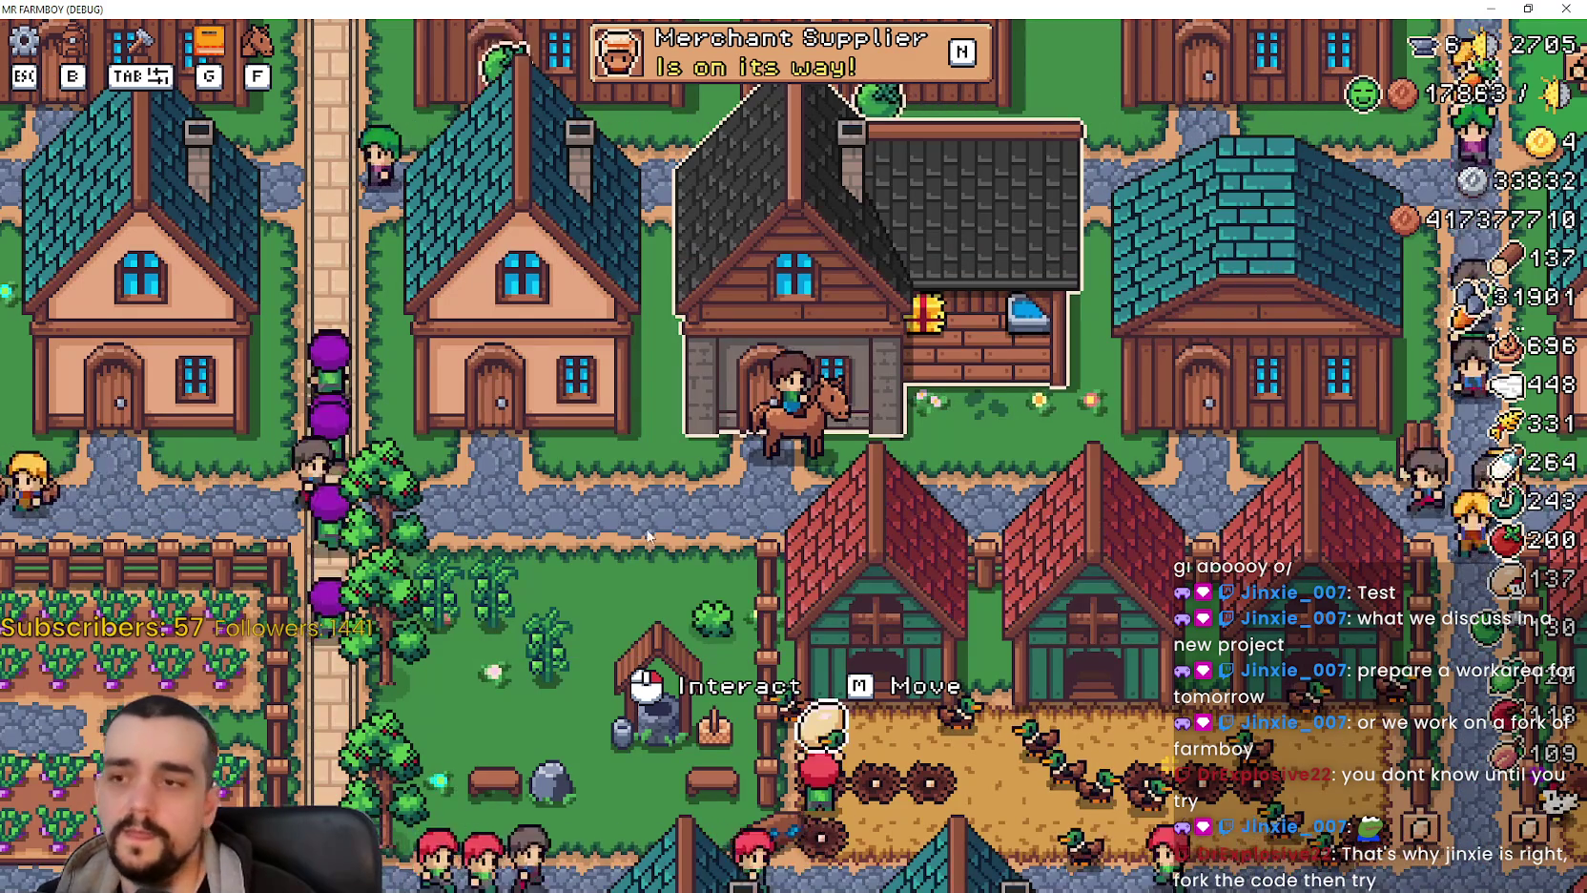
pyautogui.scroll(-3, 706, 489)
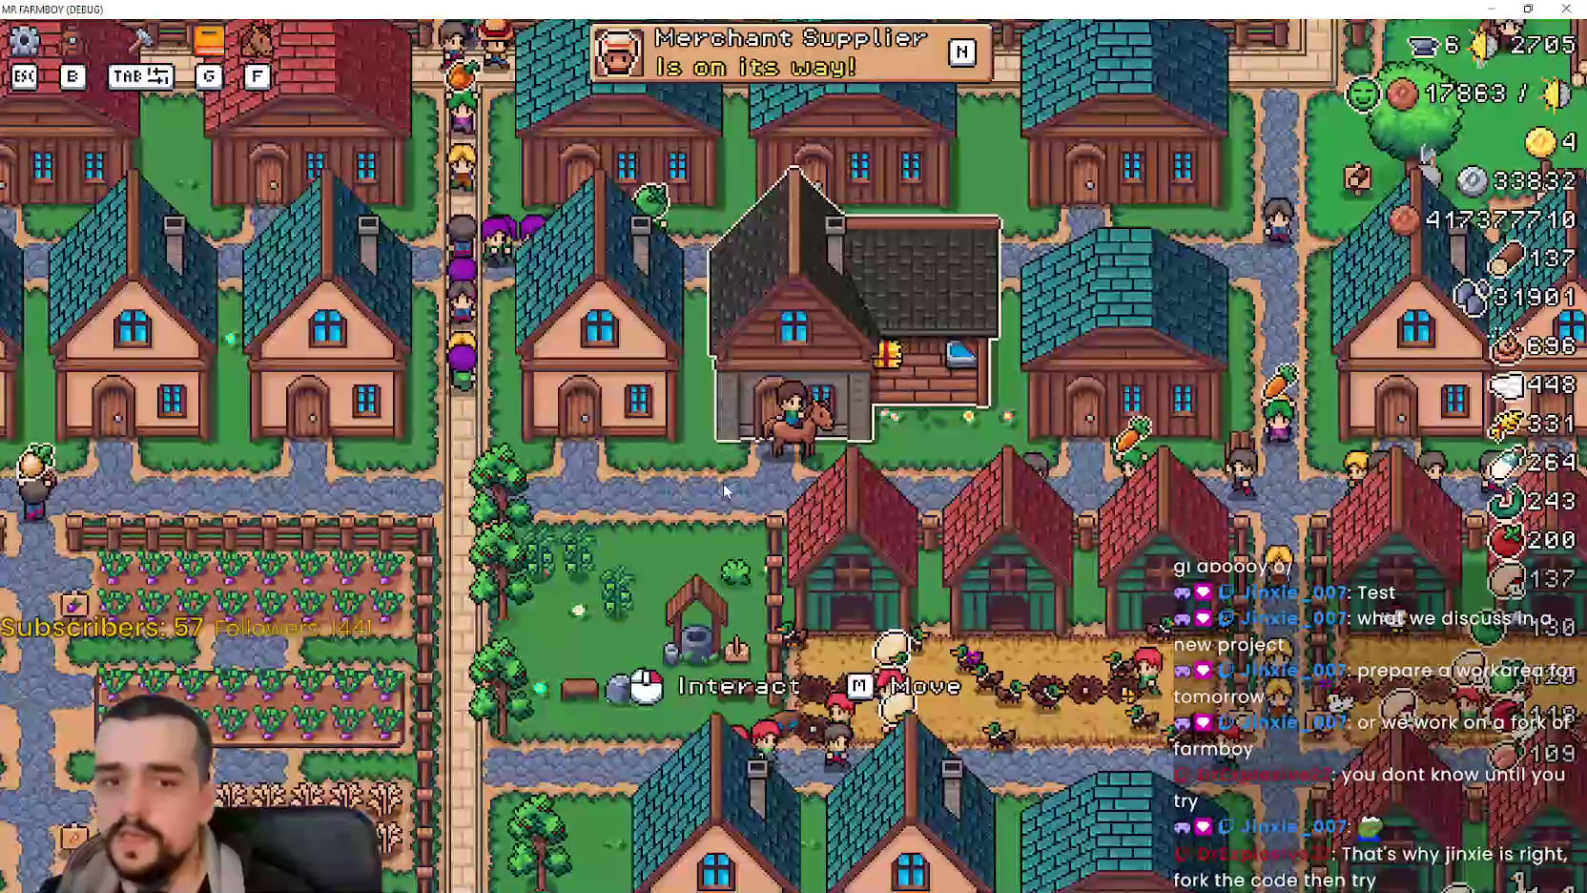
pyautogui.scroll(-2, 723, 490)
pyautogui.scroll(-3, 723, 490)
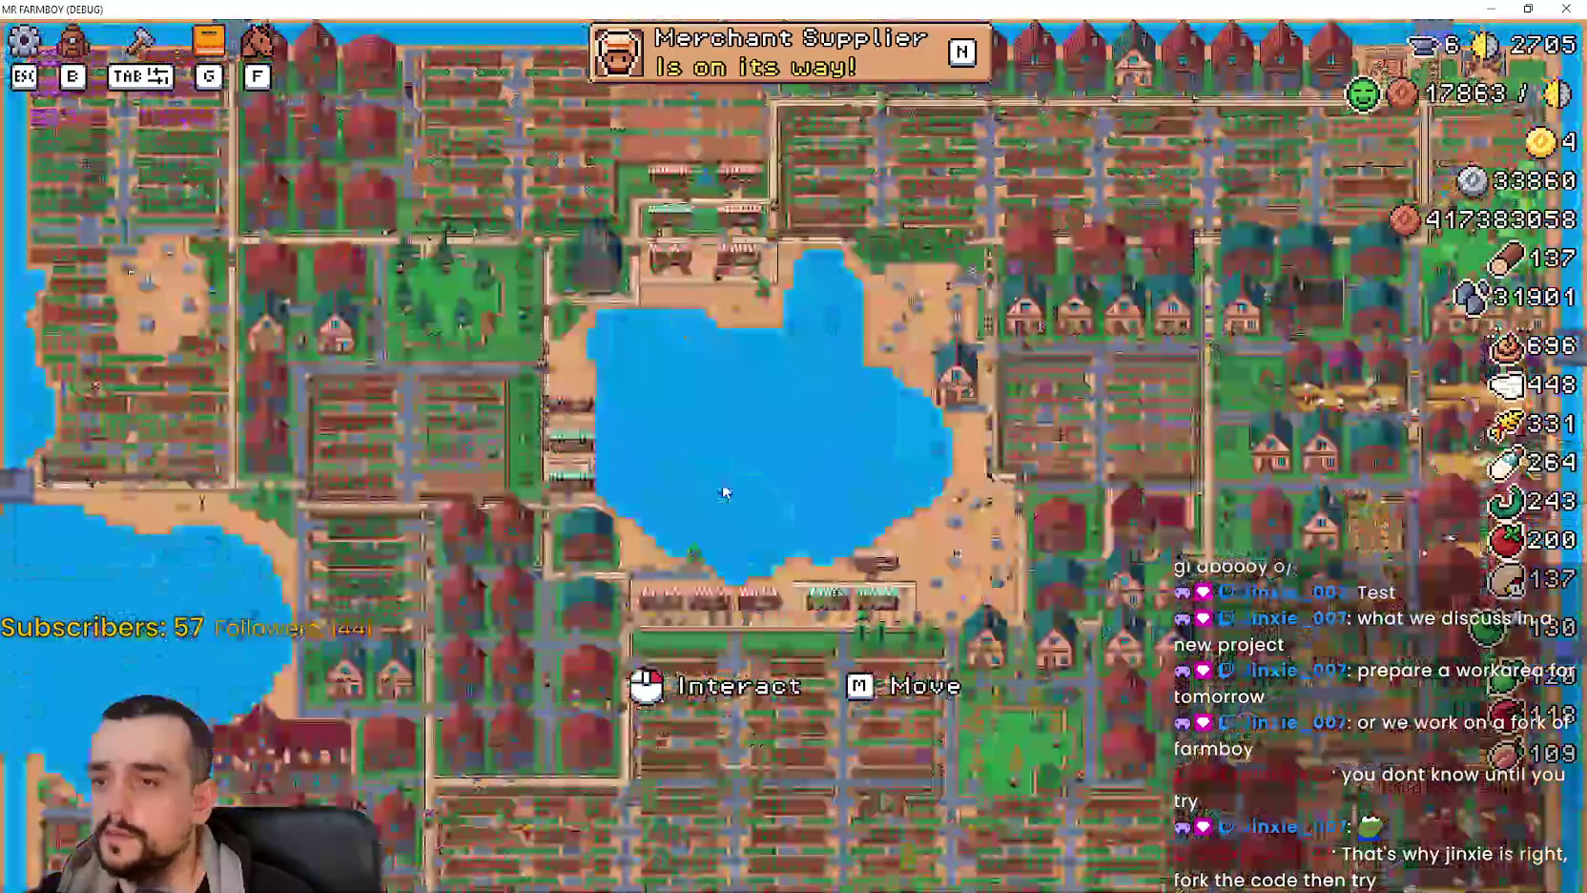
pyautogui.scroll(5, 897, 540)
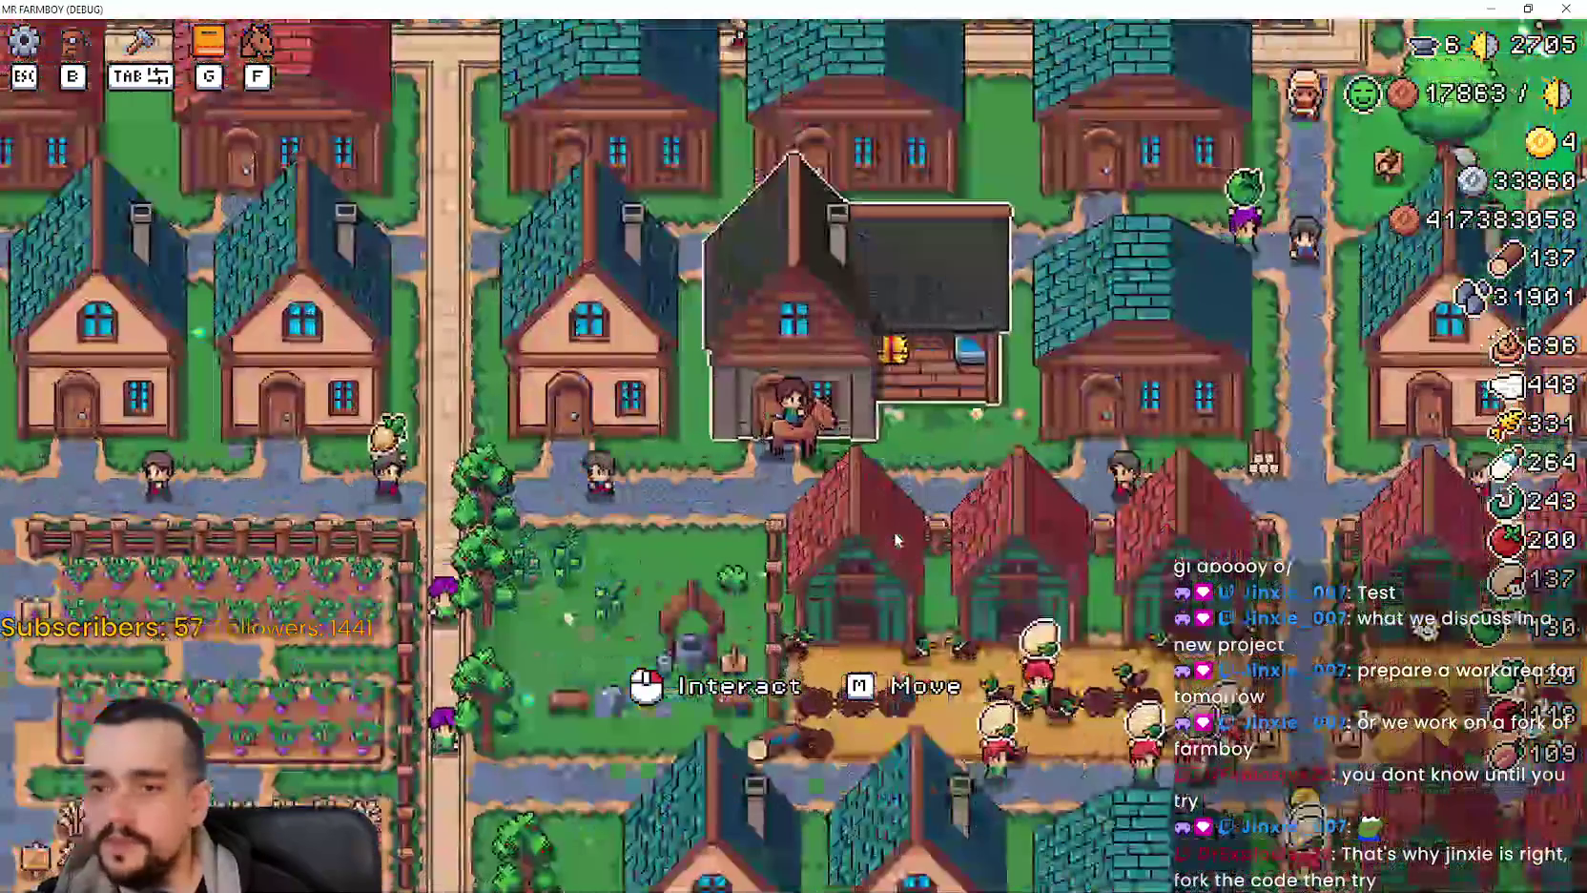
pyautogui.scroll(2, 896, 540)
# Reopen and close the Player House panel, then close the Steam store window.
pyautogui.click(851, 444)
pyautogui.click(1081, 287)
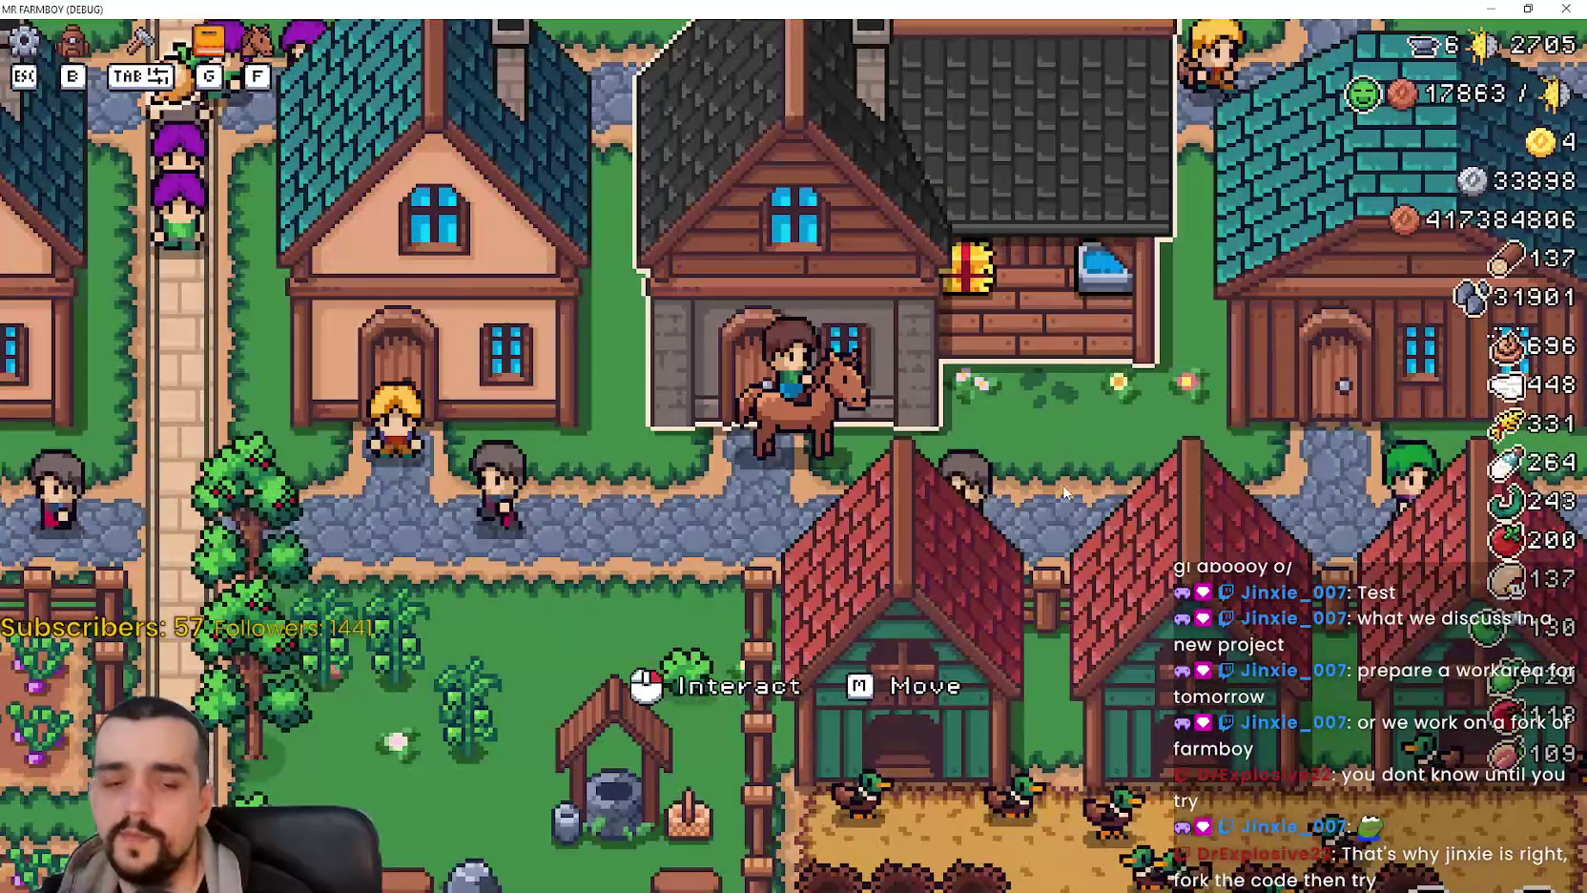
pyautogui.scroll(-1, 1061, 479)
pyautogui.scroll(1, 1050, 474)
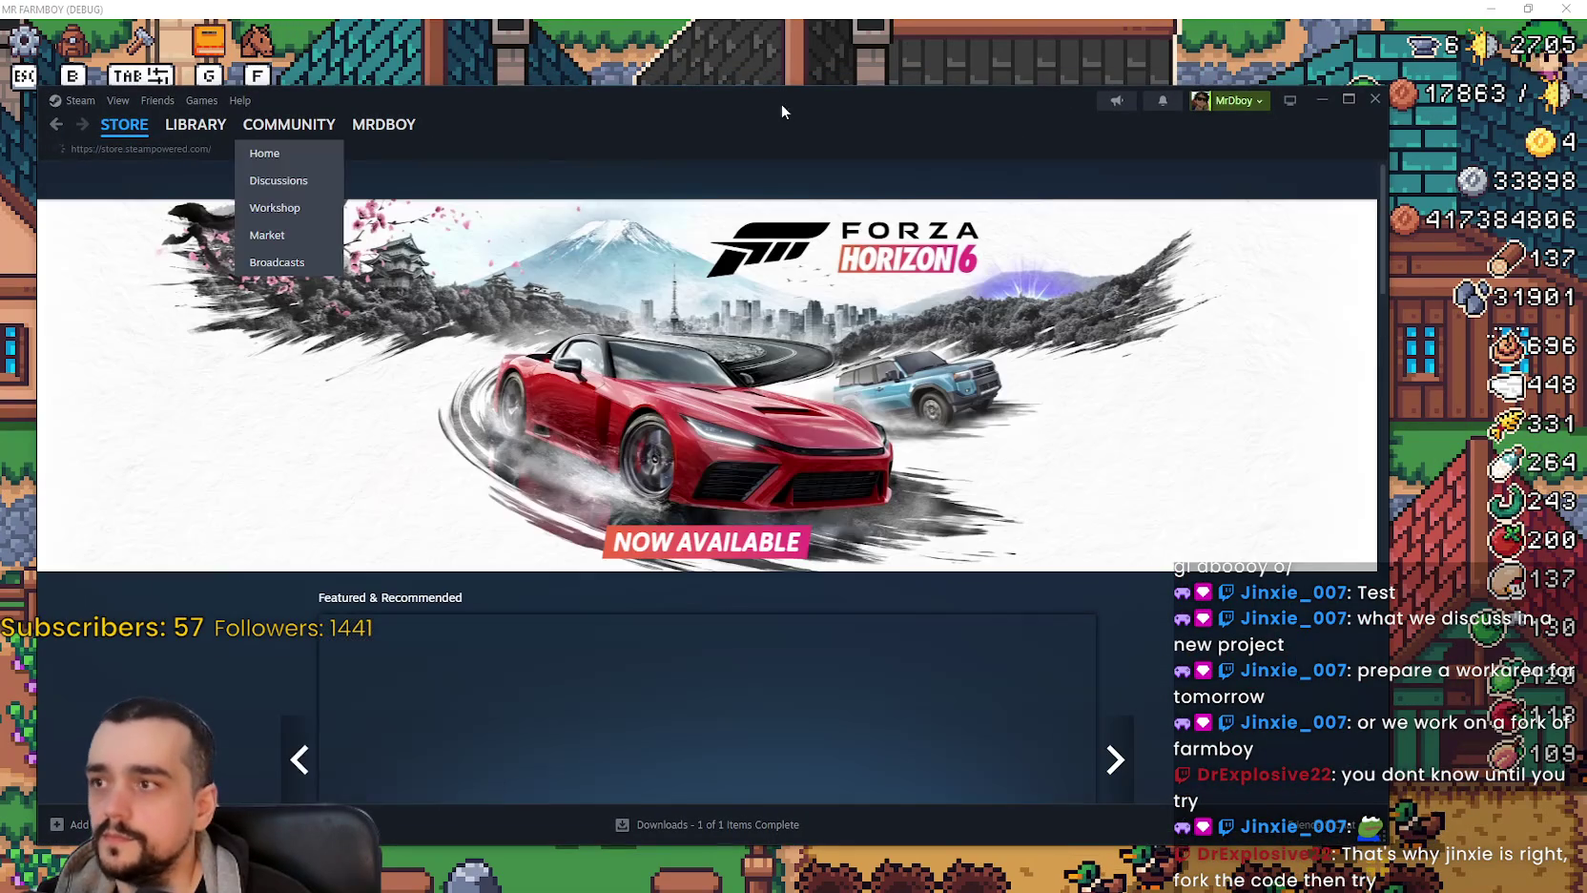
pyautogui.click(1375, 98)
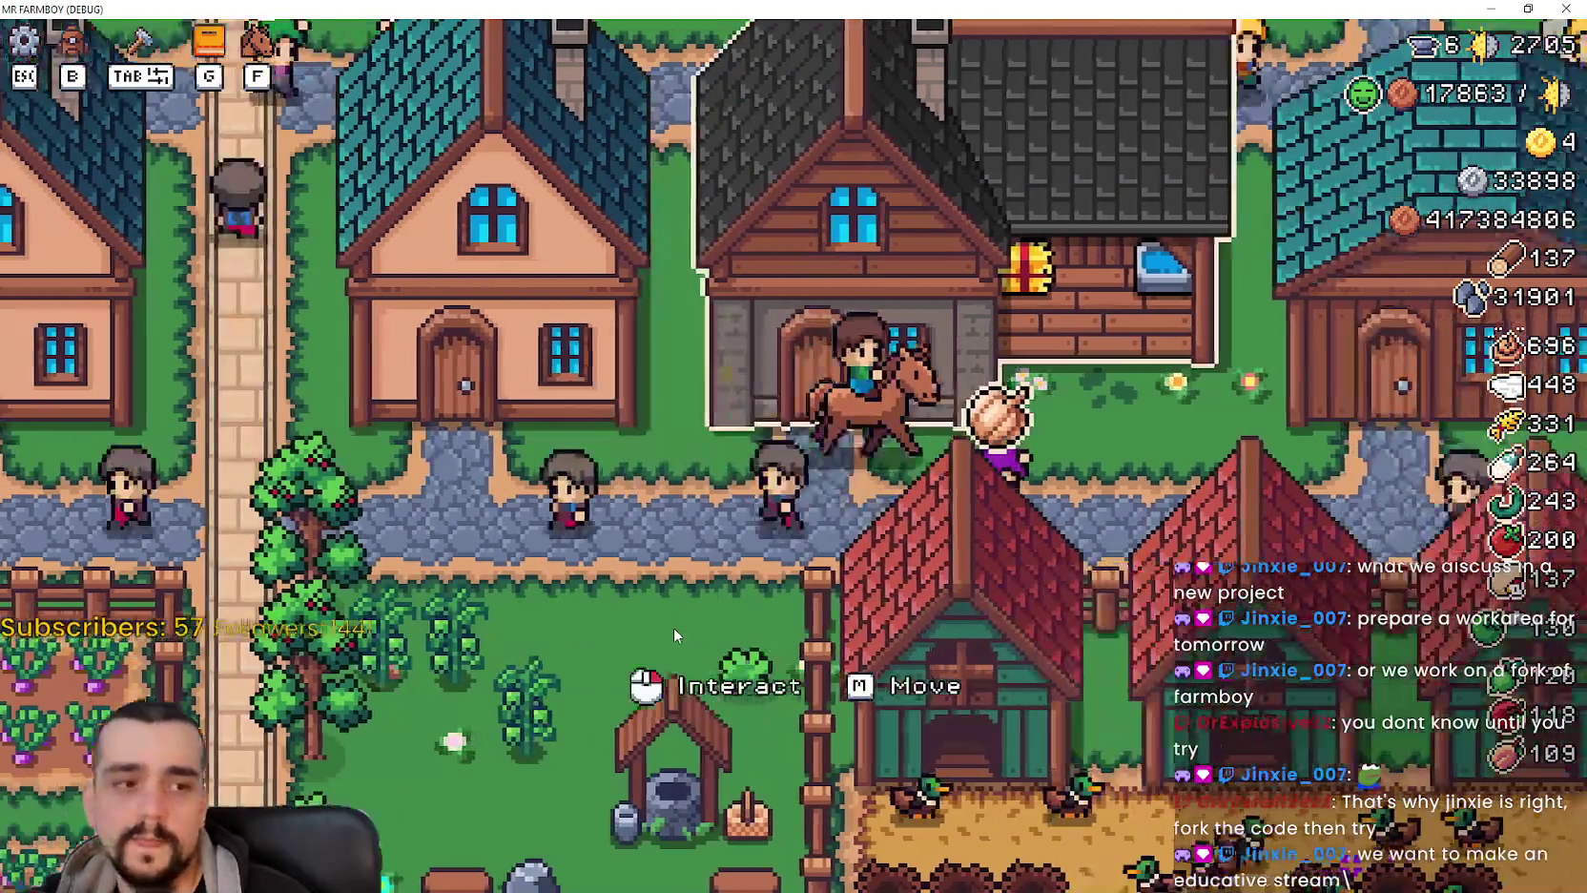
pyautogui.click(674, 635)
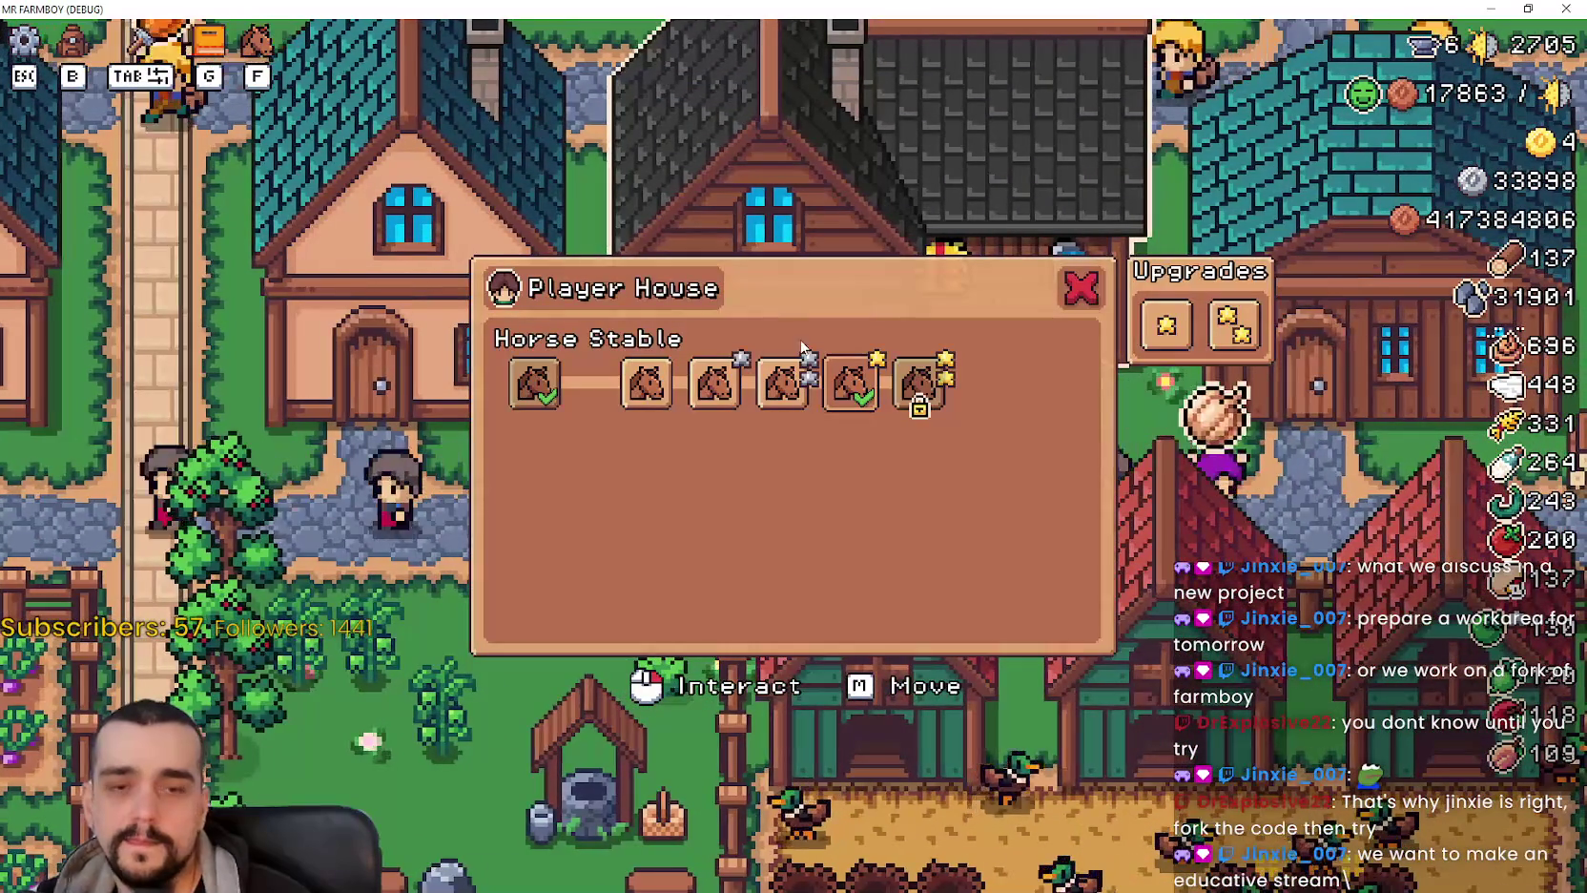
pyautogui.click(1087, 304)
pyautogui.click(807, 439)
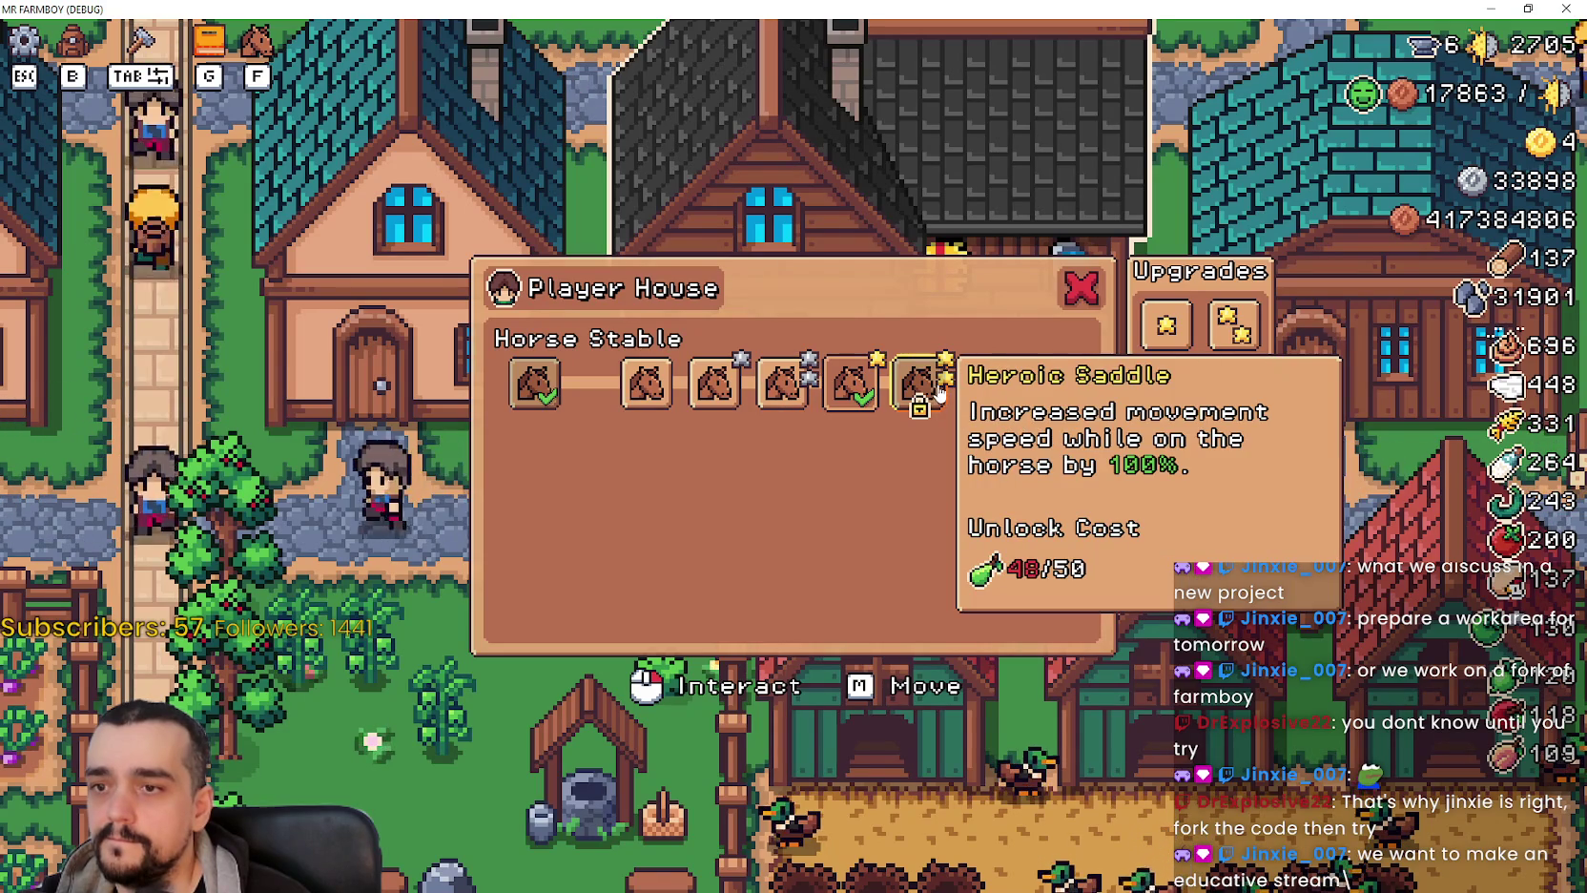
pyautogui.press('Escape')
pyautogui.click(1083, 559)
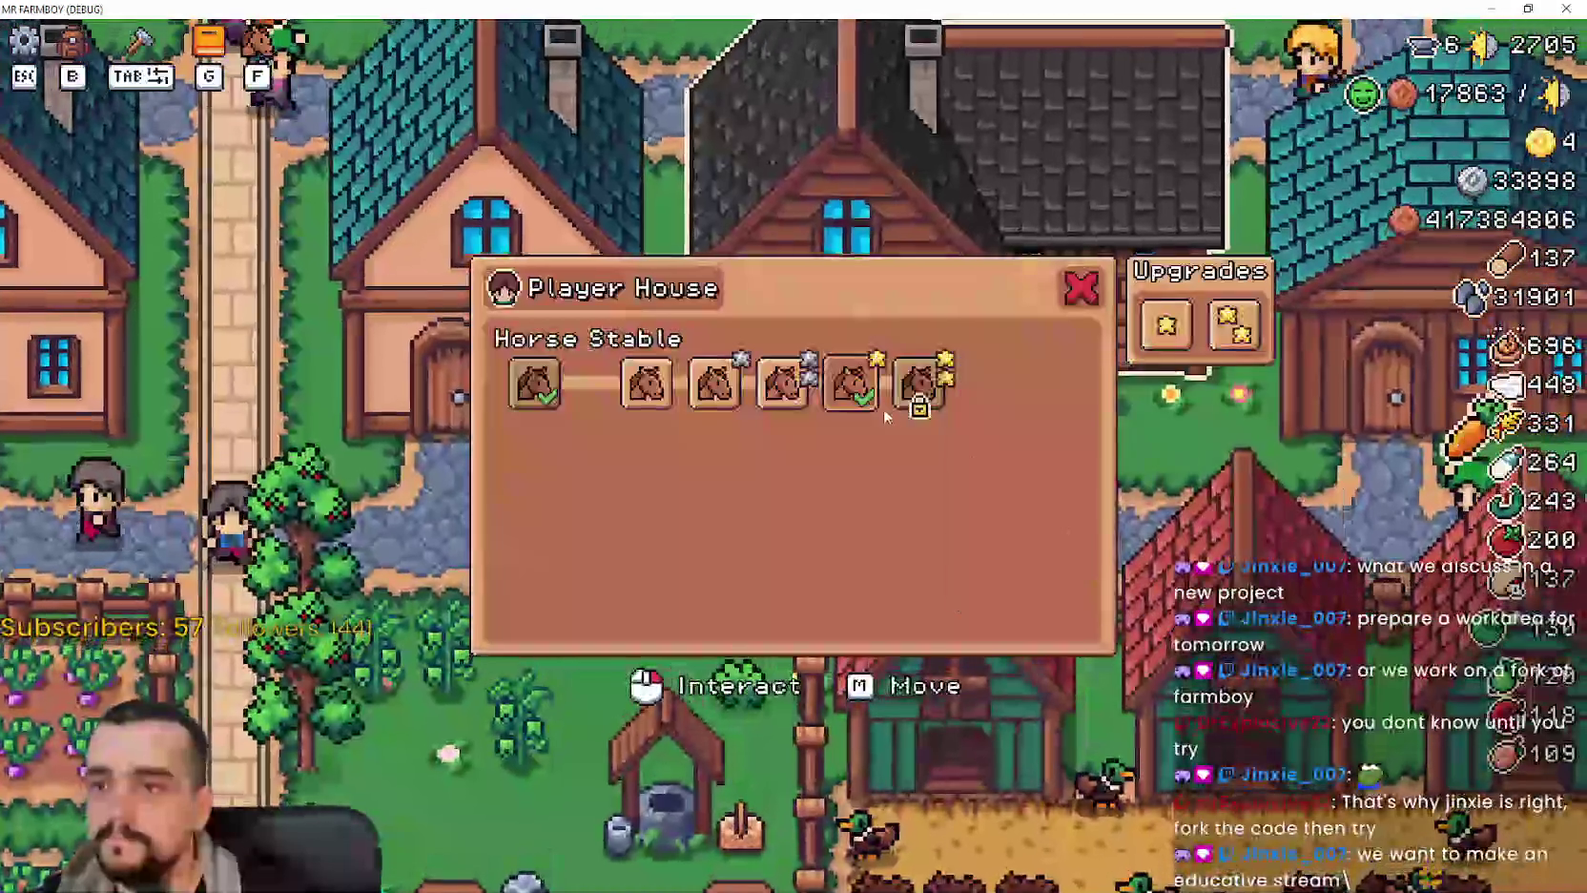
pyautogui.press('Escape')
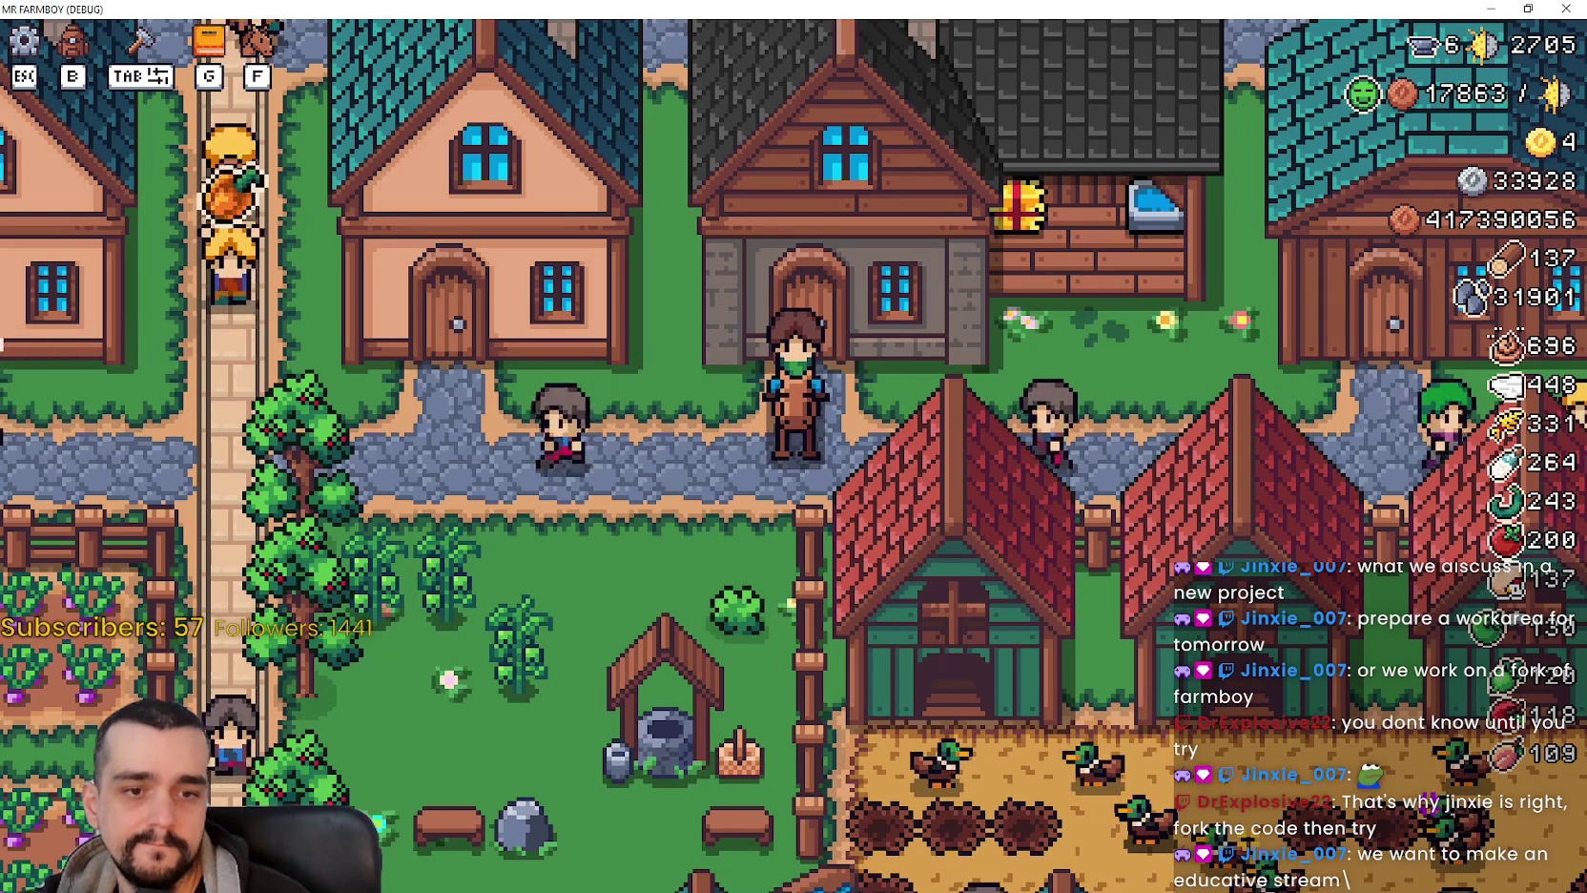
pyautogui.hotkey('alt', 'Tab')
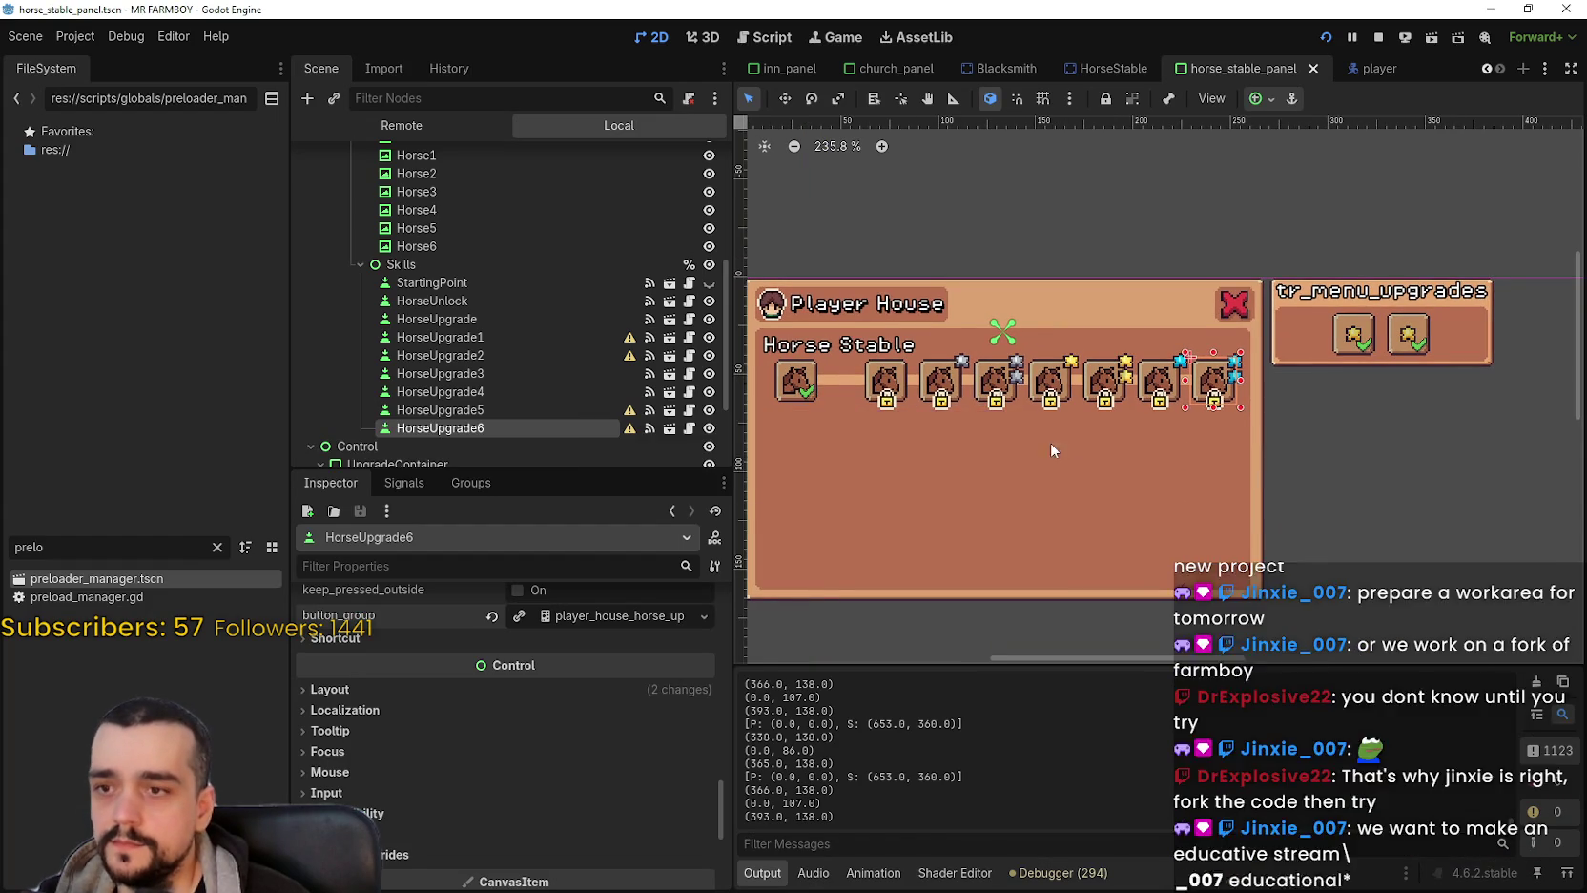
# Inspect the HorseUpgrade5 and HorseUpgrade4 buttons' settings in the Inspector.
pyautogui.scroll(3, 1160, 394)
pyautogui.click(1269, 342)
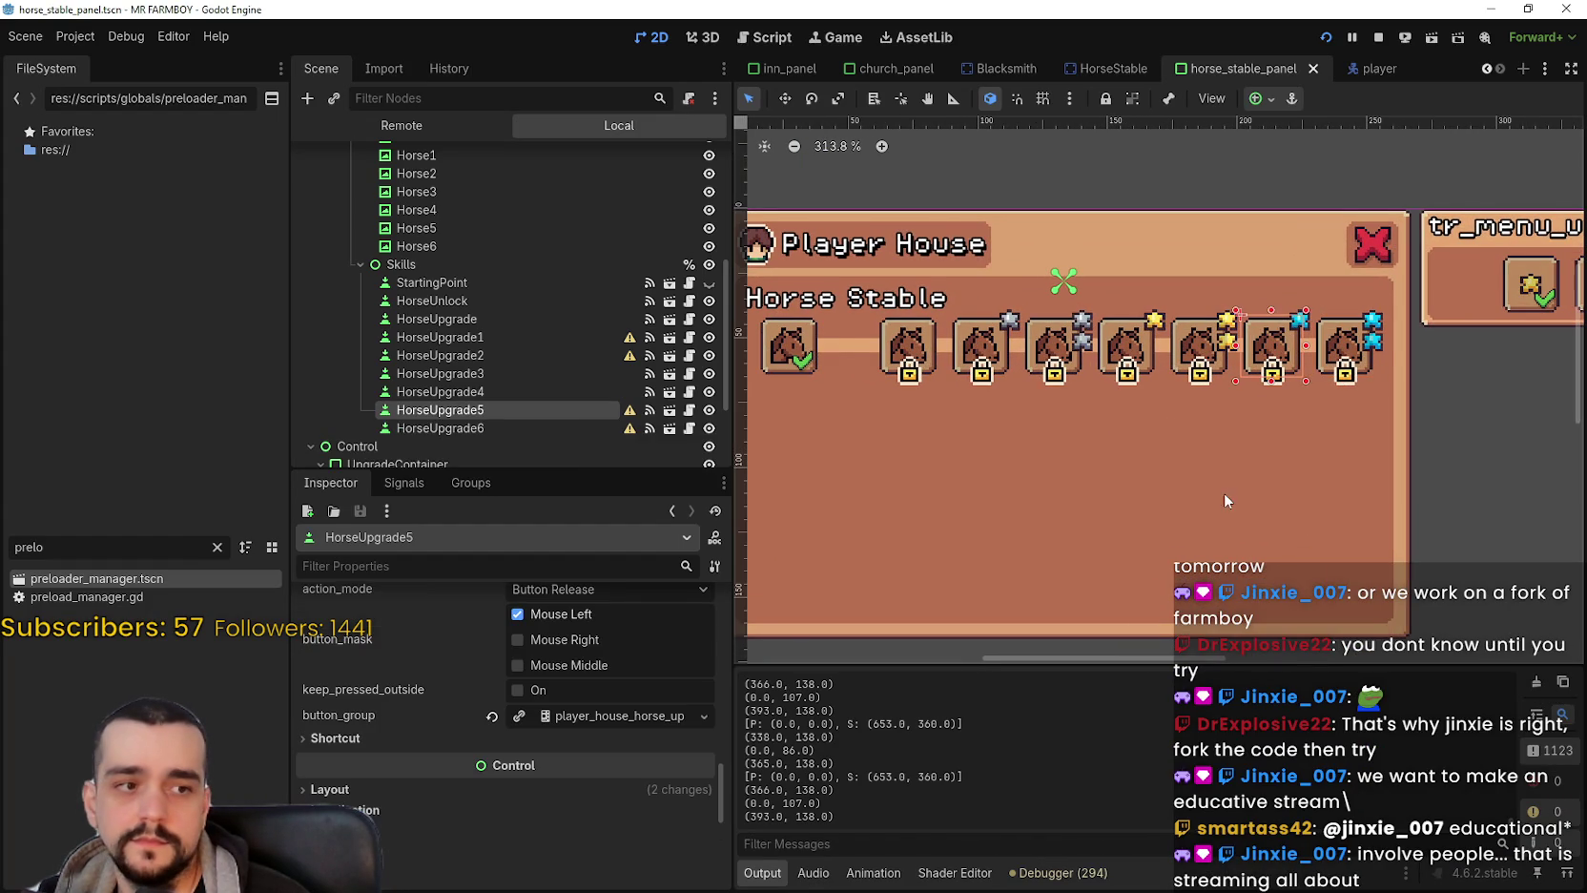
pyautogui.scroll(2, 1212, 429)
pyautogui.scroll(-4, 1212, 429)
pyautogui.scroll(1, 1210, 431)
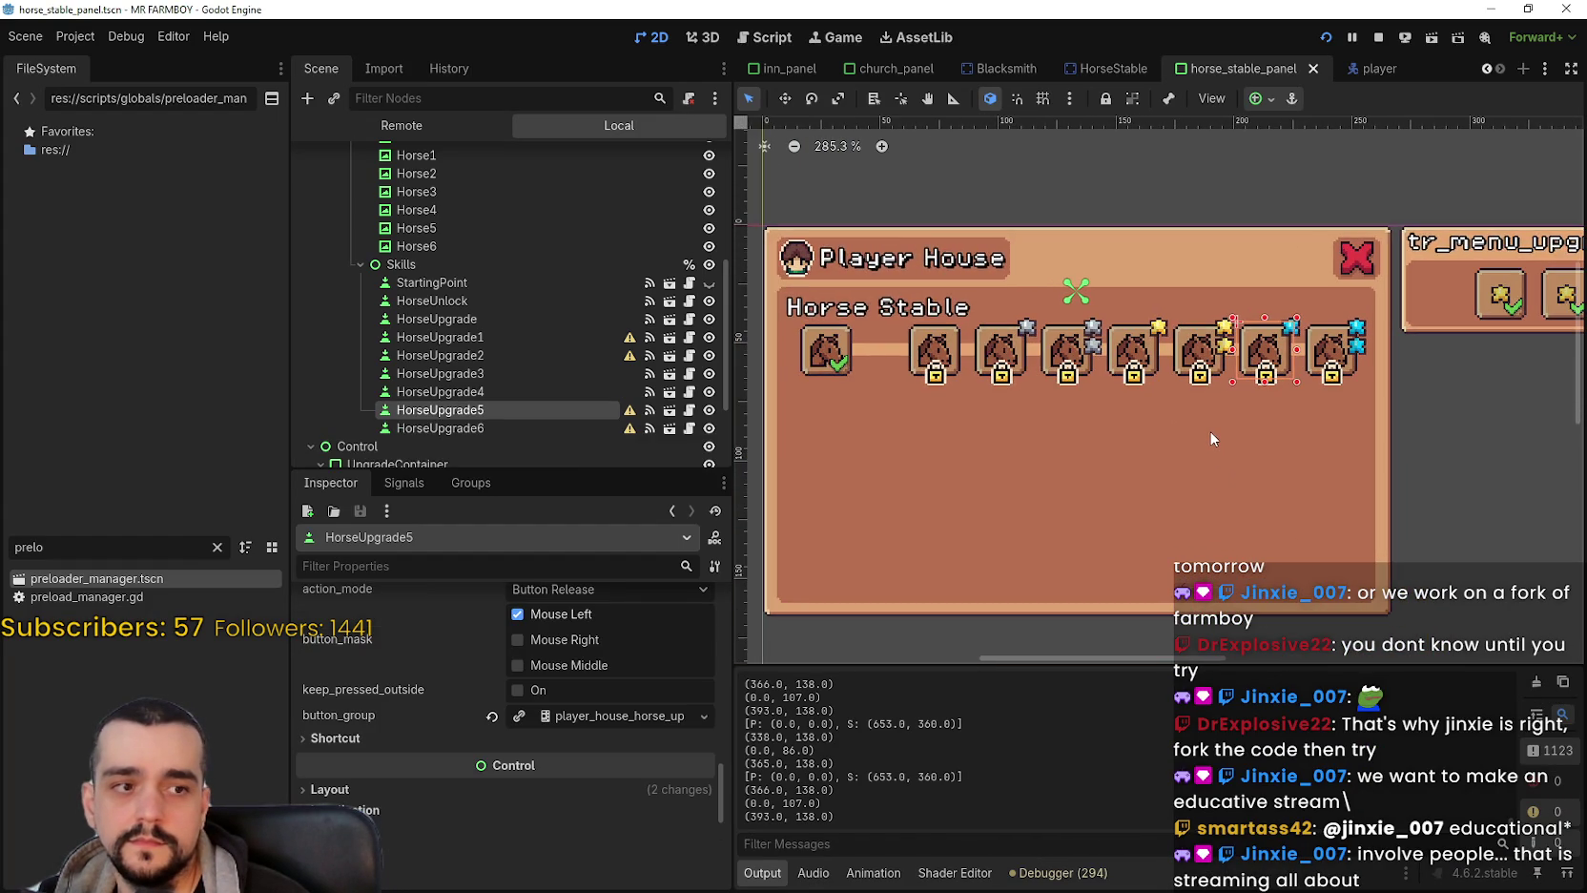
pyautogui.scroll(3, 1206, 431)
pyautogui.scroll(-7, 1206, 432)
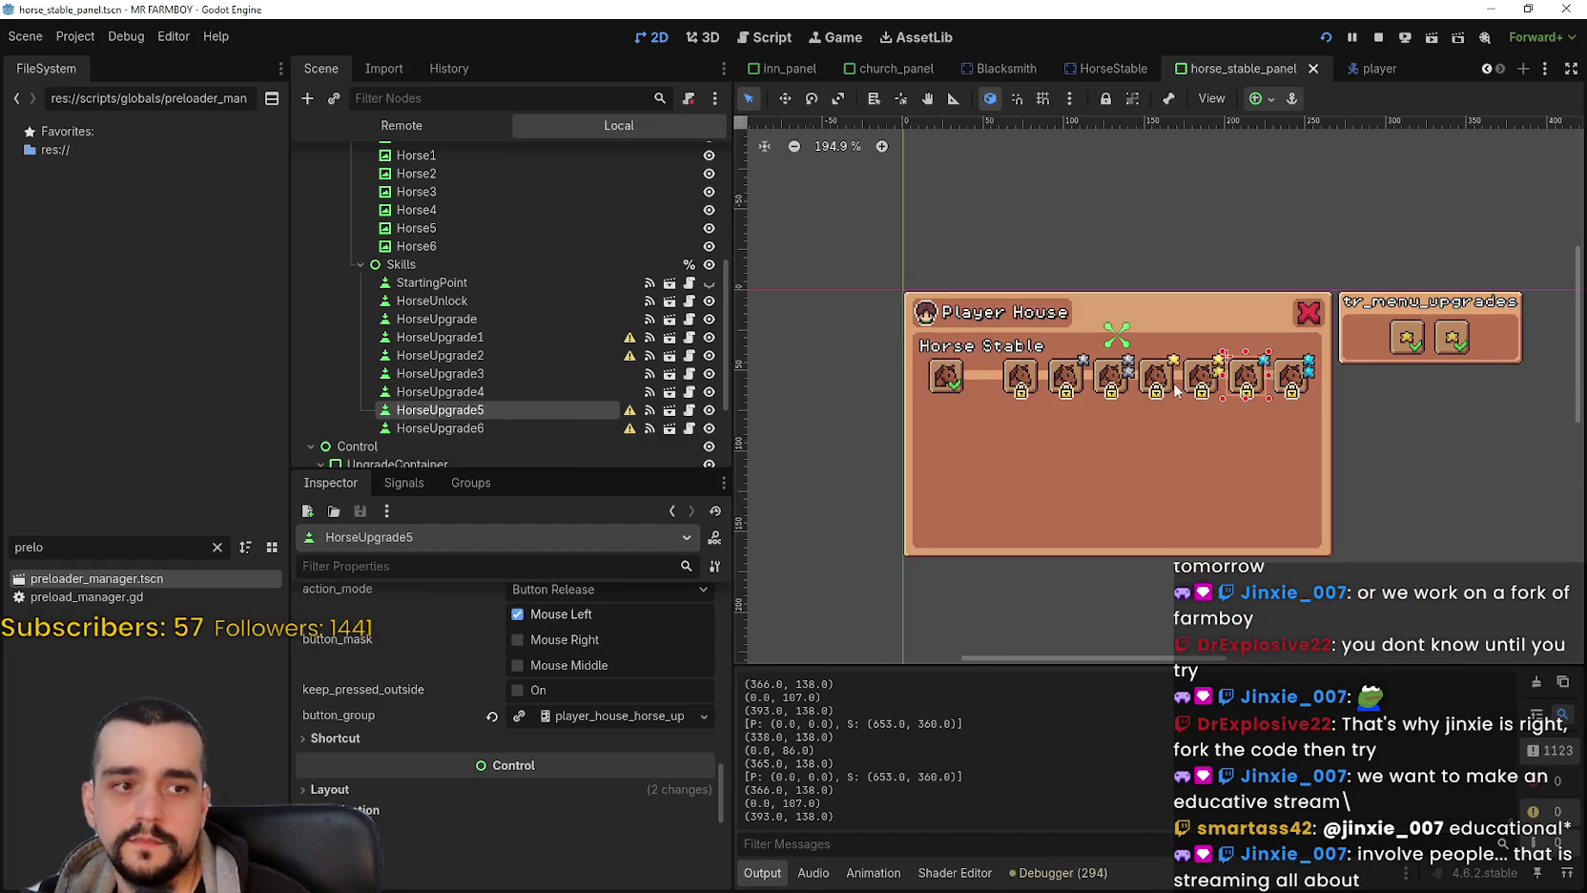
pyautogui.scroll(3, 1193, 385)
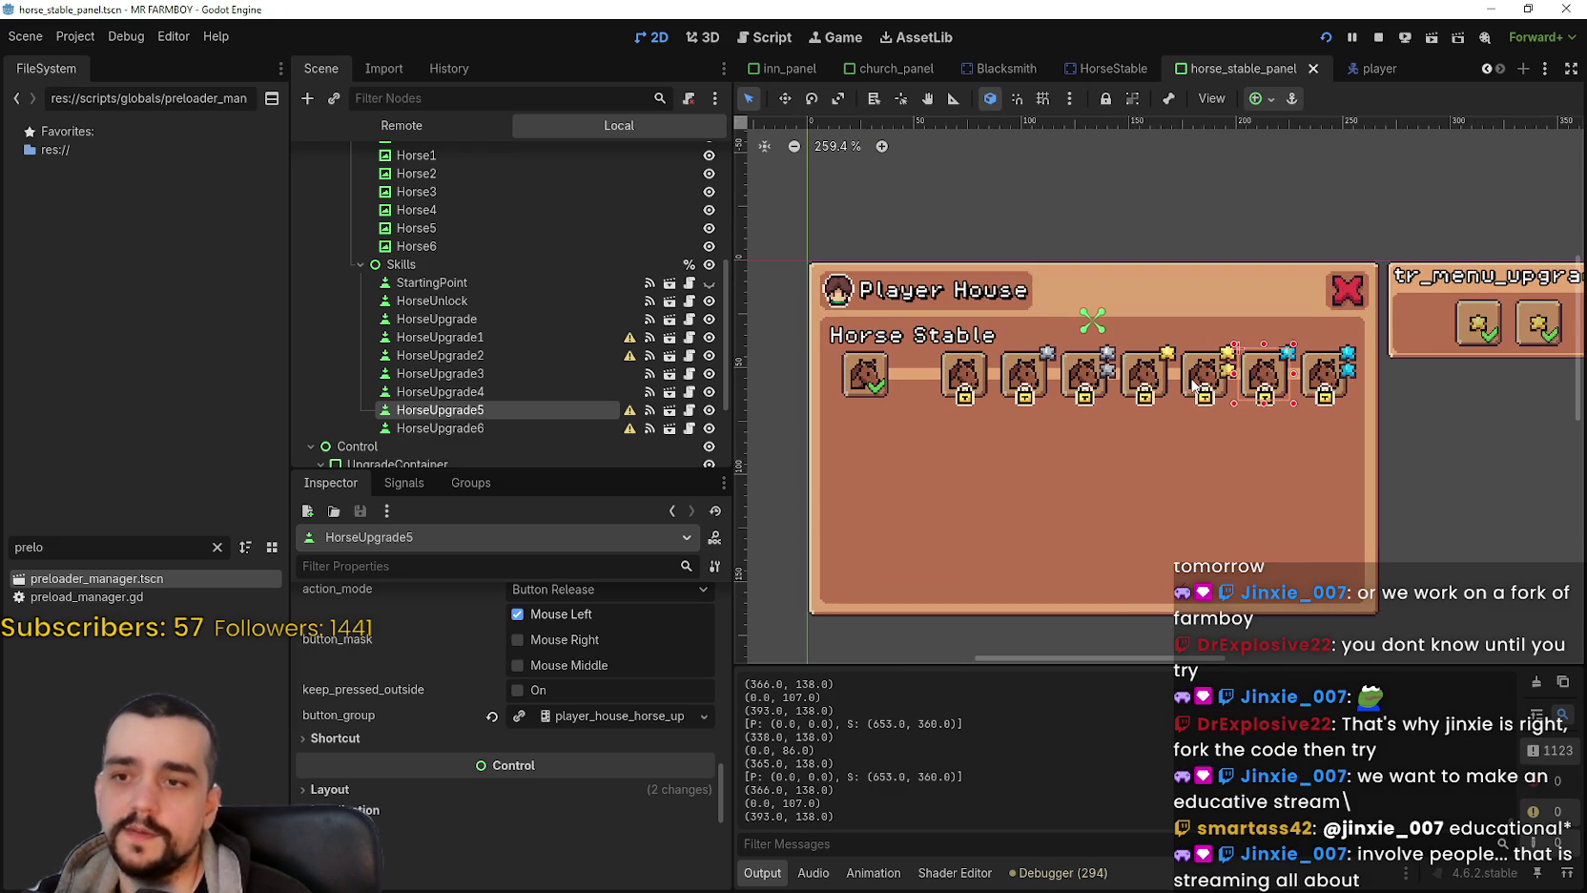
pyautogui.click(1193, 383)
pyautogui.scroll(1, 1193, 383)
pyautogui.scroll(4, 1192, 384)
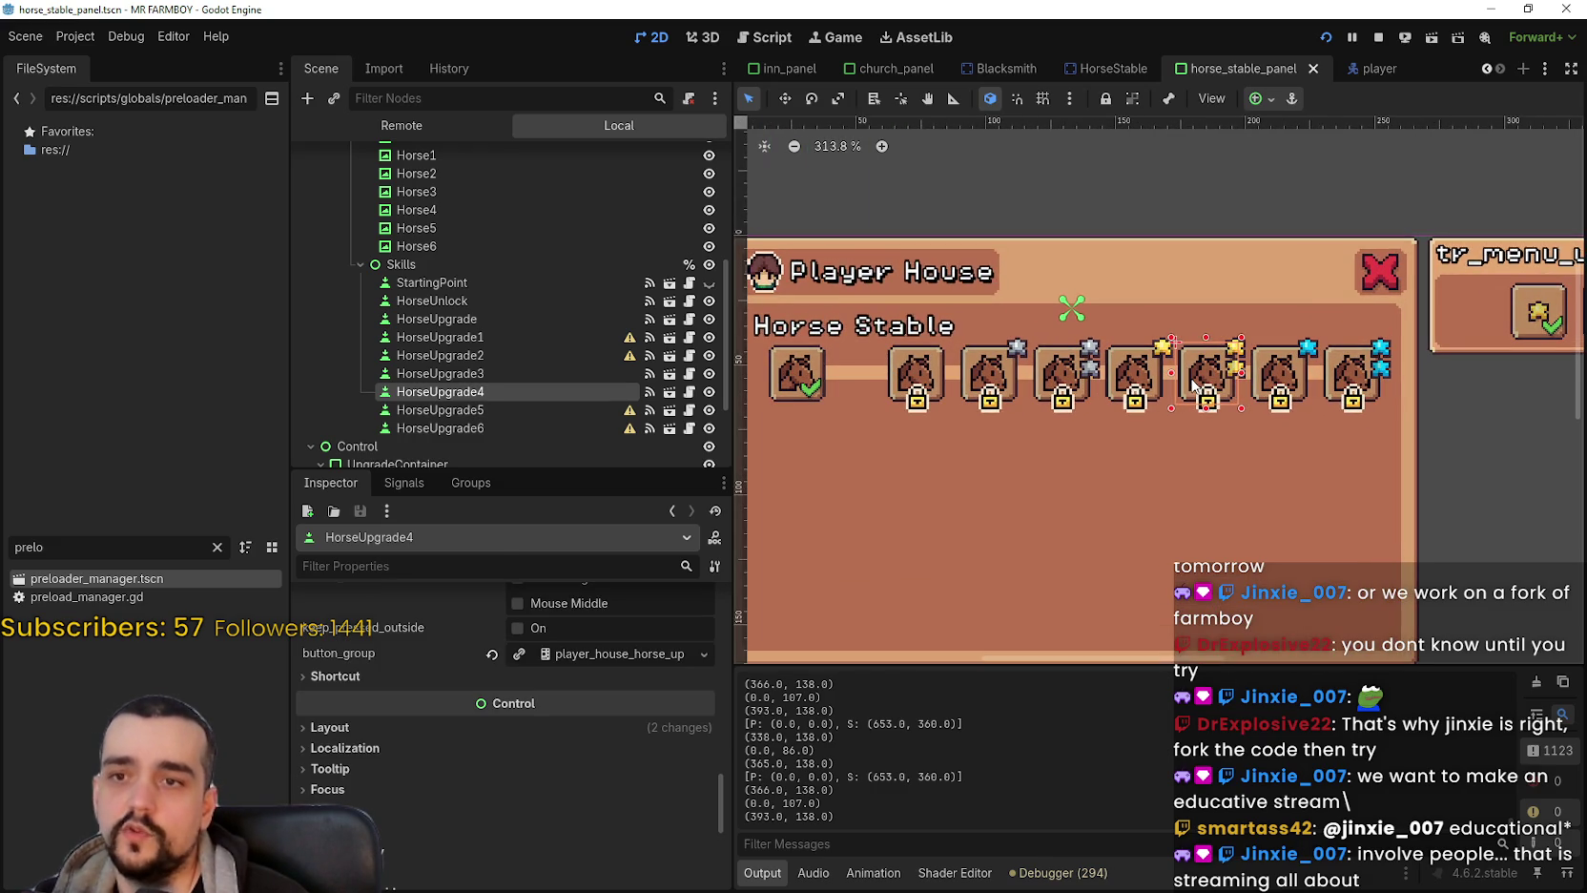
# Inspect HorseUpgrade3 and the first HorseUpgrade, then enable BaseButton toggle_mode on HorseUpgrade1.
pyautogui.click(1143, 391)
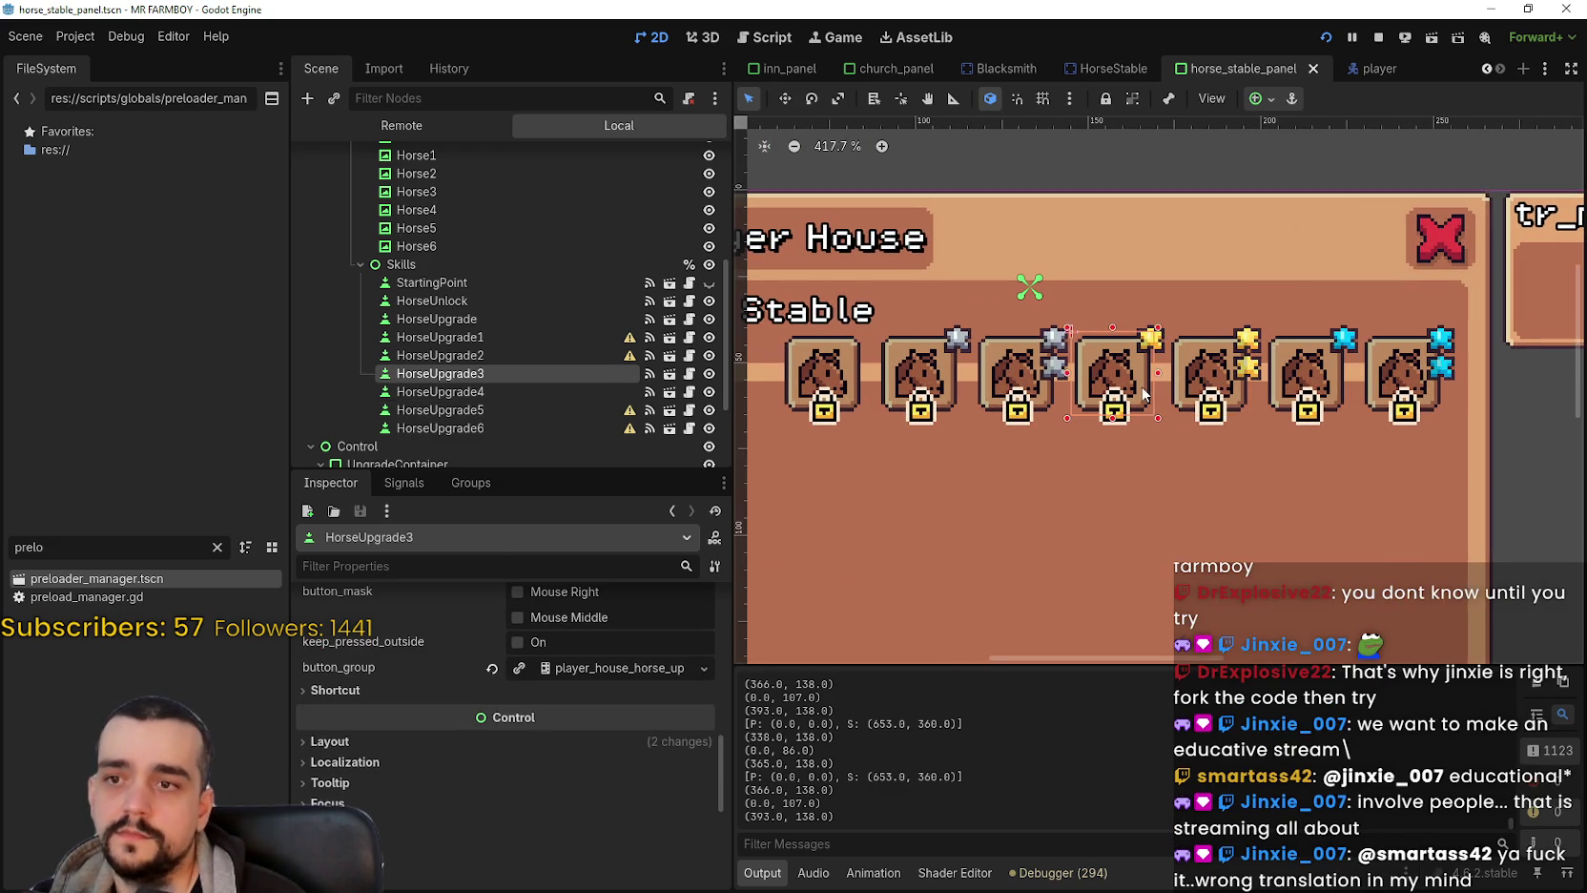
pyautogui.scroll(-3, 1144, 392)
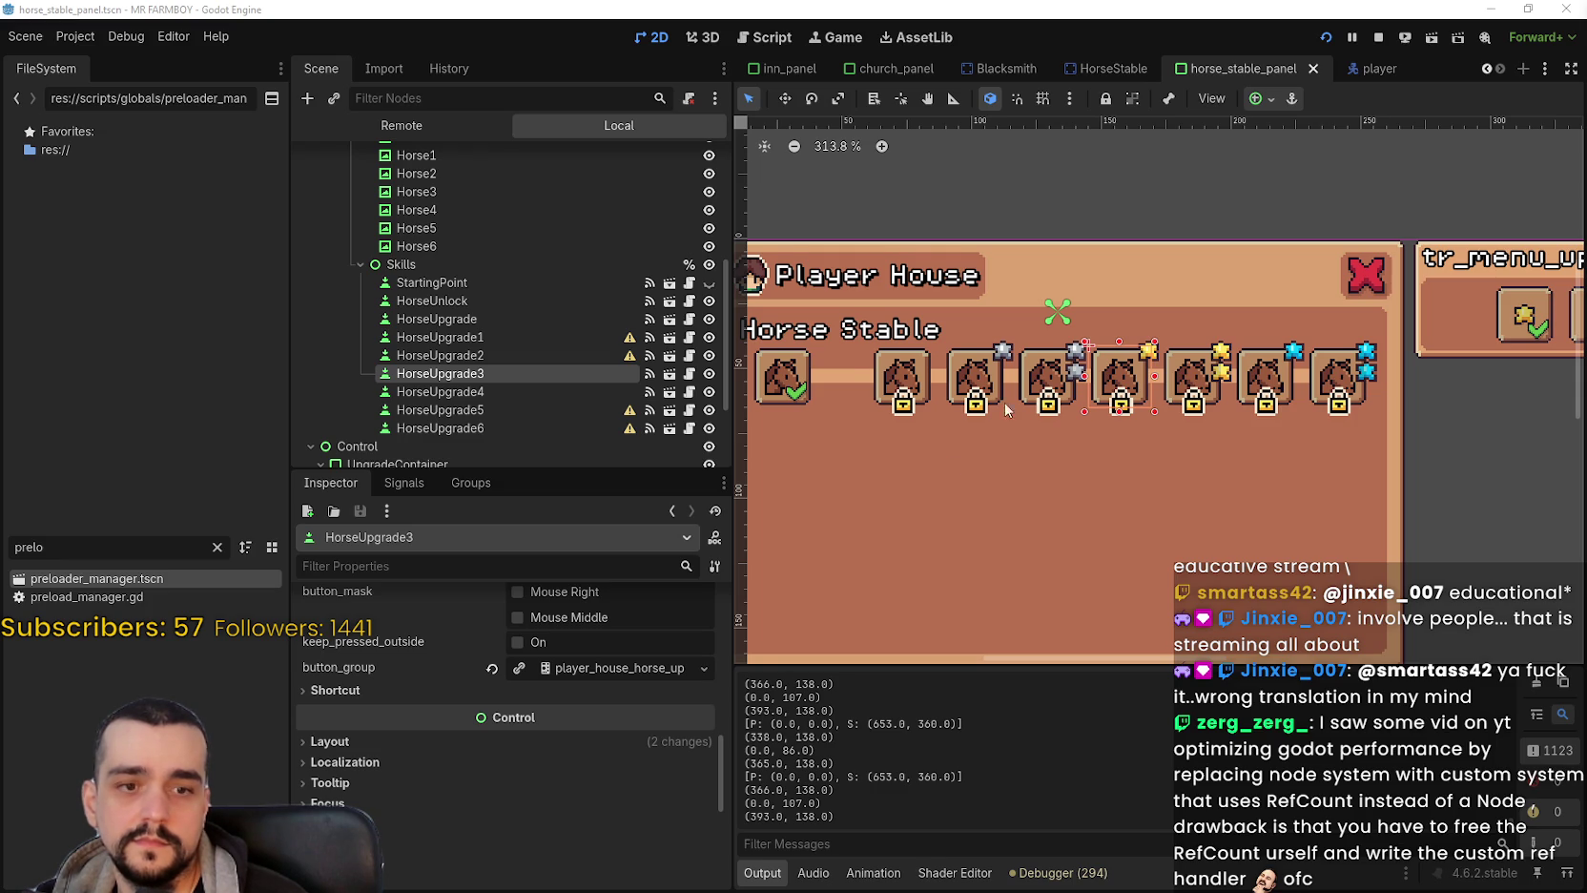
pyautogui.scroll(-2, 909, 439)
pyautogui.scroll(1, 1044, 331)
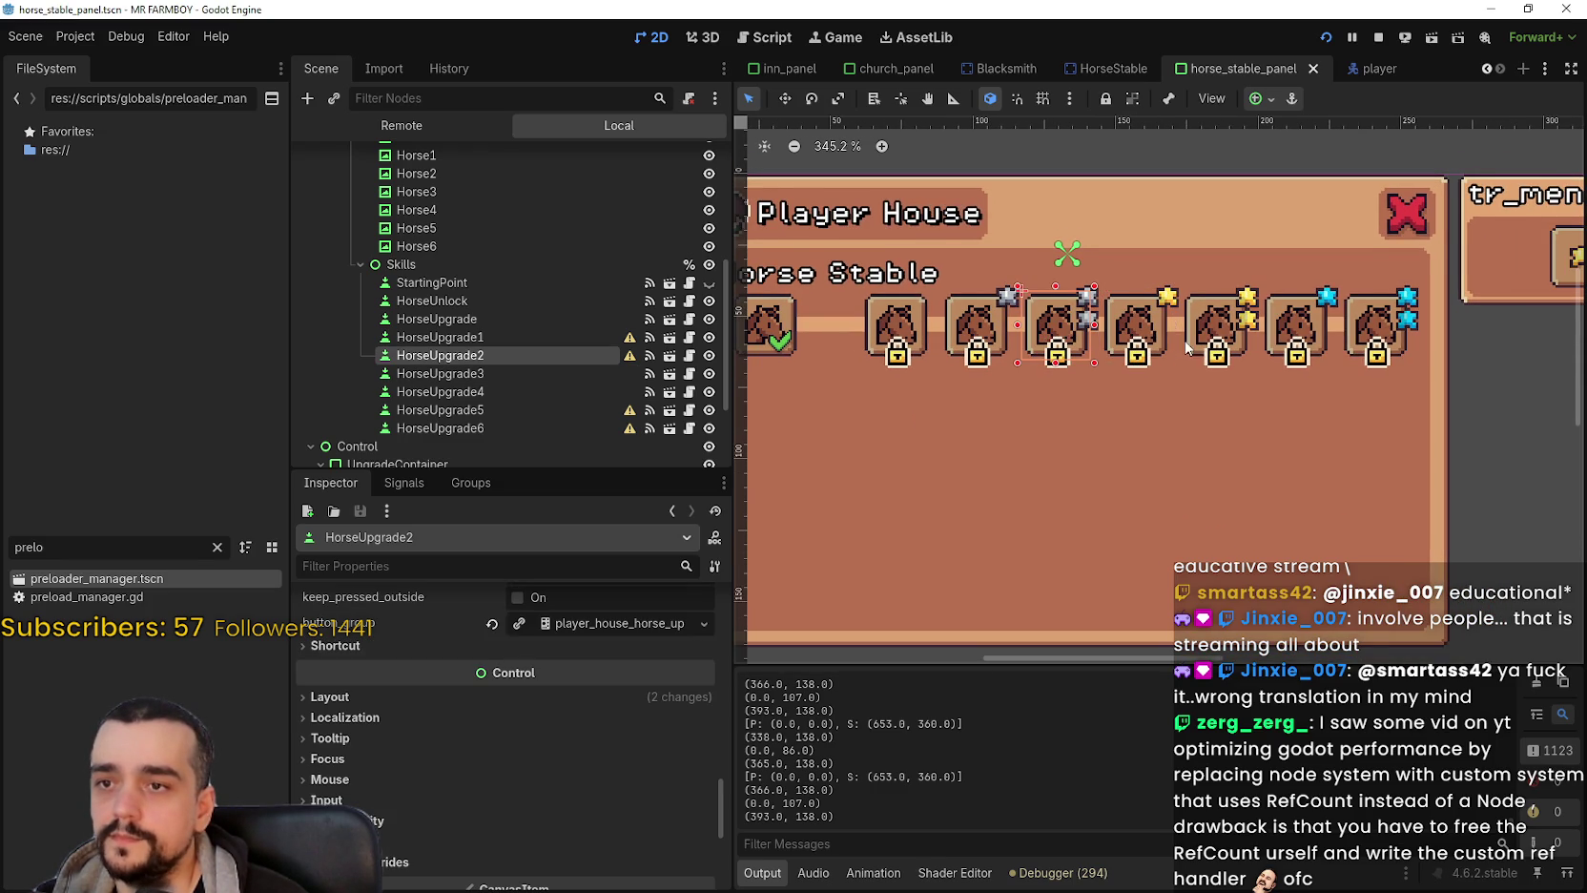
pyautogui.scroll(-1, 1193, 350)
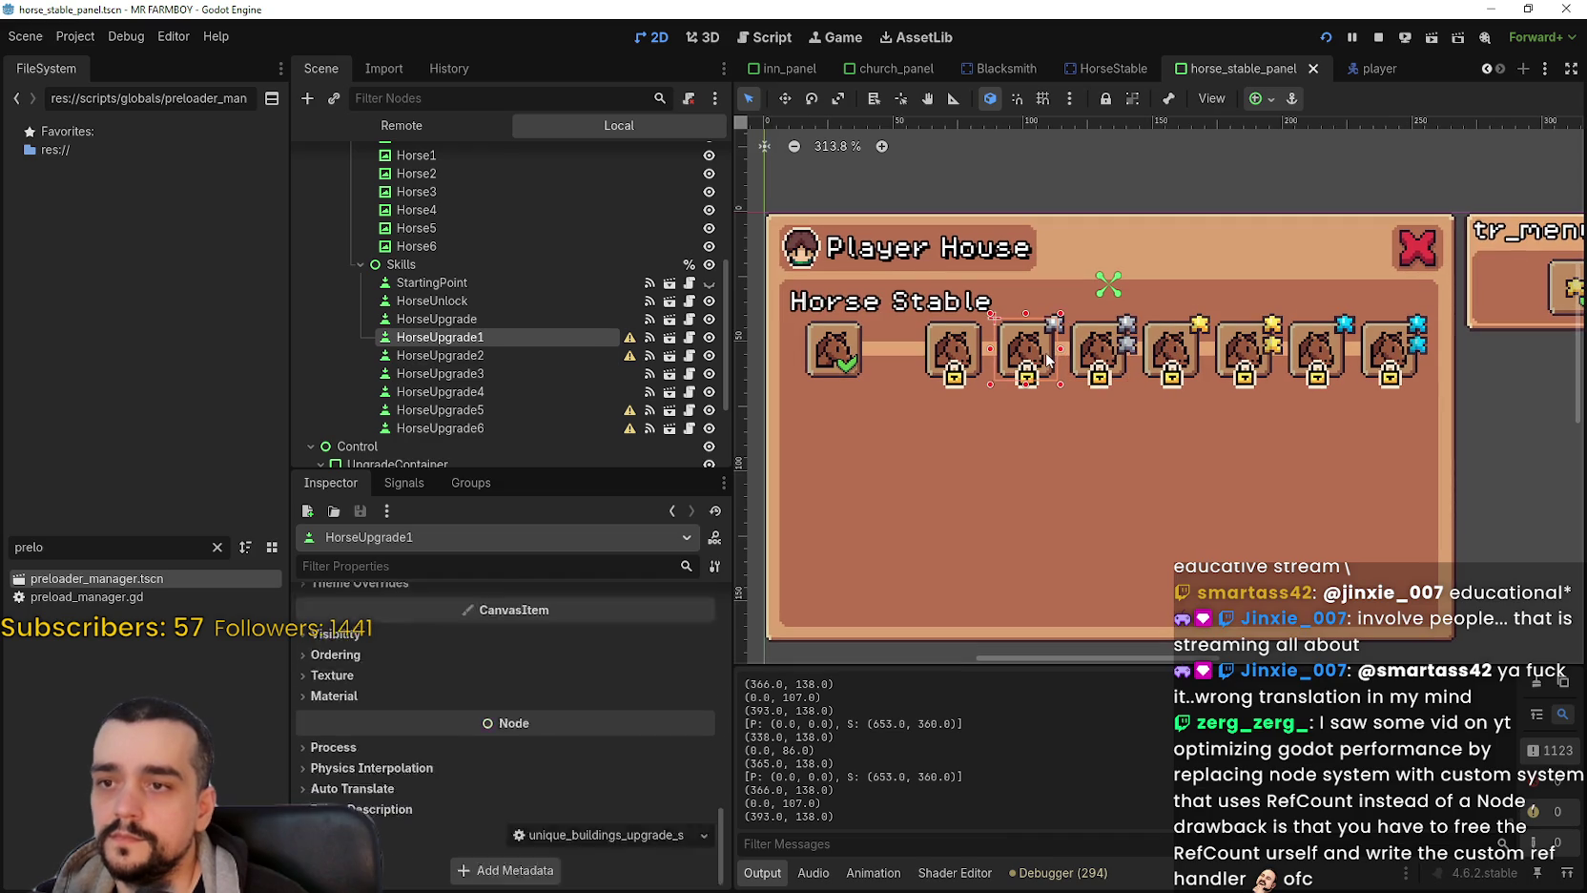
pyautogui.click(951, 351)
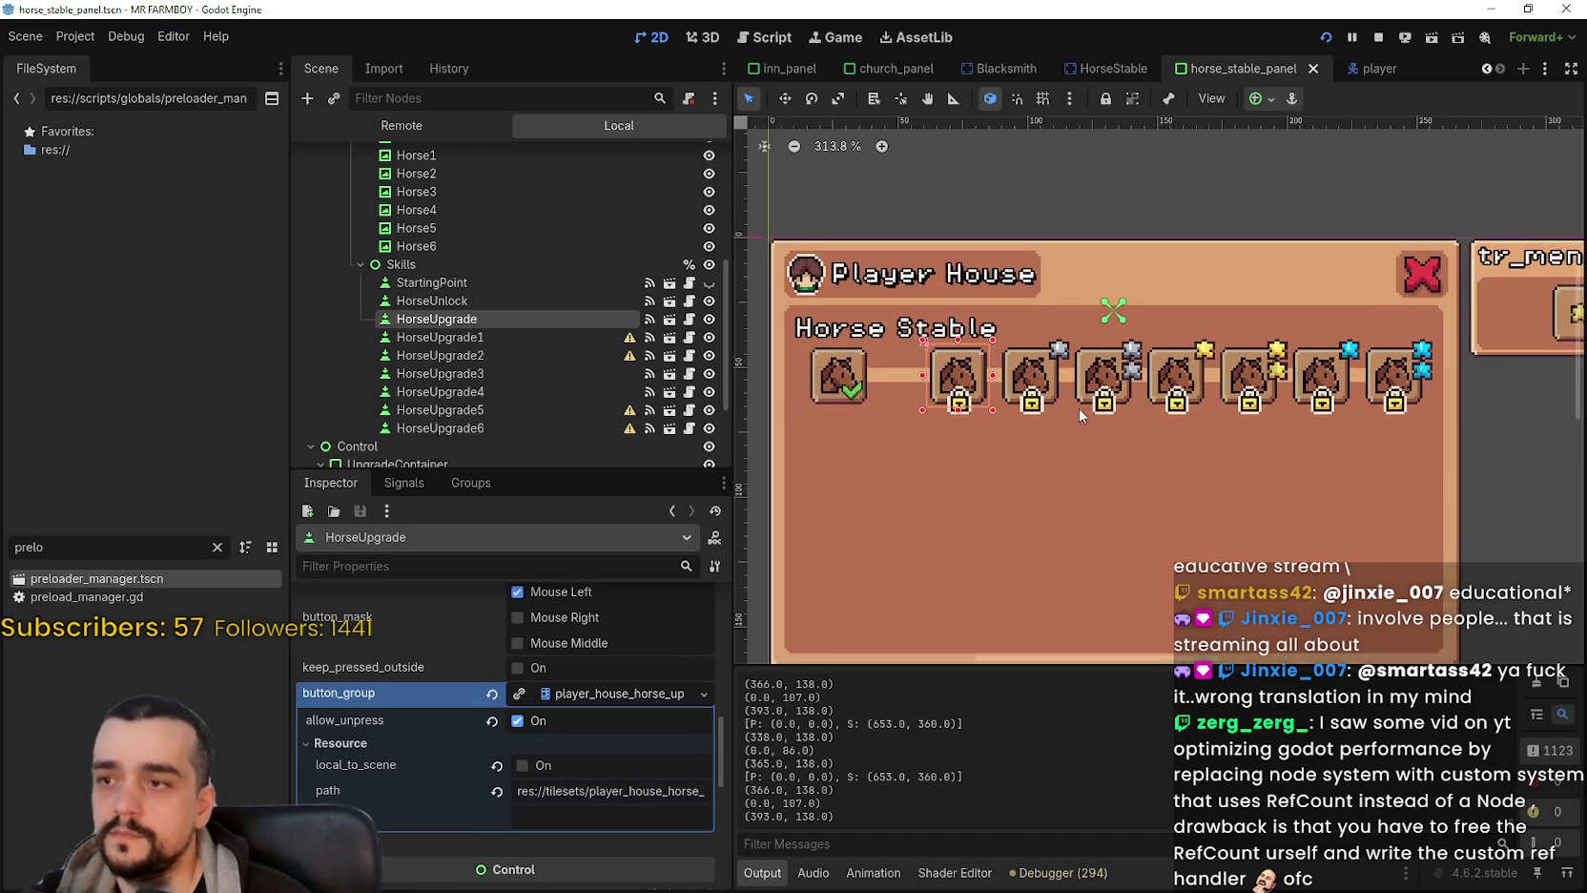
pyautogui.scroll(1, 1083, 416)
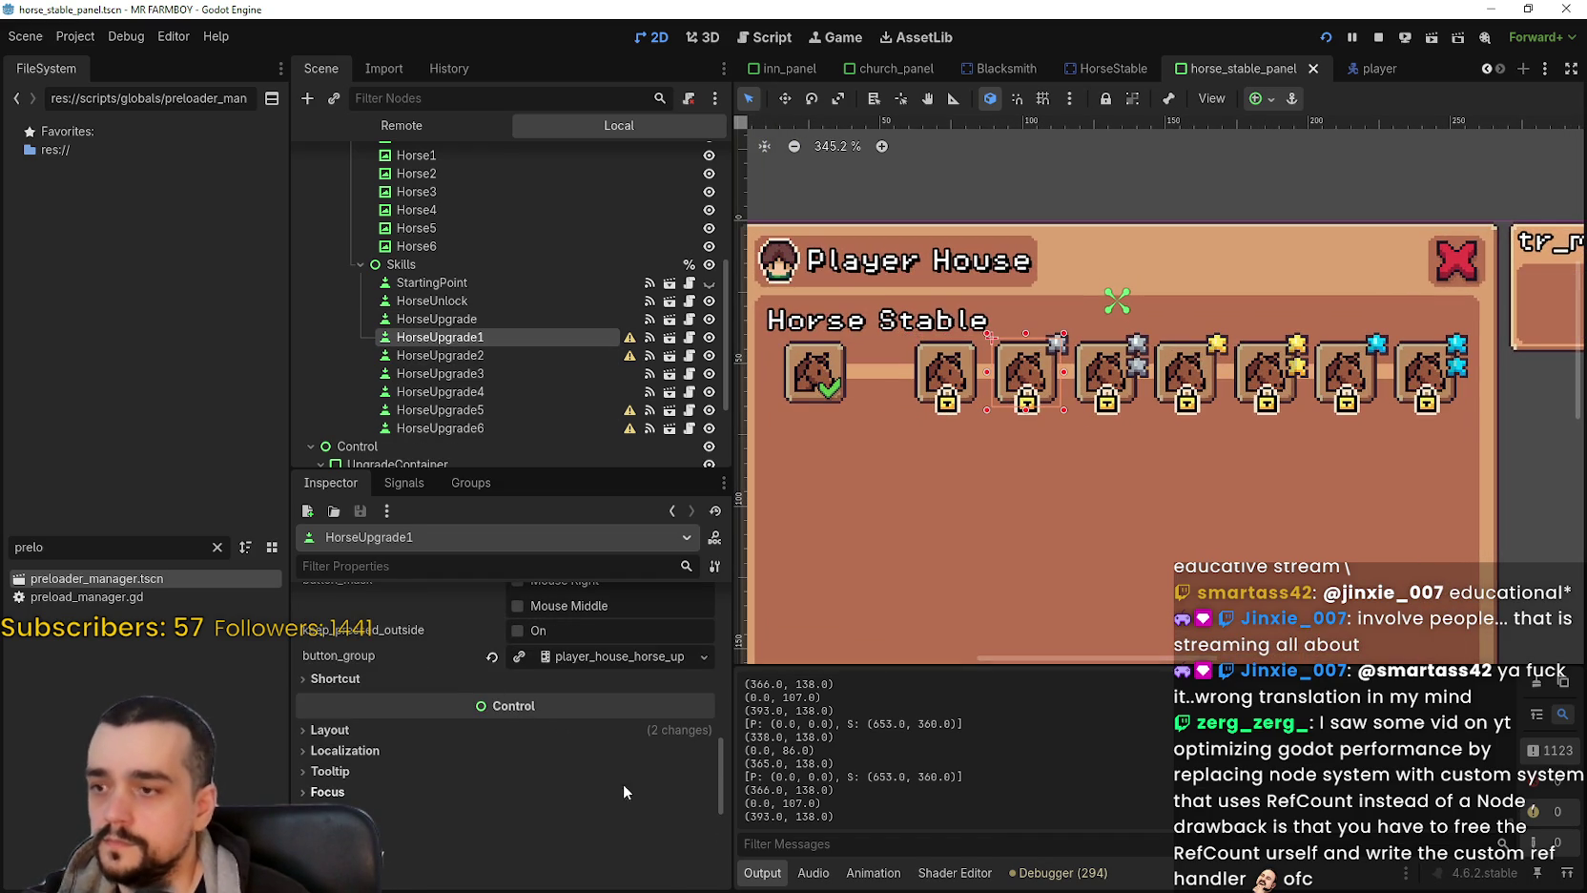
pyautogui.moveTo(722, 756)
pyautogui.mouseDown()
pyautogui.moveTo(724, 579)
pyautogui.moveTo(714, 715)
pyautogui.mouseUp()
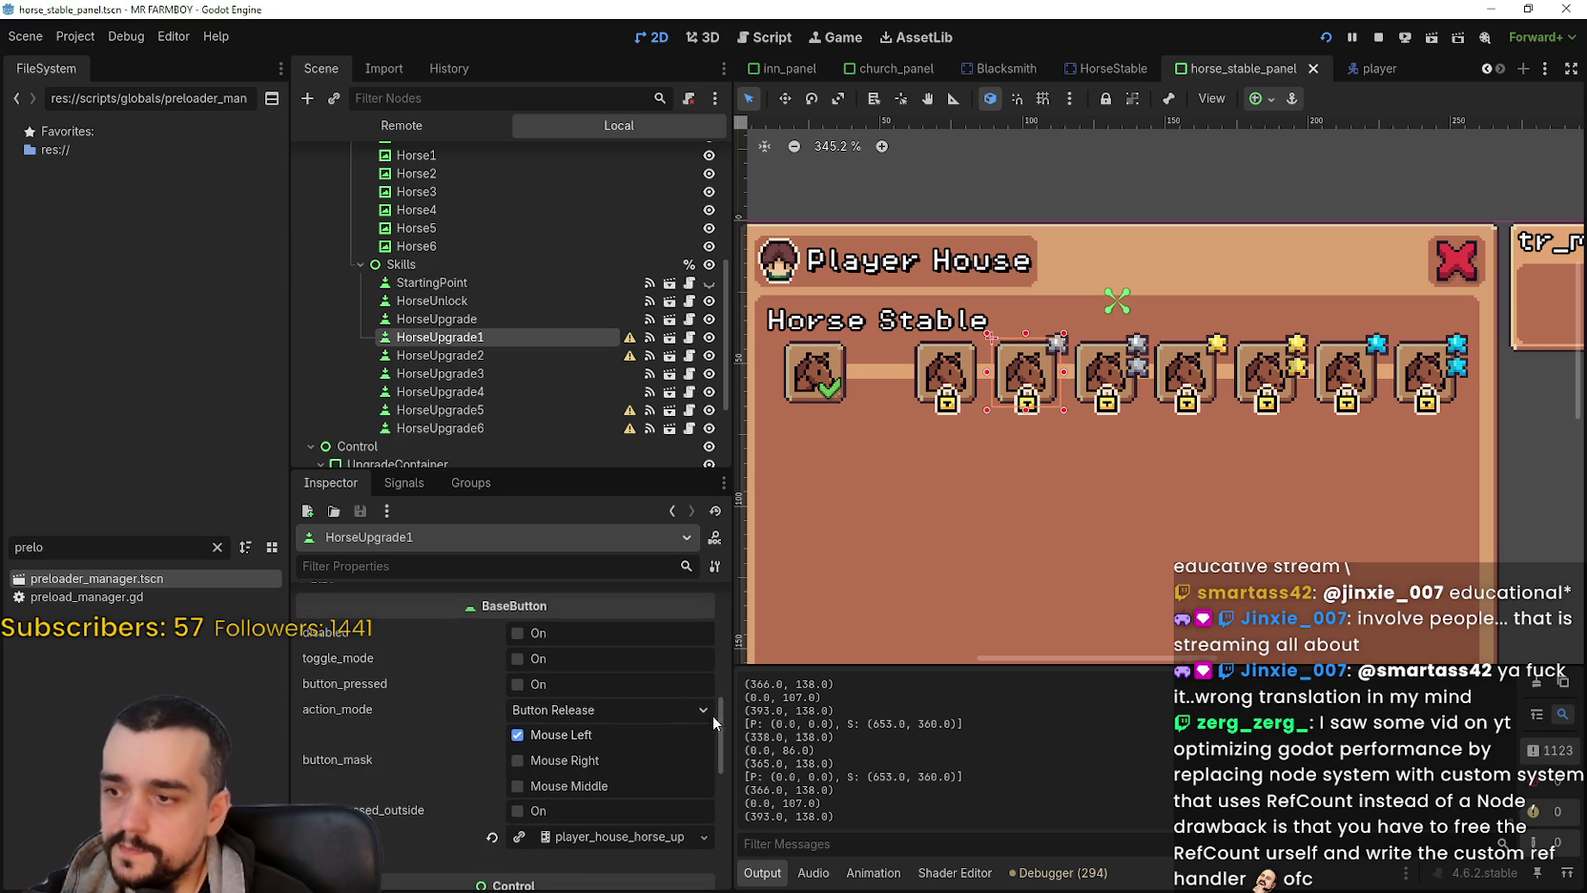
pyautogui.click(518, 658)
# Enable toggle_mode on HorseUpgrade2, HorseUpgrade5 and HorseUpgrade6, and save the scene.
pyautogui.click(533, 361)
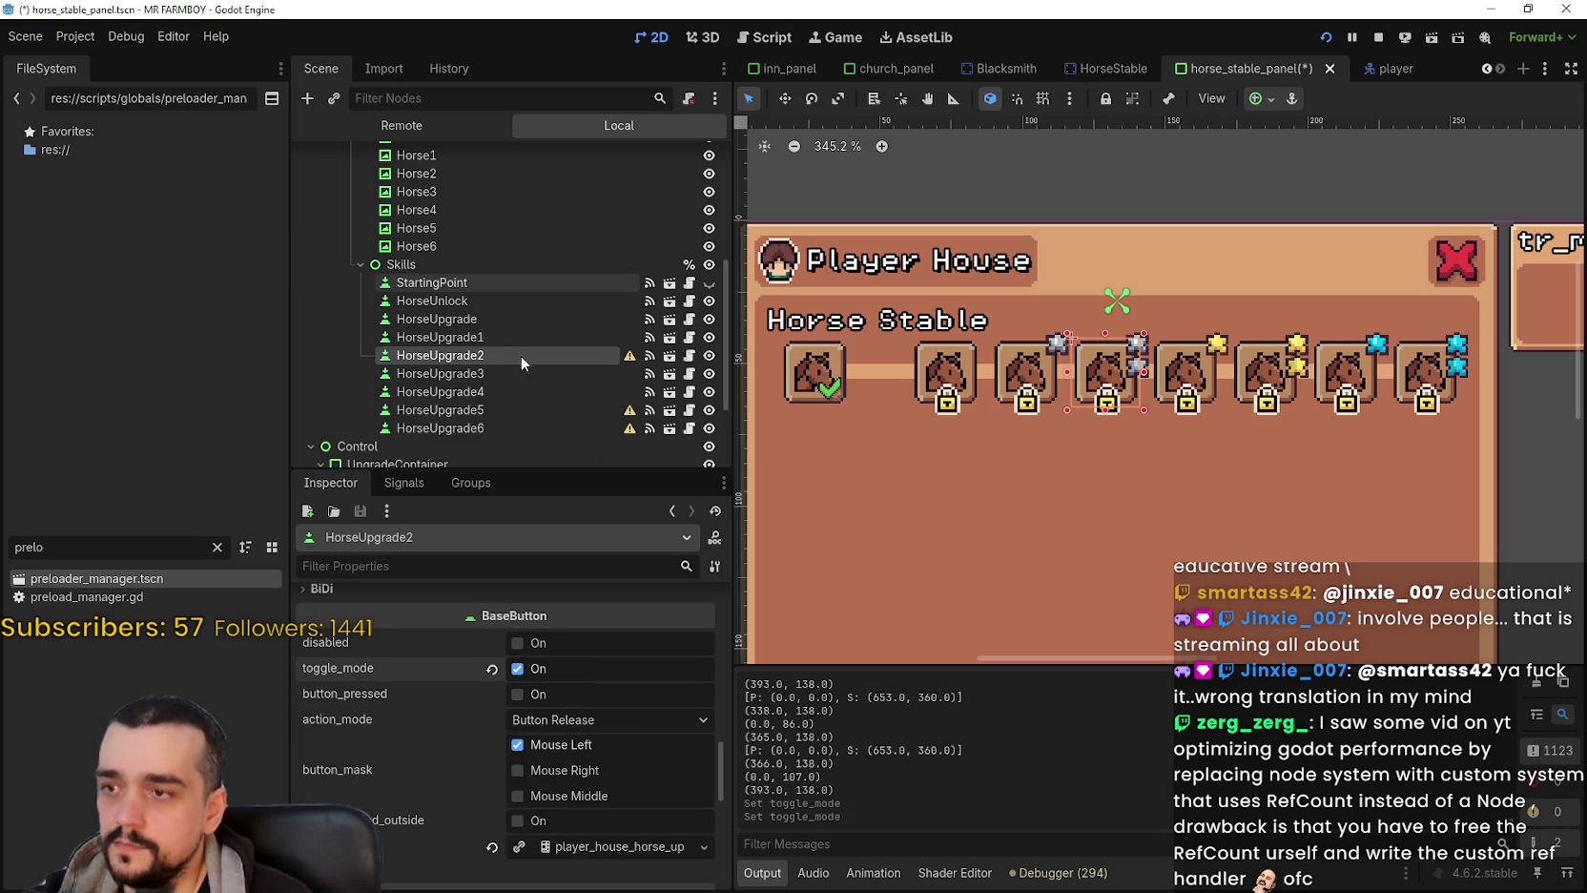
pyautogui.click(527, 412)
pyautogui.scroll(4, 583, 734)
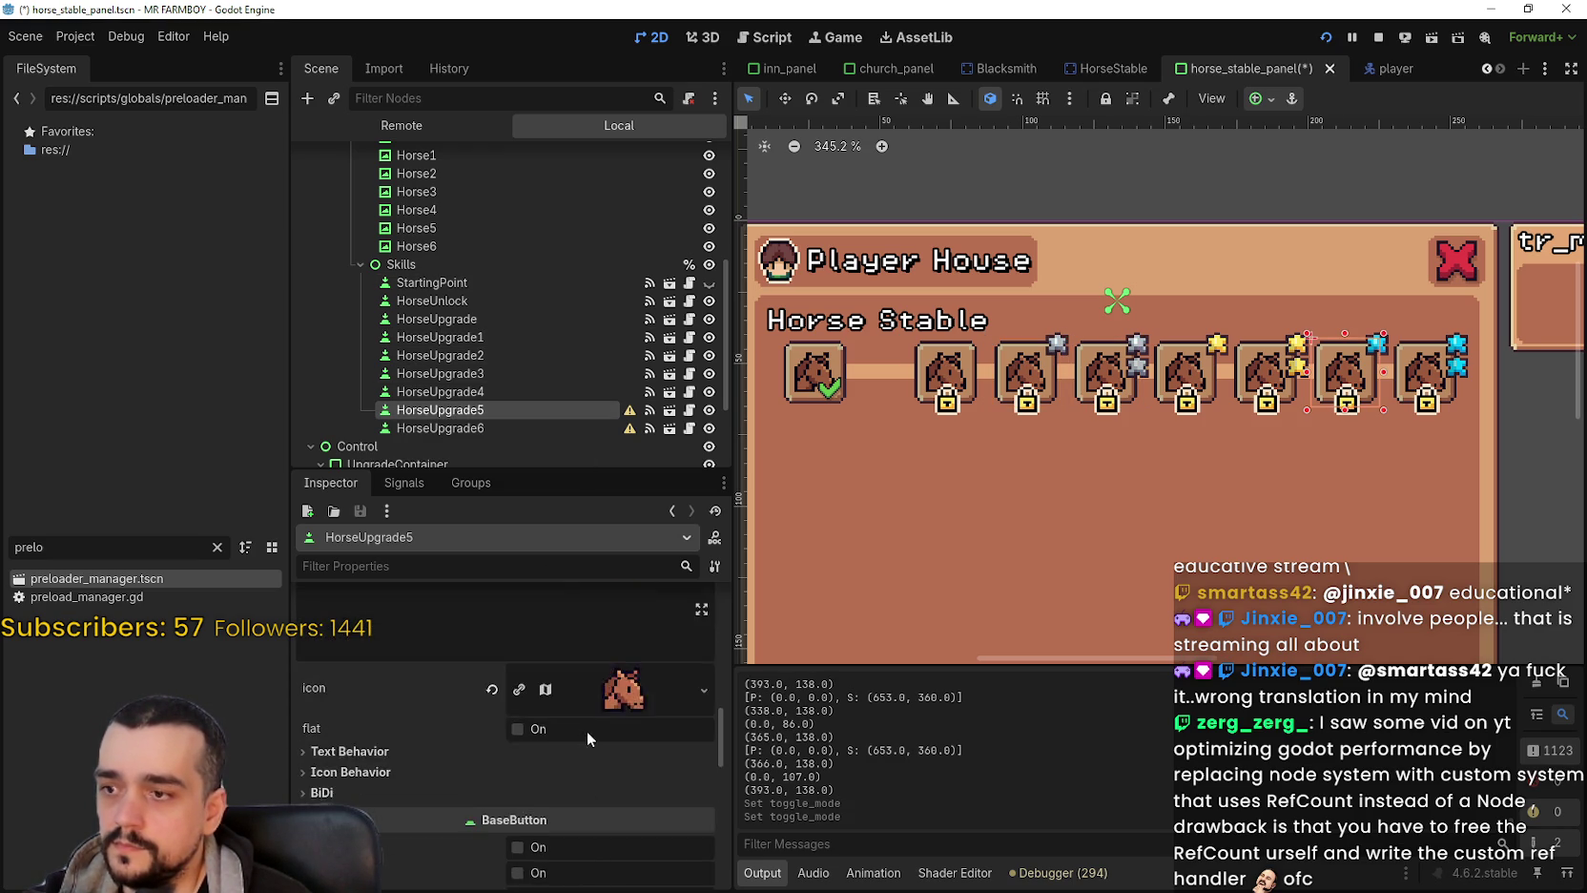
pyautogui.scroll(-3, 582, 731)
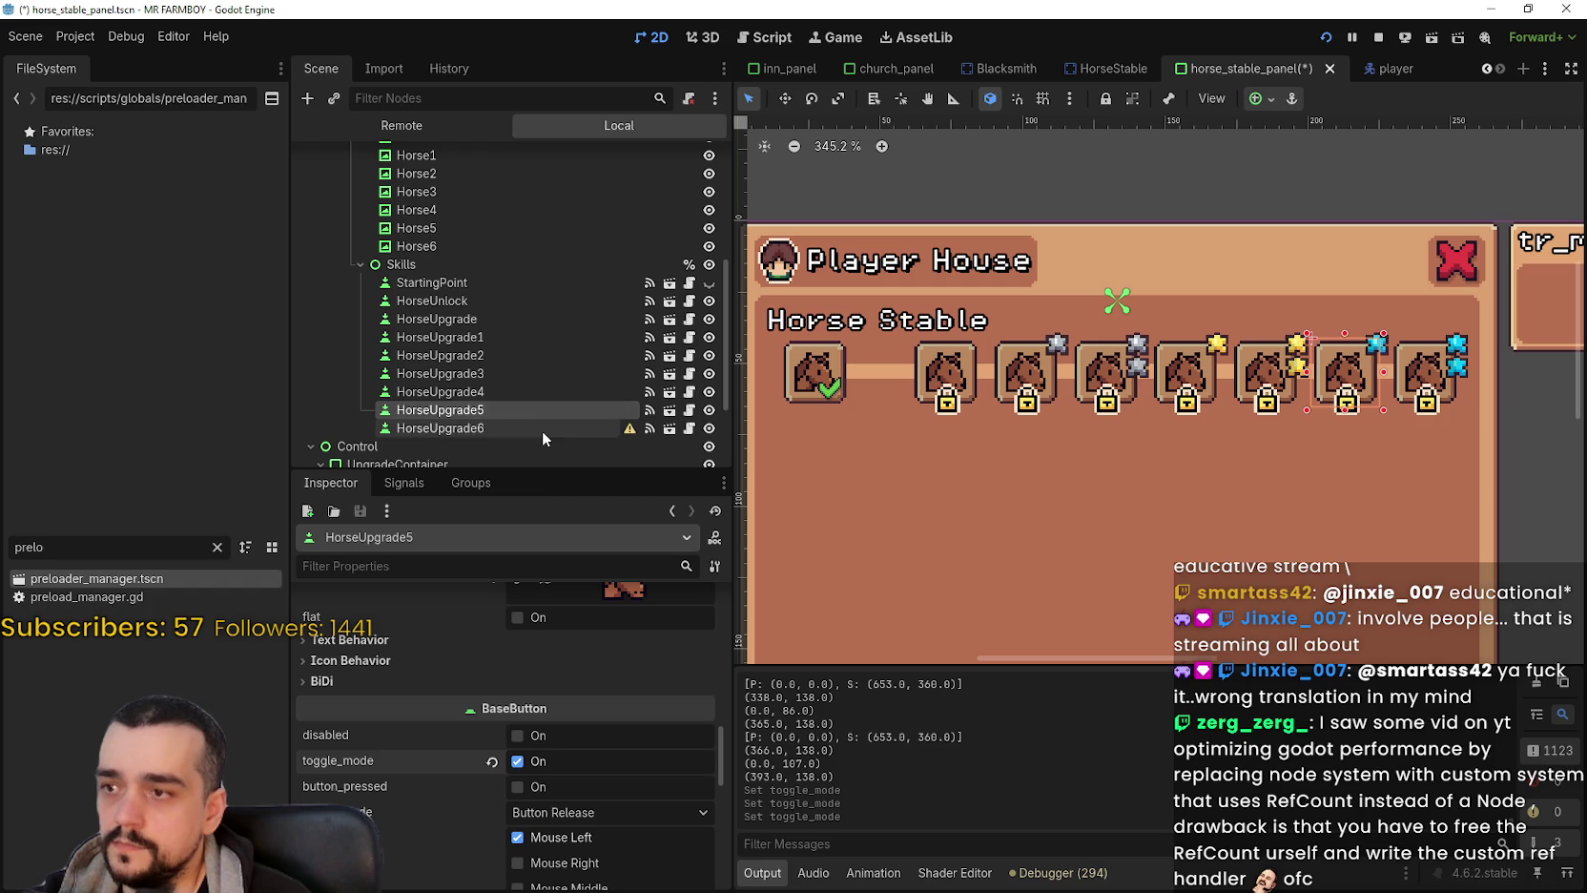
pyautogui.scroll(5, 584, 763)
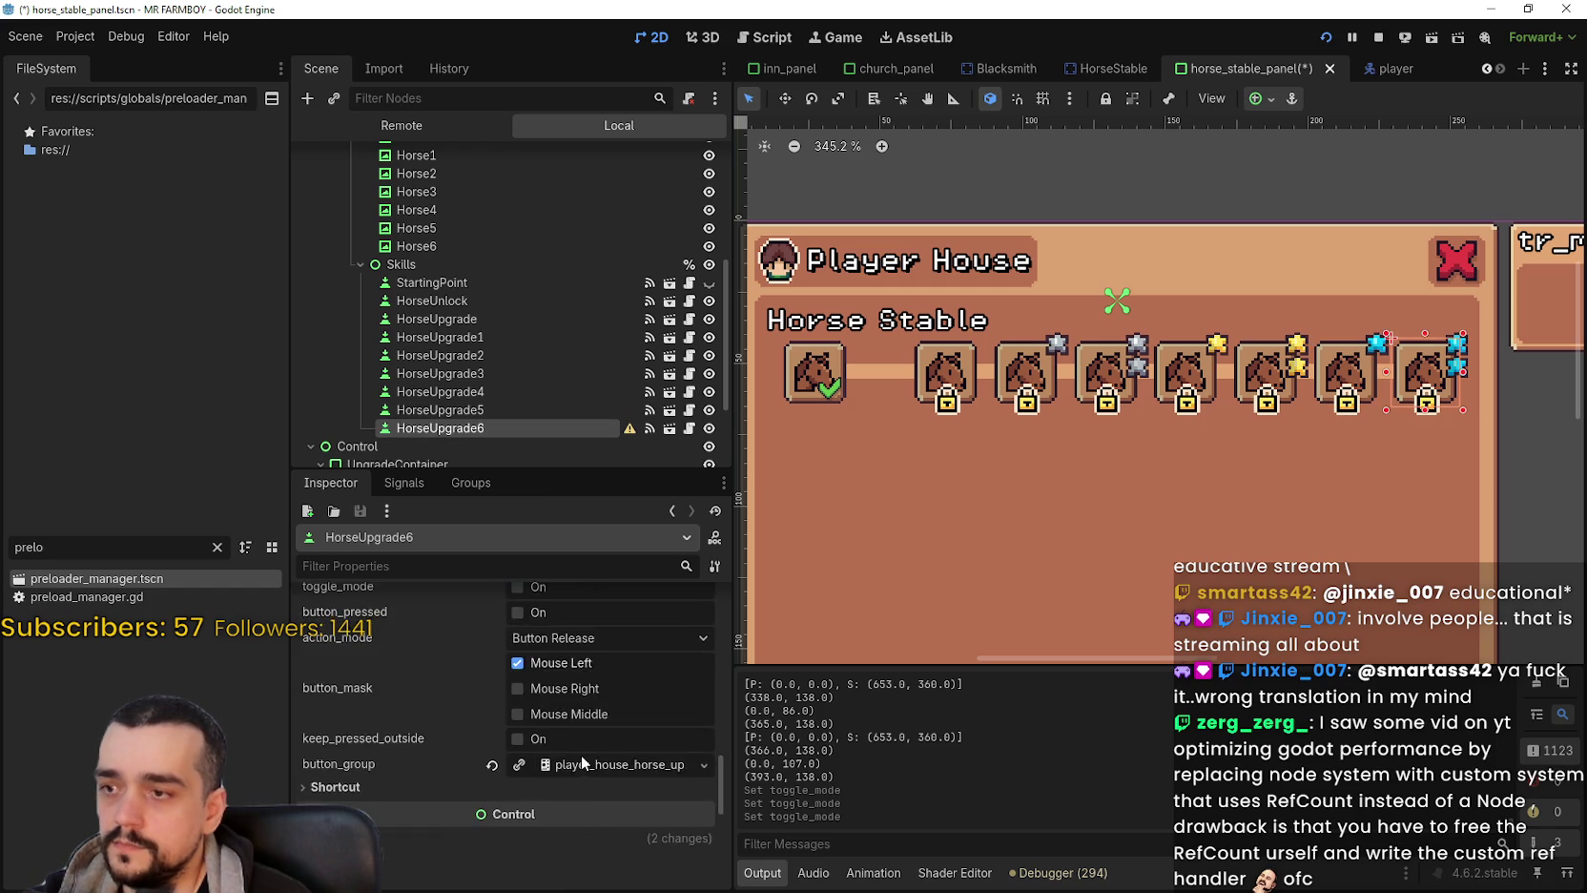
pyautogui.click(571, 739)
pyautogui.hotkey('ctrl', 's')
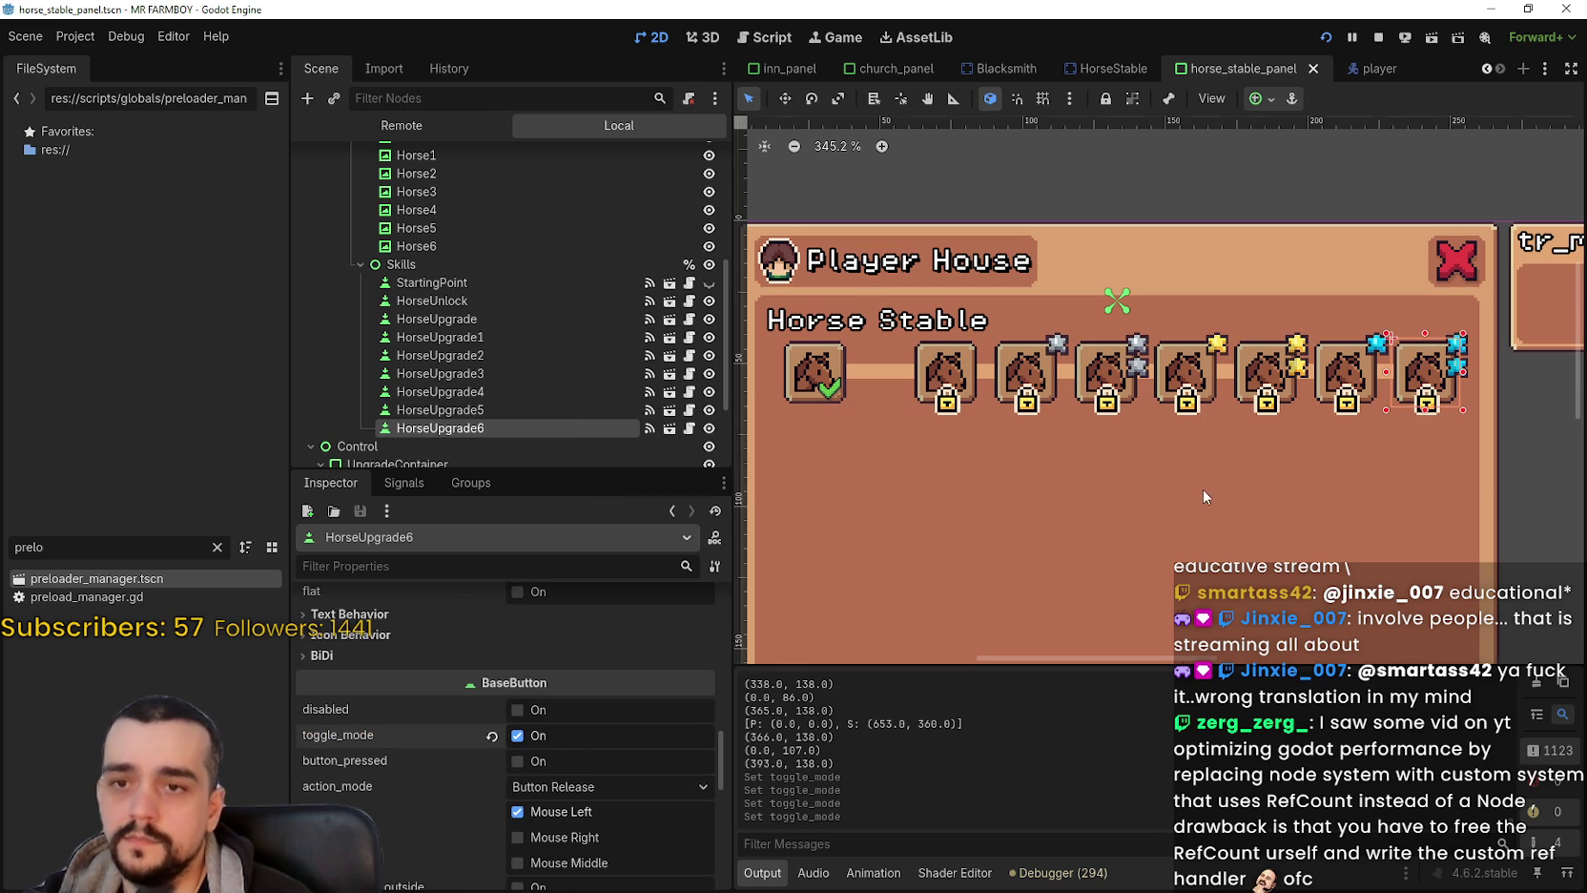
# Review HorseUpgrade4 through HorseUpgrade1 and the first HorseUpgrade's parents array.
pyautogui.scroll(-2, 1201, 490)
pyautogui.scroll(1, 1201, 489)
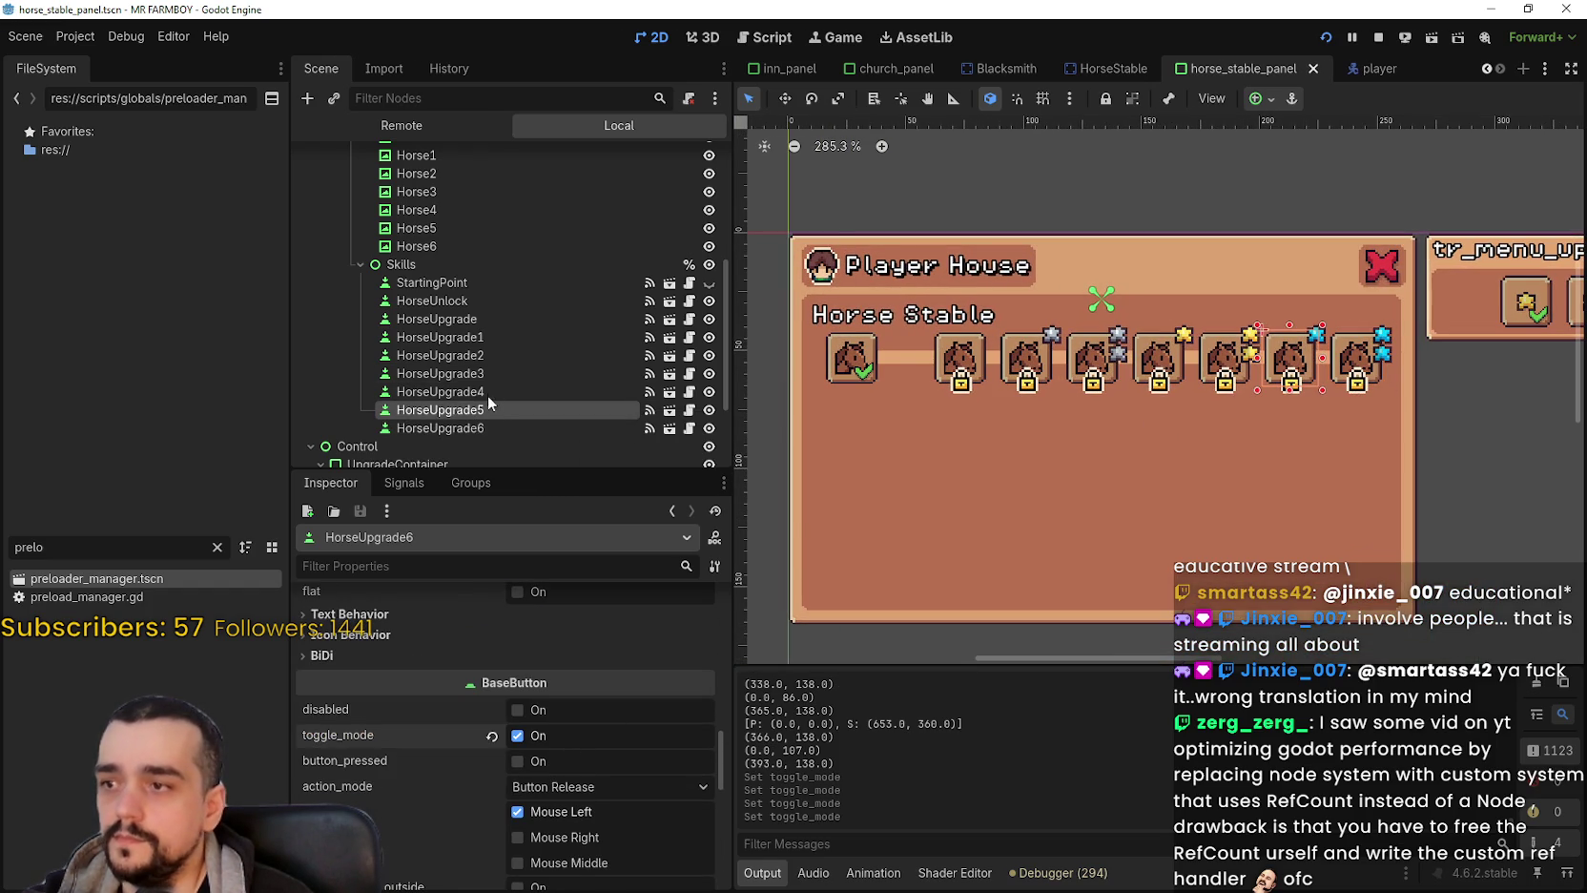
pyautogui.click(483, 391)
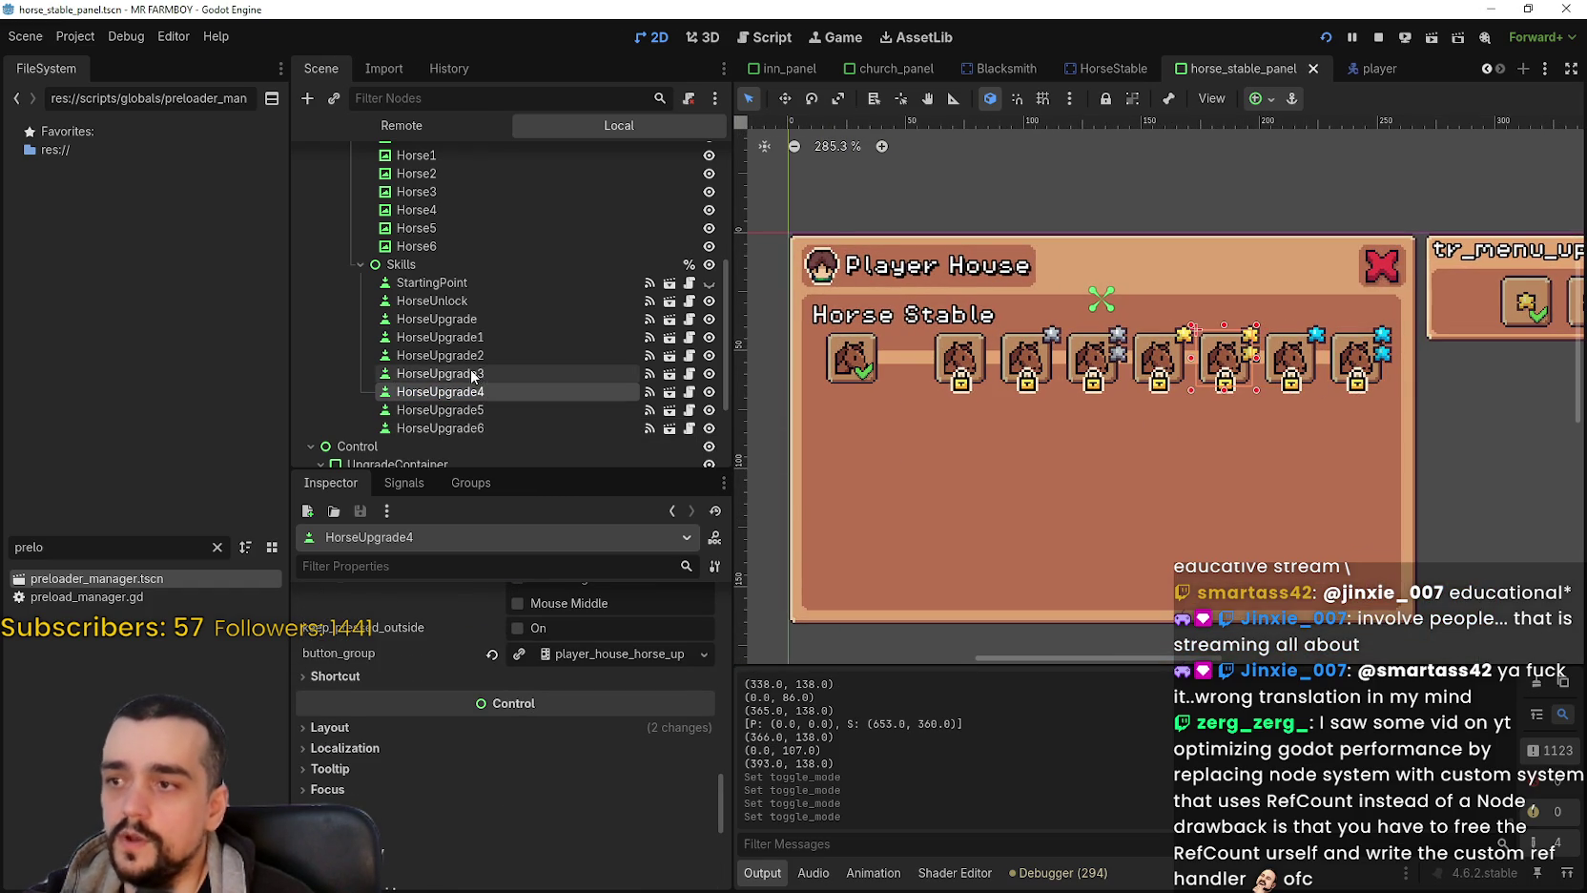
pyautogui.click(474, 373)
pyautogui.click(477, 357)
pyautogui.click(468, 338)
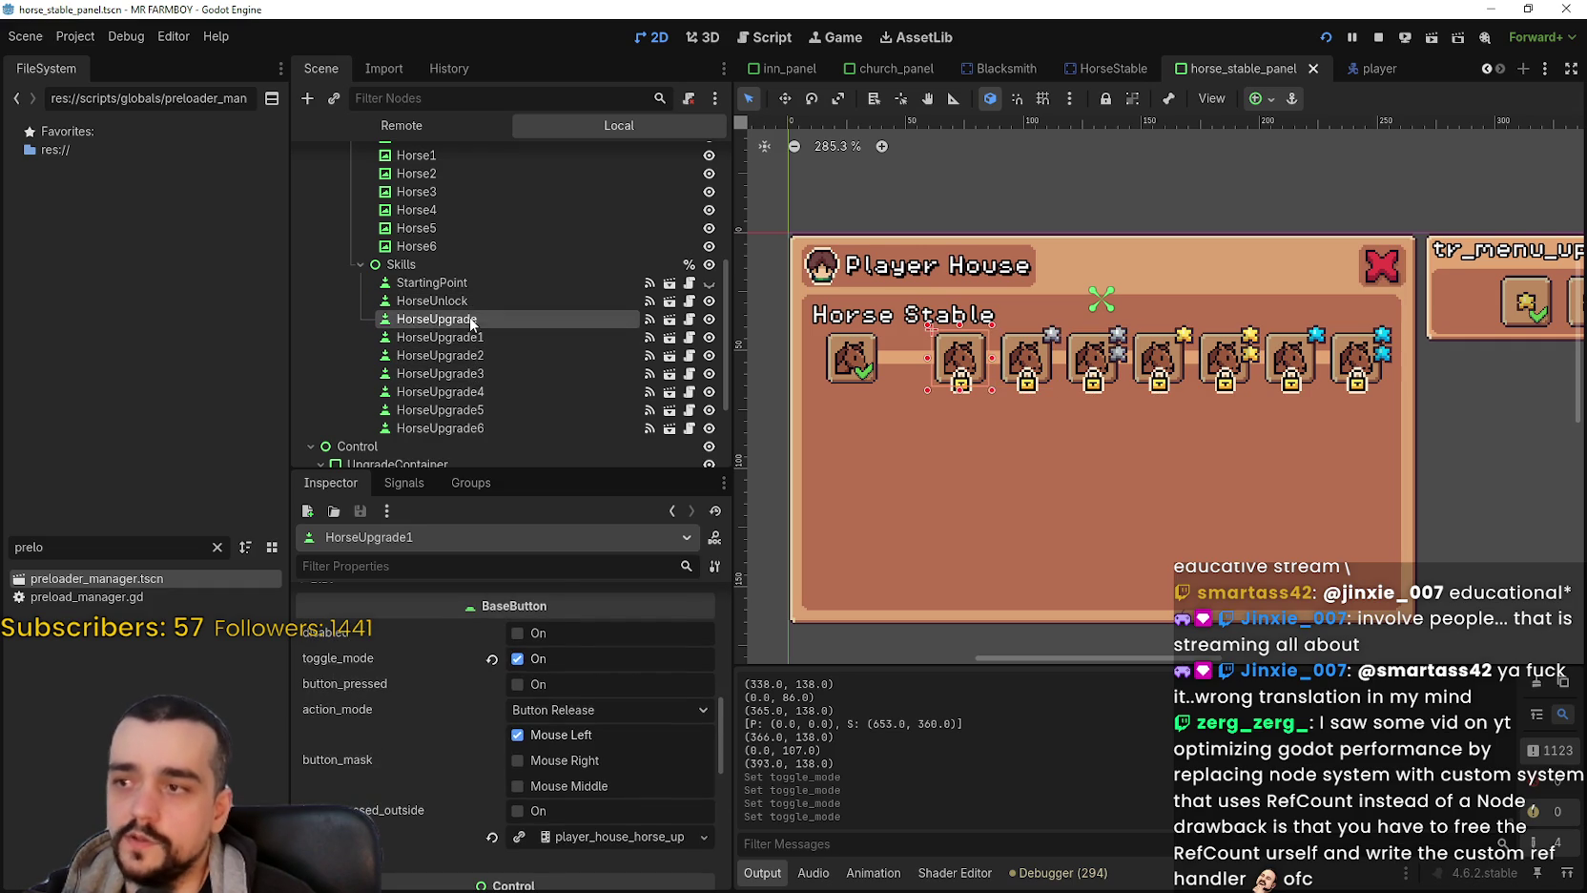
pyautogui.click(470, 320)
pyautogui.click(476, 324)
# Collapse the parents array, save horse_stable_panel.tscn, and run the game with F5.
pyautogui.scroll(5, 590, 859)
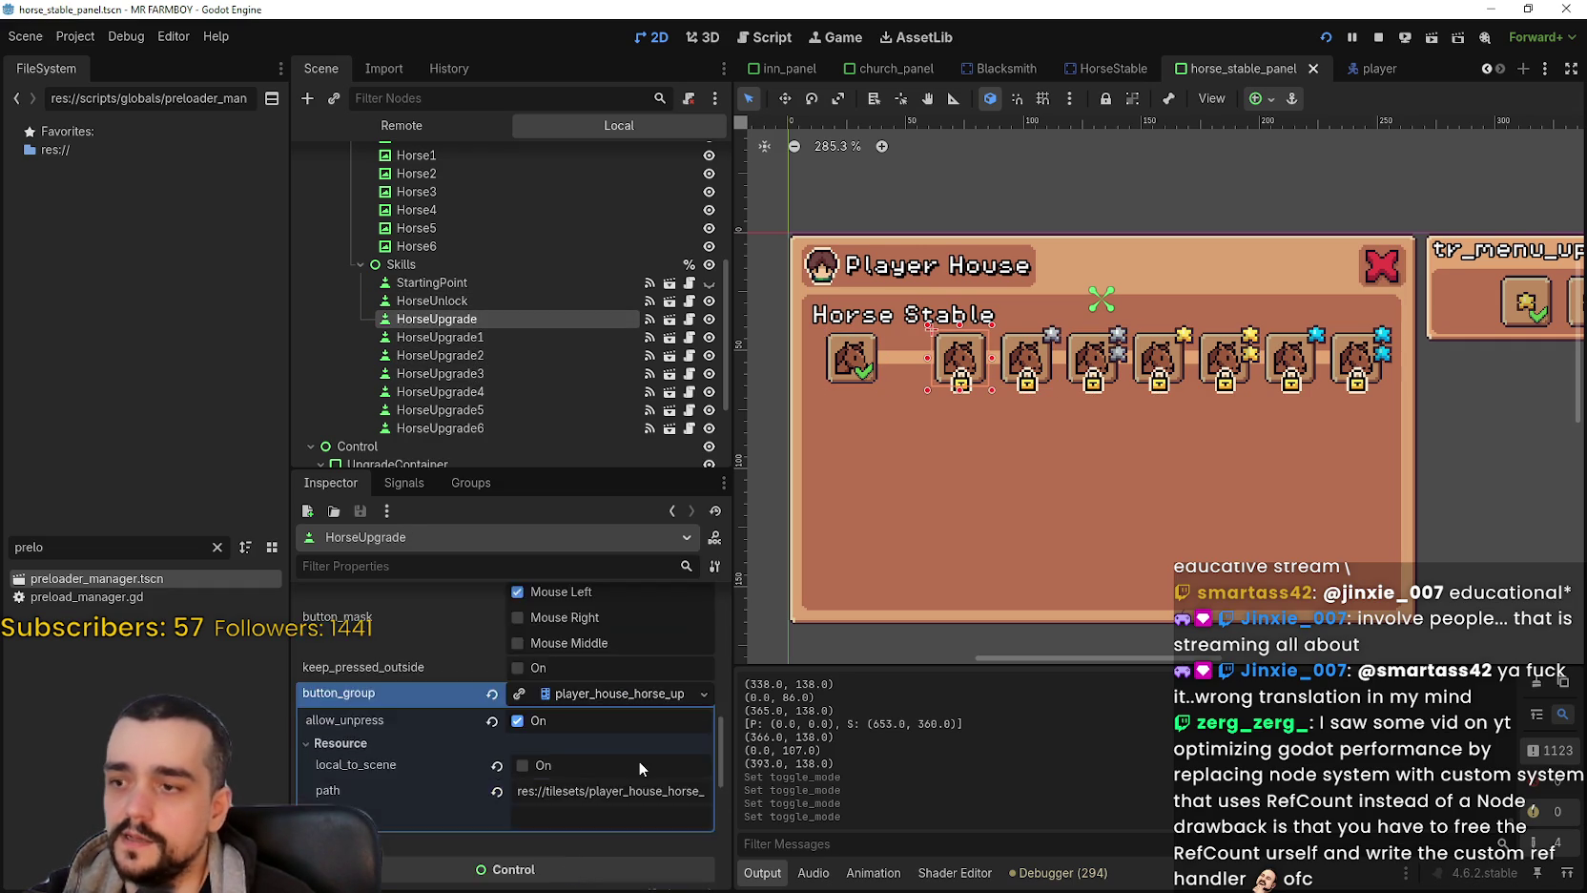
pyautogui.scroll(2, 628, 718)
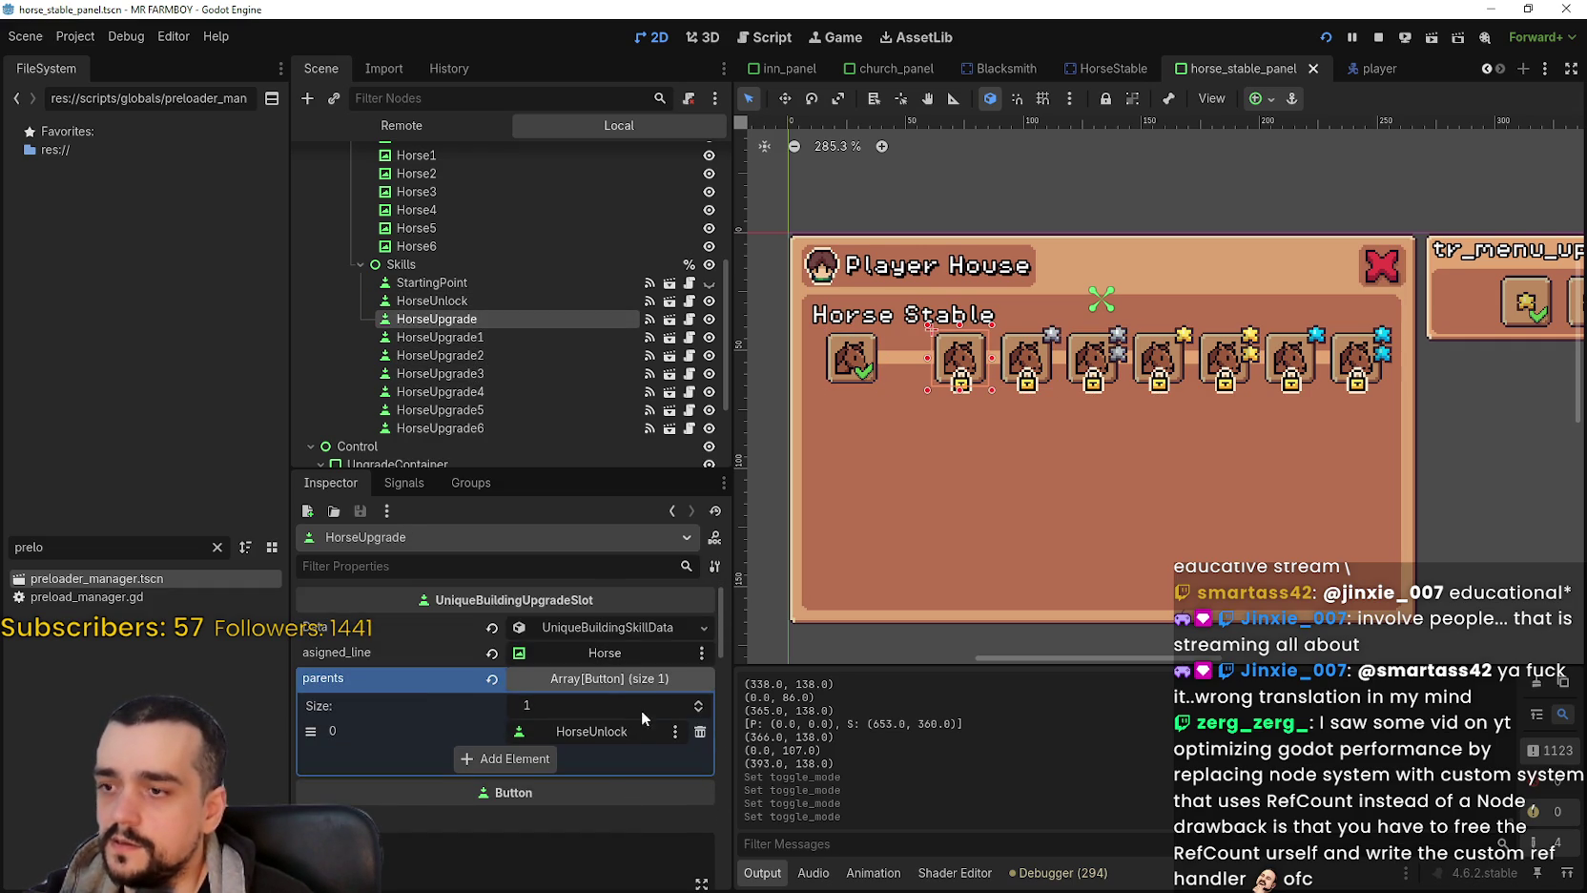
pyautogui.click(614, 683)
pyautogui.hotkey('ctrl', 's')
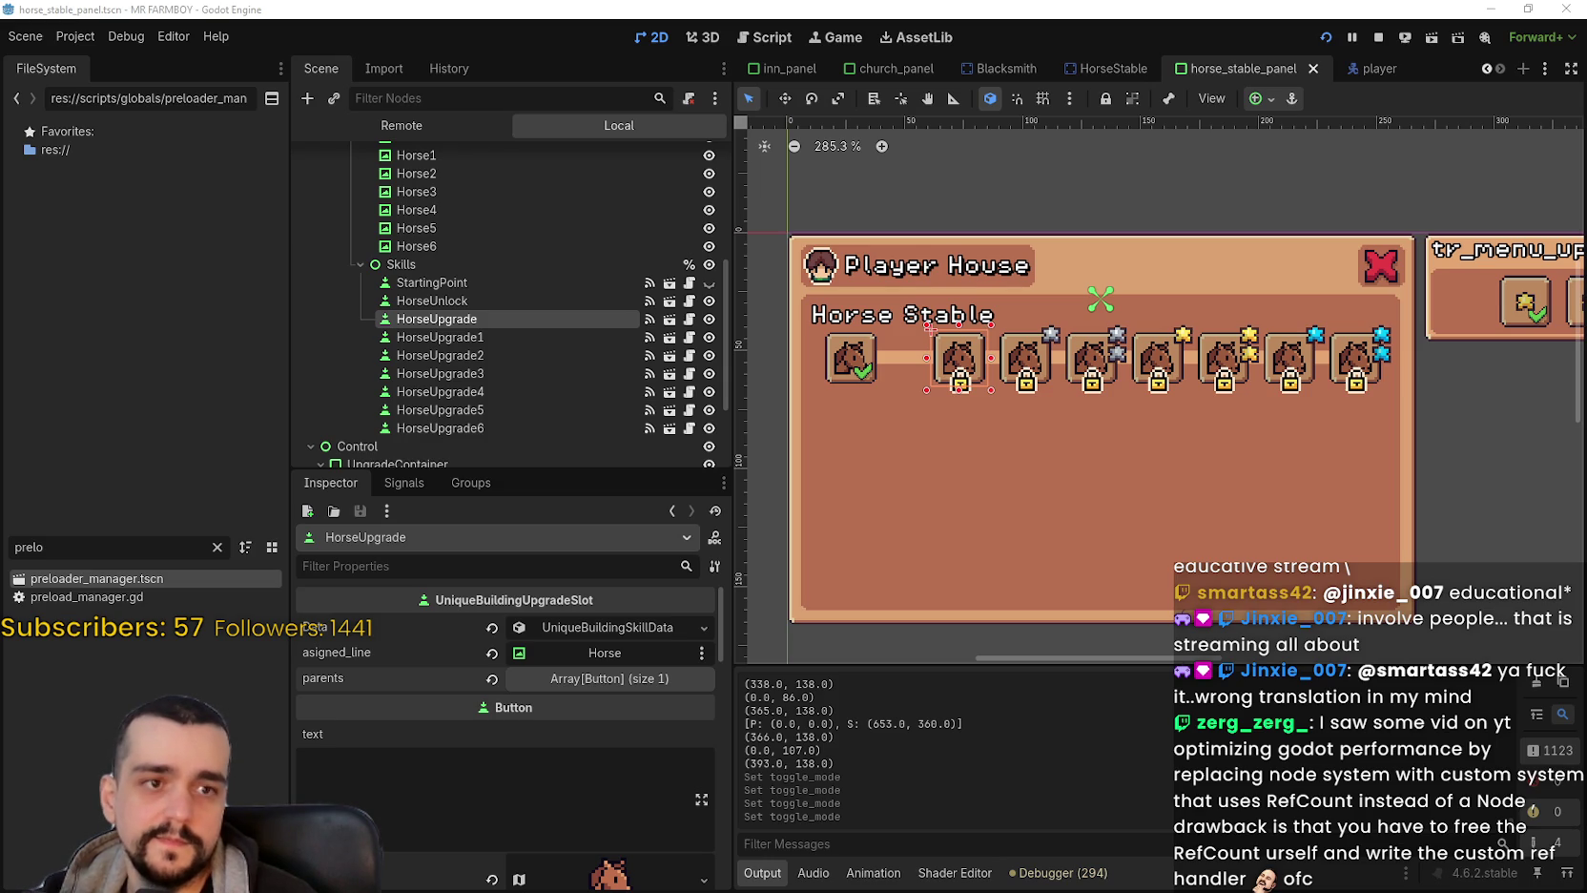
pyautogui.scroll(-1, 1007, 553)
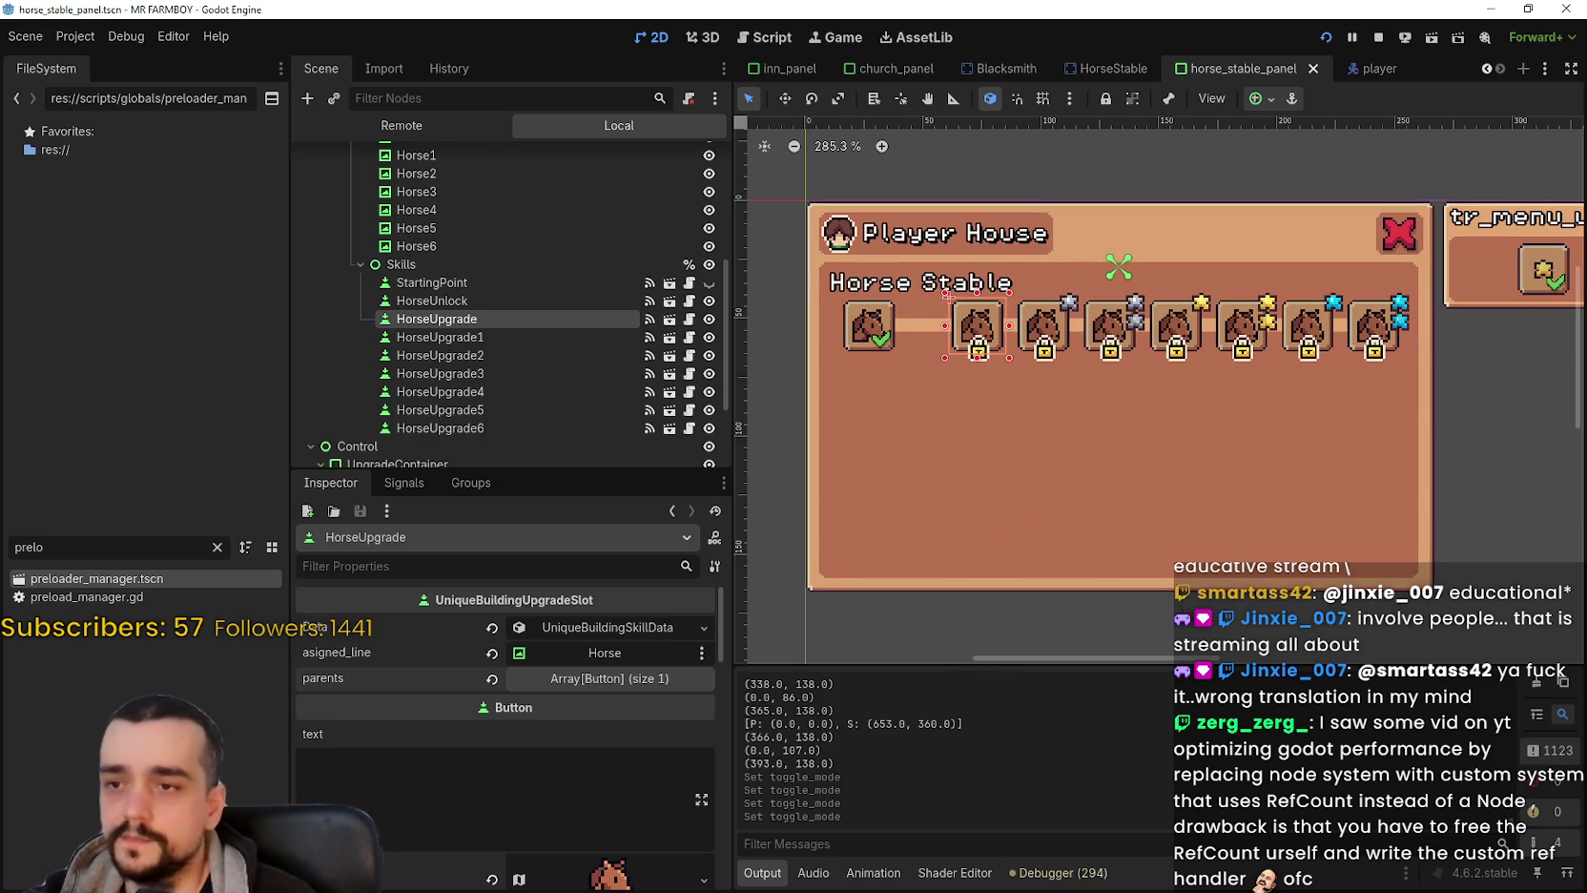
pyautogui.scroll(2, 1107, 378)
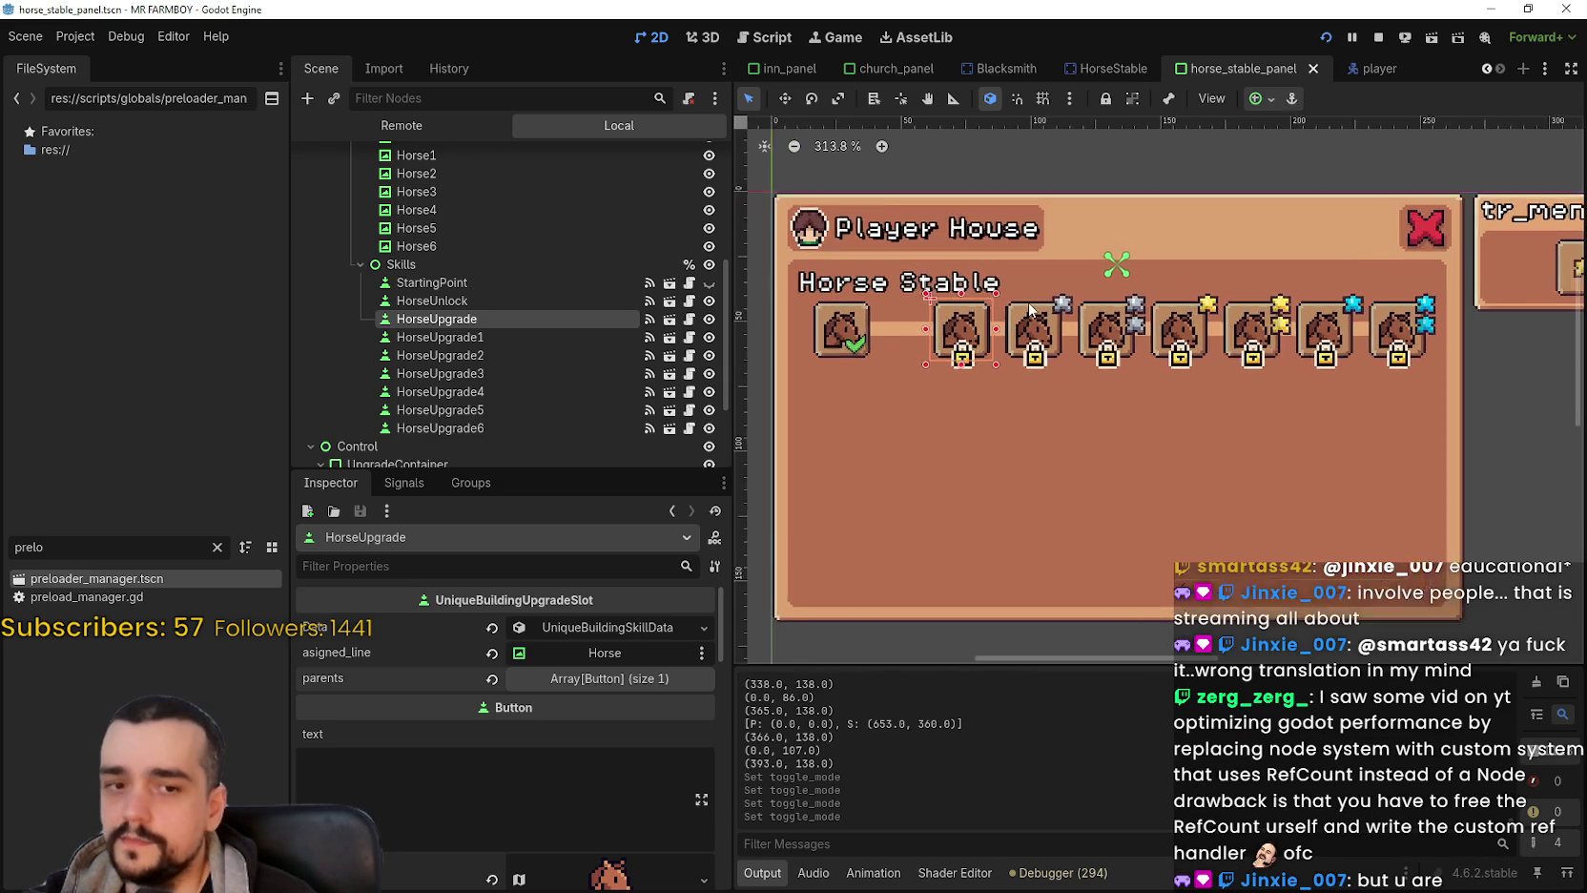
pyautogui.hotkey('ctrl', 's')
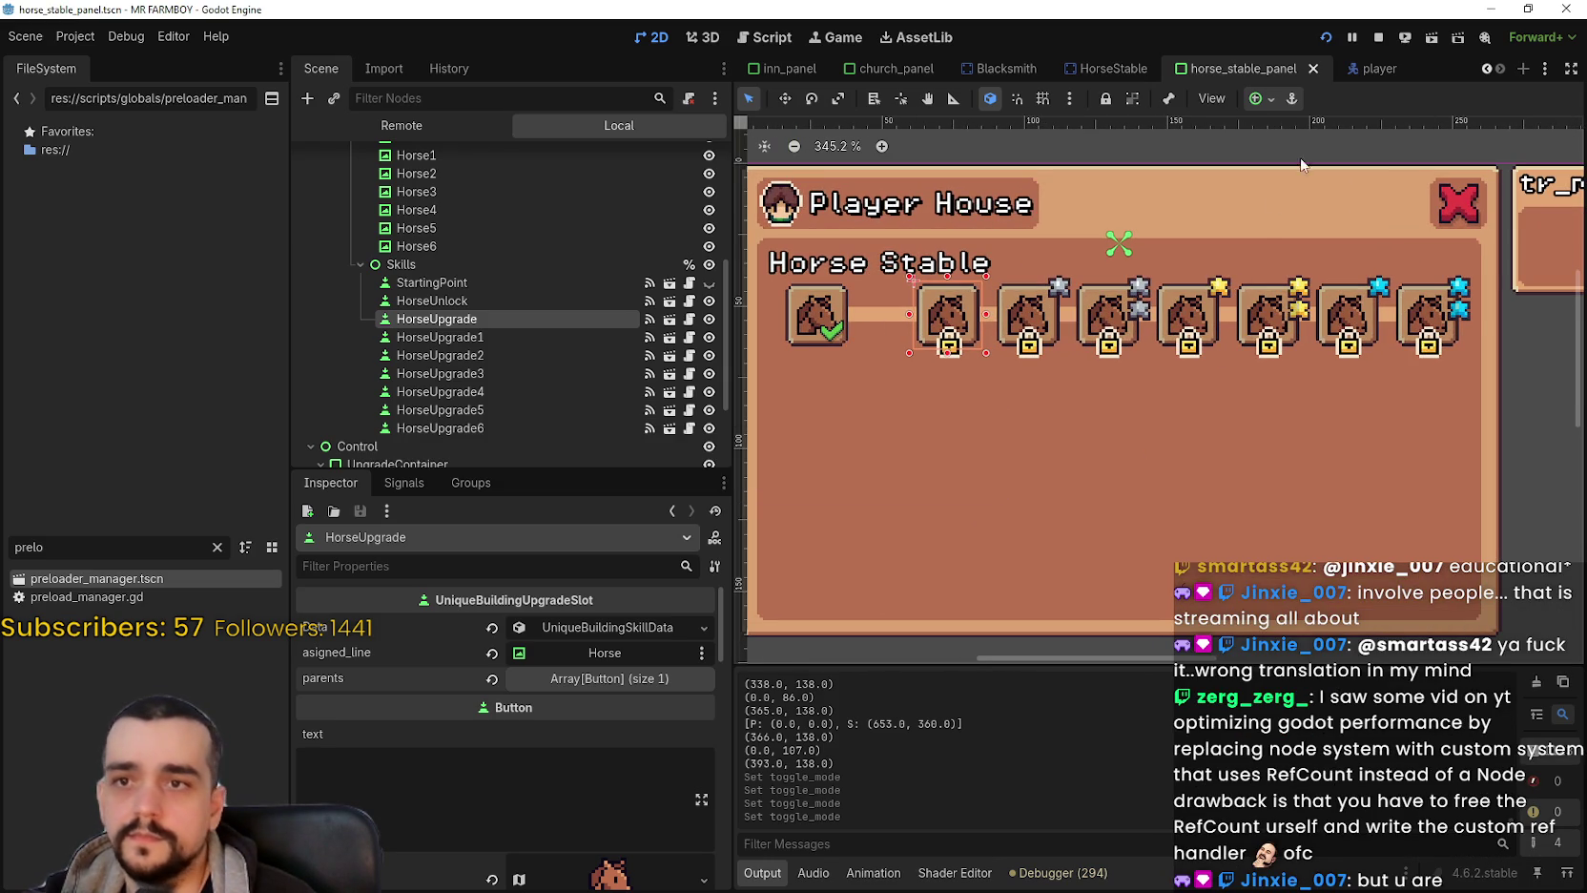
pyautogui.press('F5')
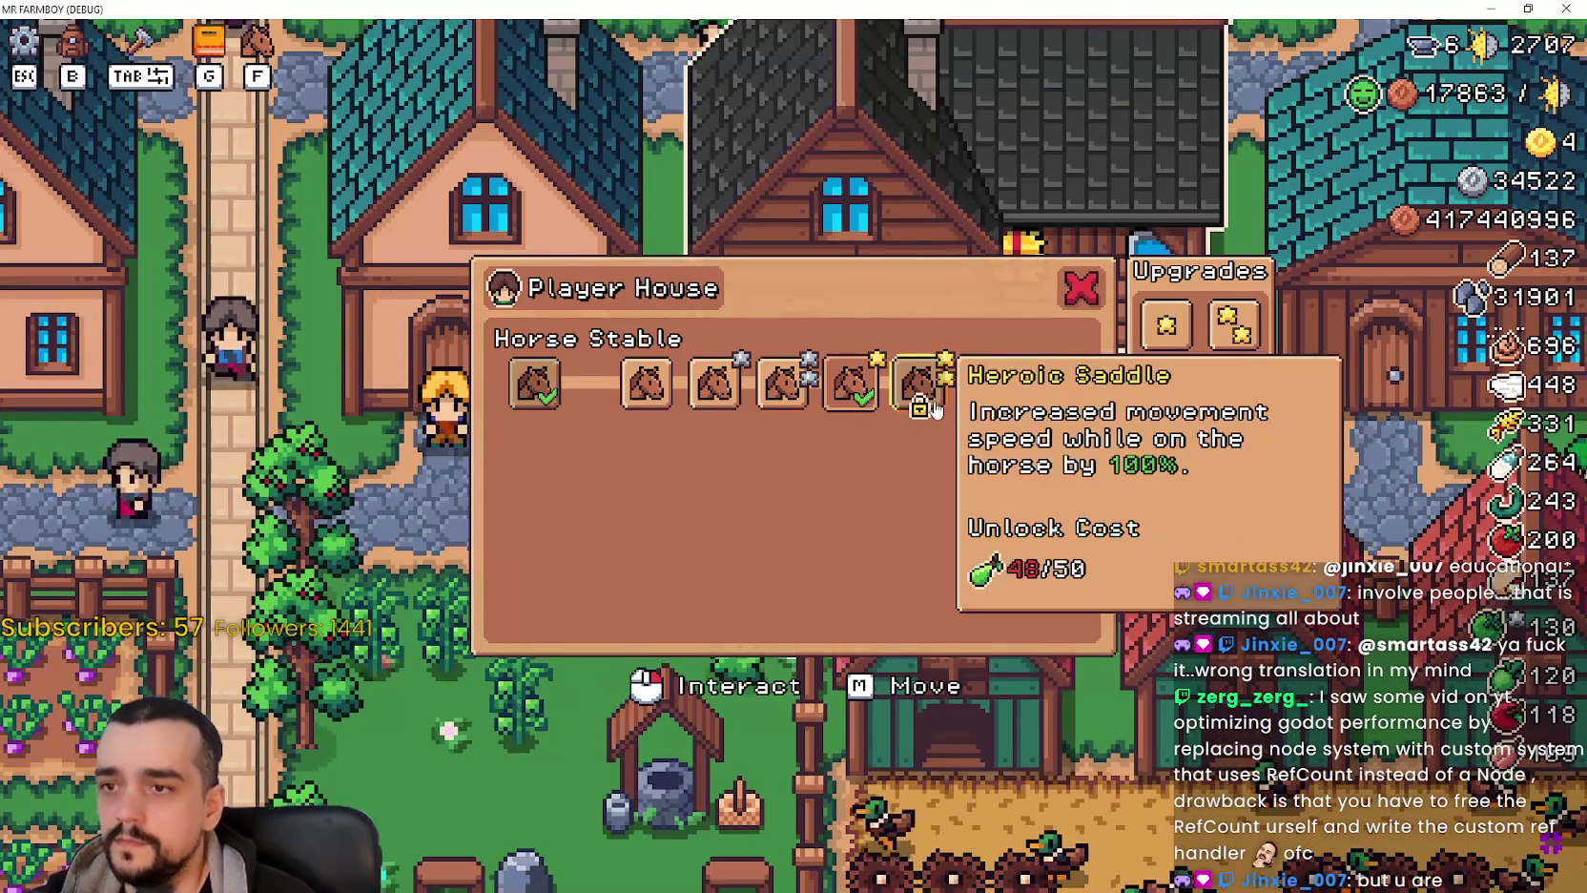
# Glance at the warehouse inventory, then ride right and check the neighbouring house's panel.
pyautogui.press('d')
pyautogui.click(1187, 542)
pyautogui.scroll(-2, 1012, 309)
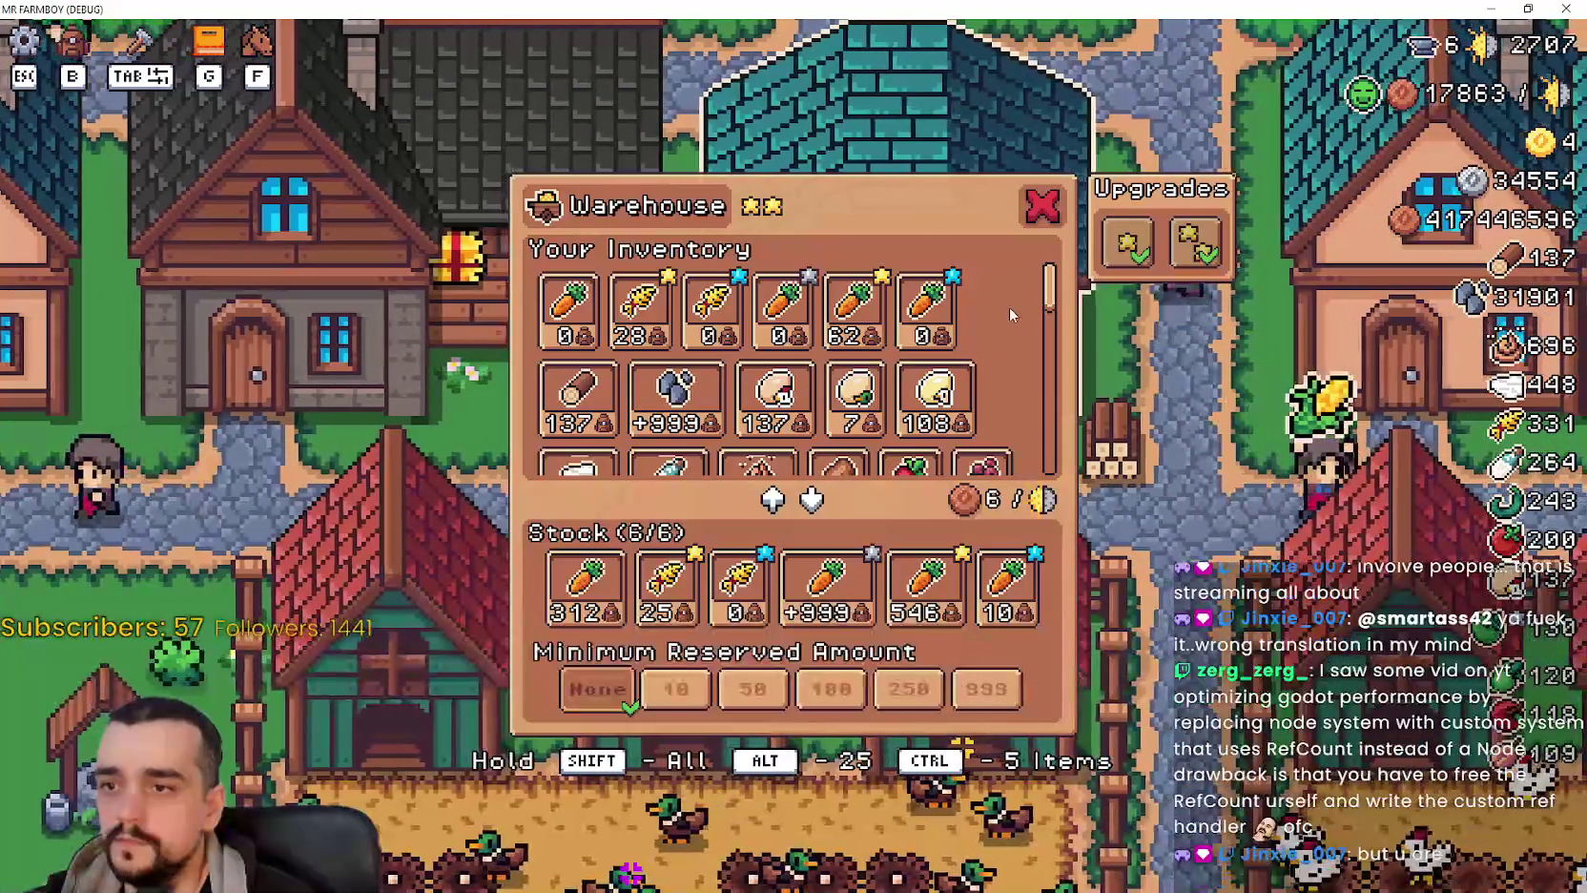
pyautogui.scroll(2, 1011, 309)
pyautogui.press('a')
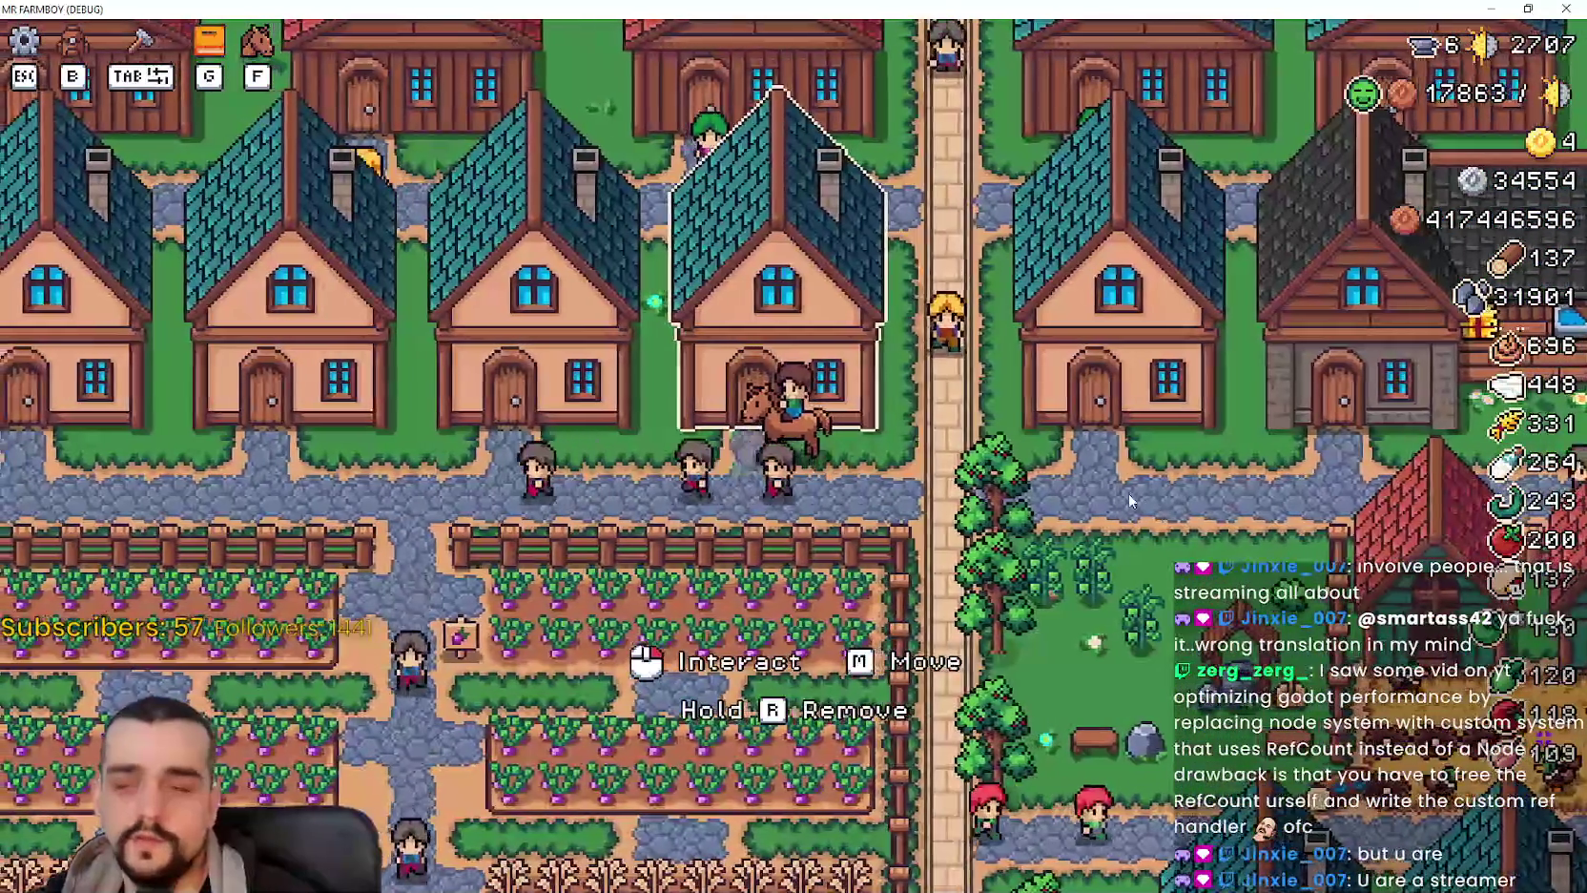
pyautogui.press('d')
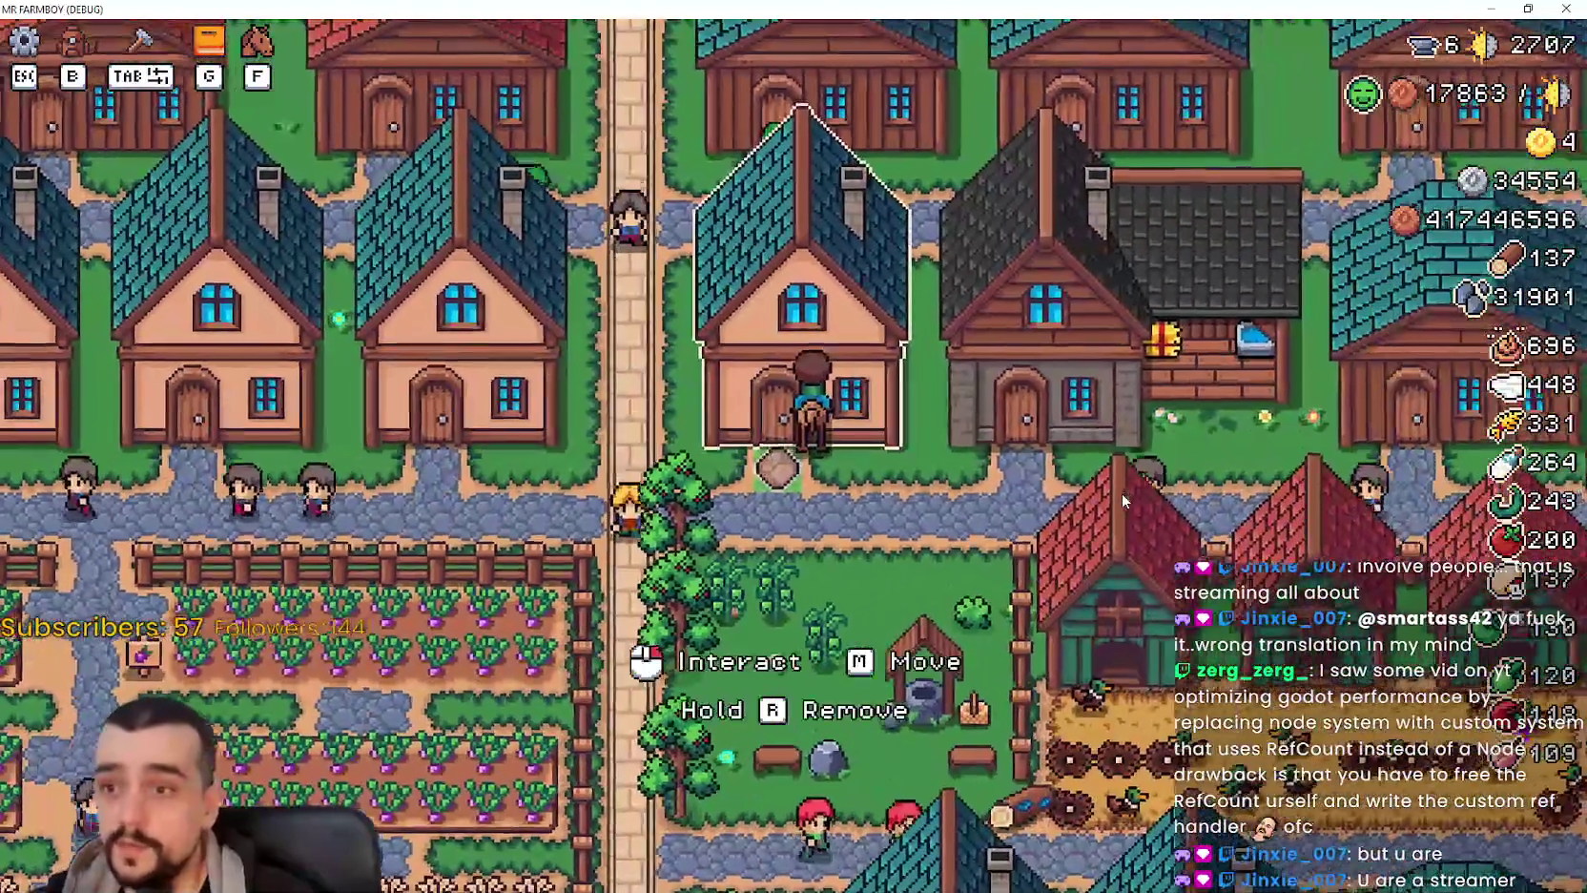
pyautogui.press('d')
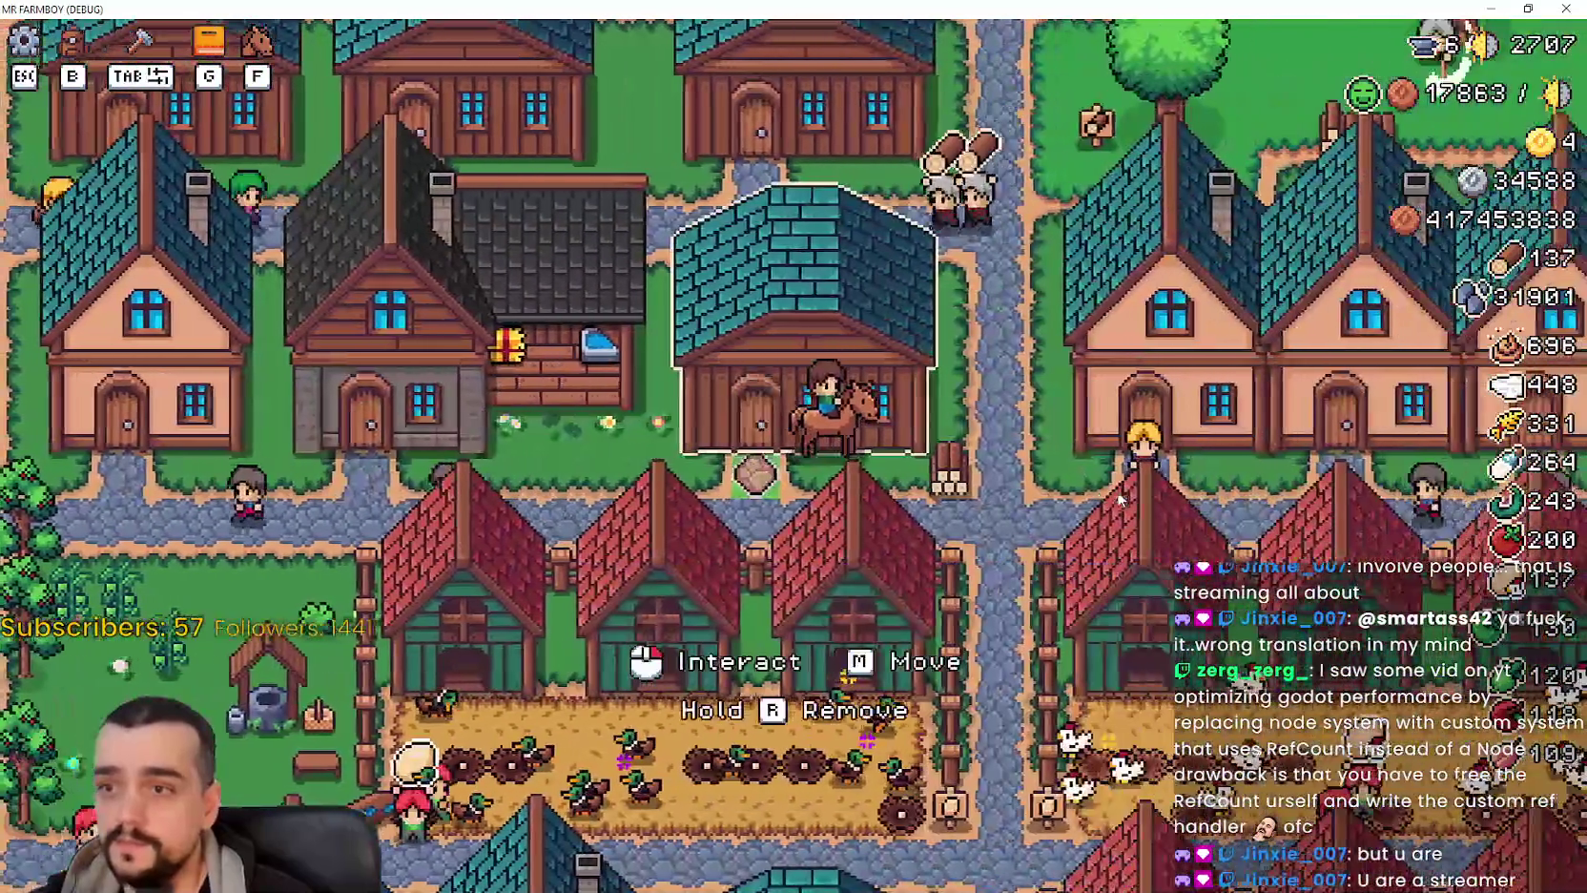
pyautogui.click(1121, 498)
pyautogui.press('Escape')
# Ride left to the player house, briefly view its stable upgrades, and ride on.
pyautogui.press('a')
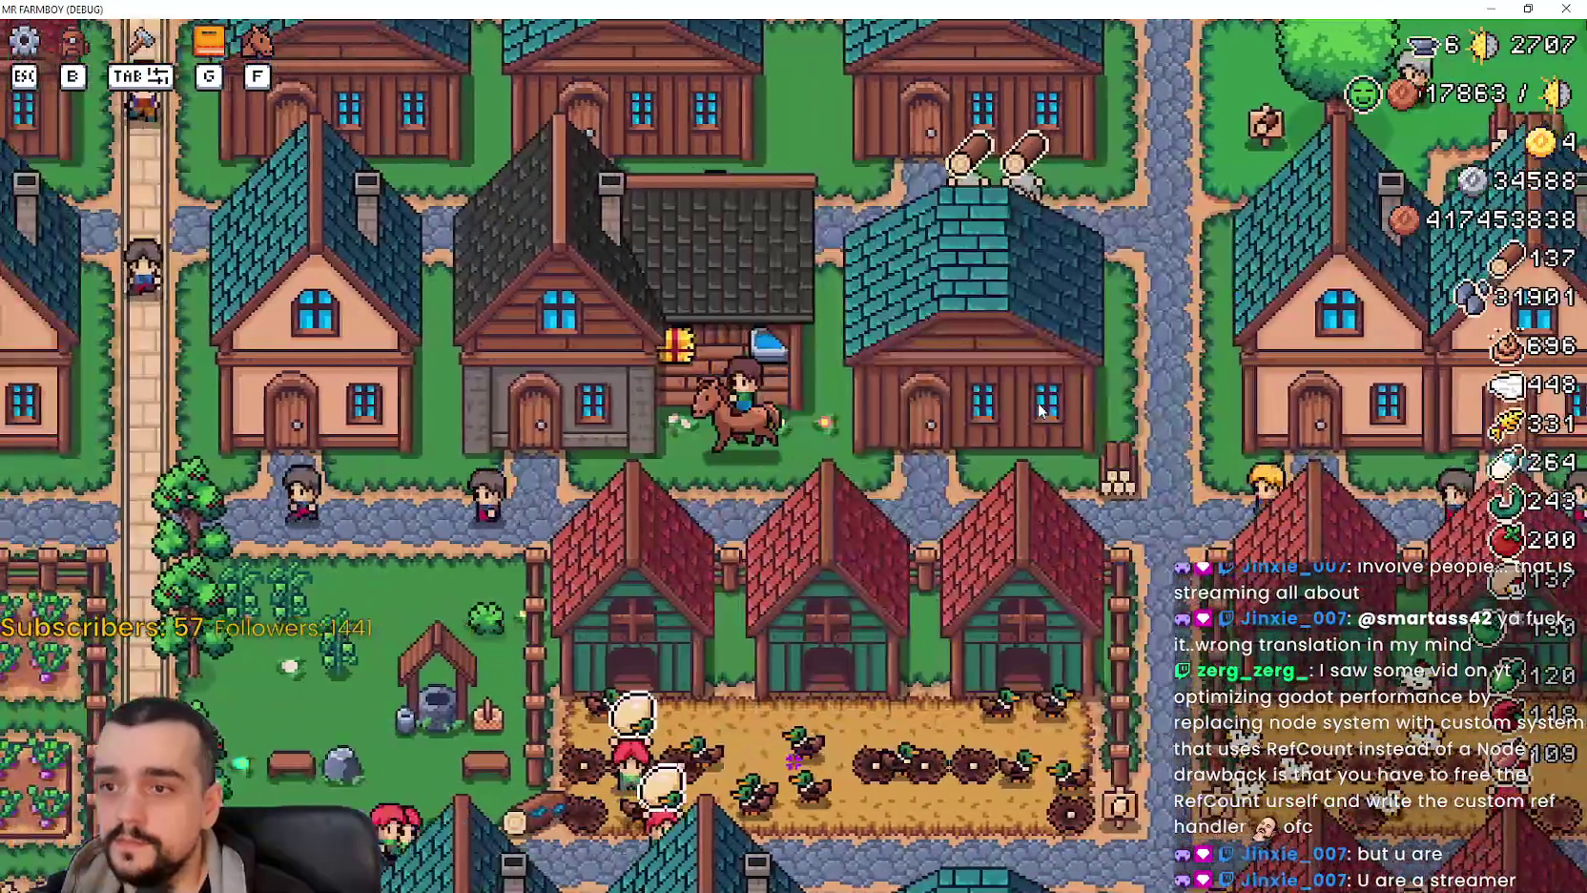
pyautogui.click(1032, 496)
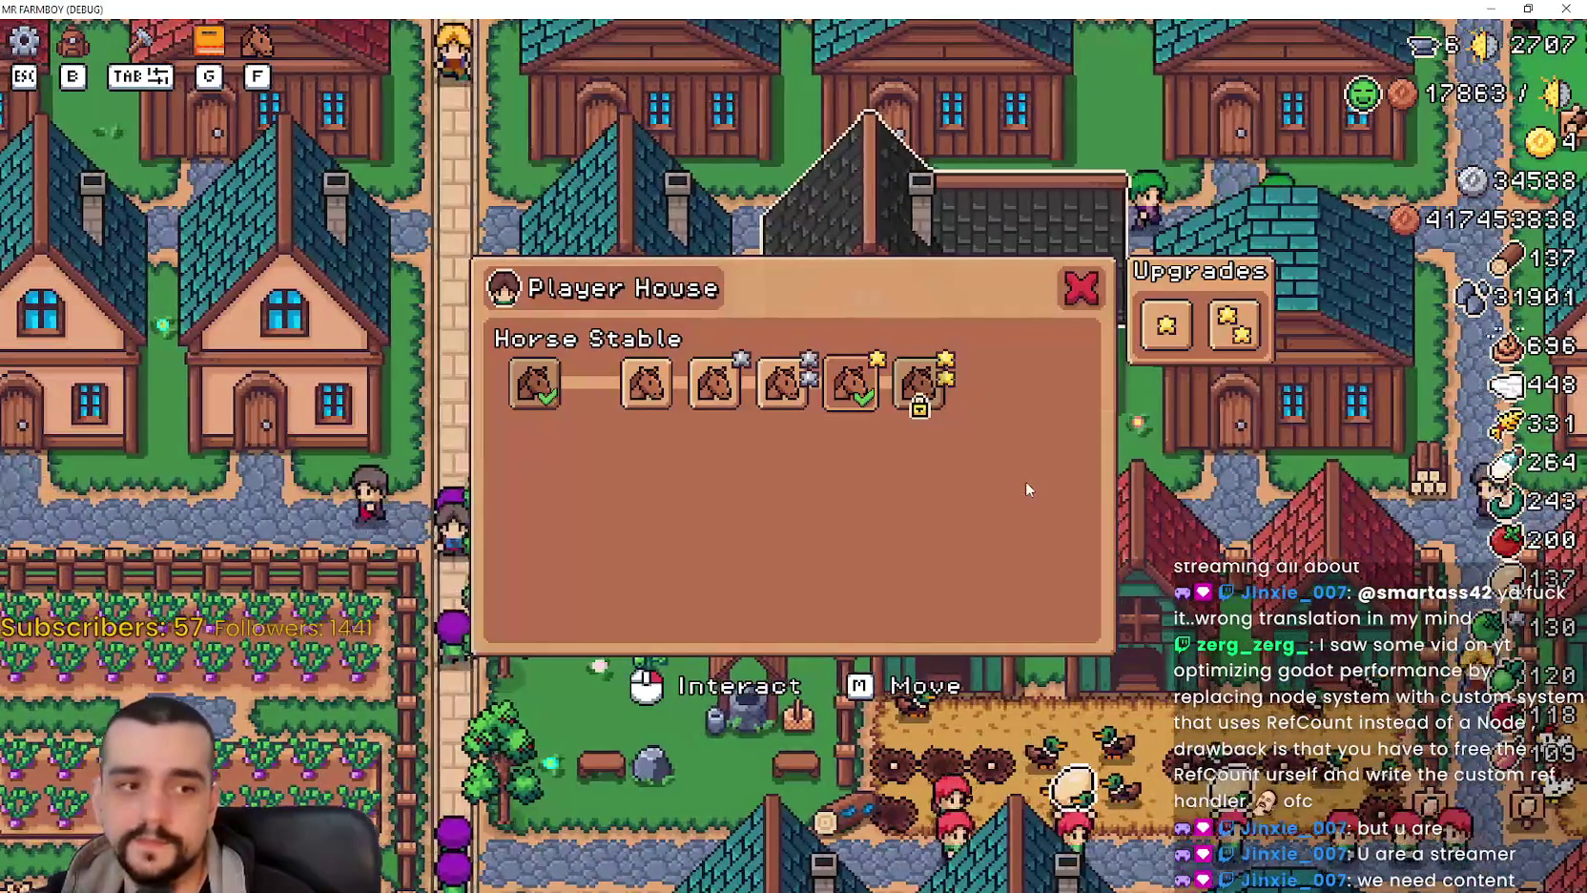
pyautogui.press('Escape')
pyautogui.press('d')
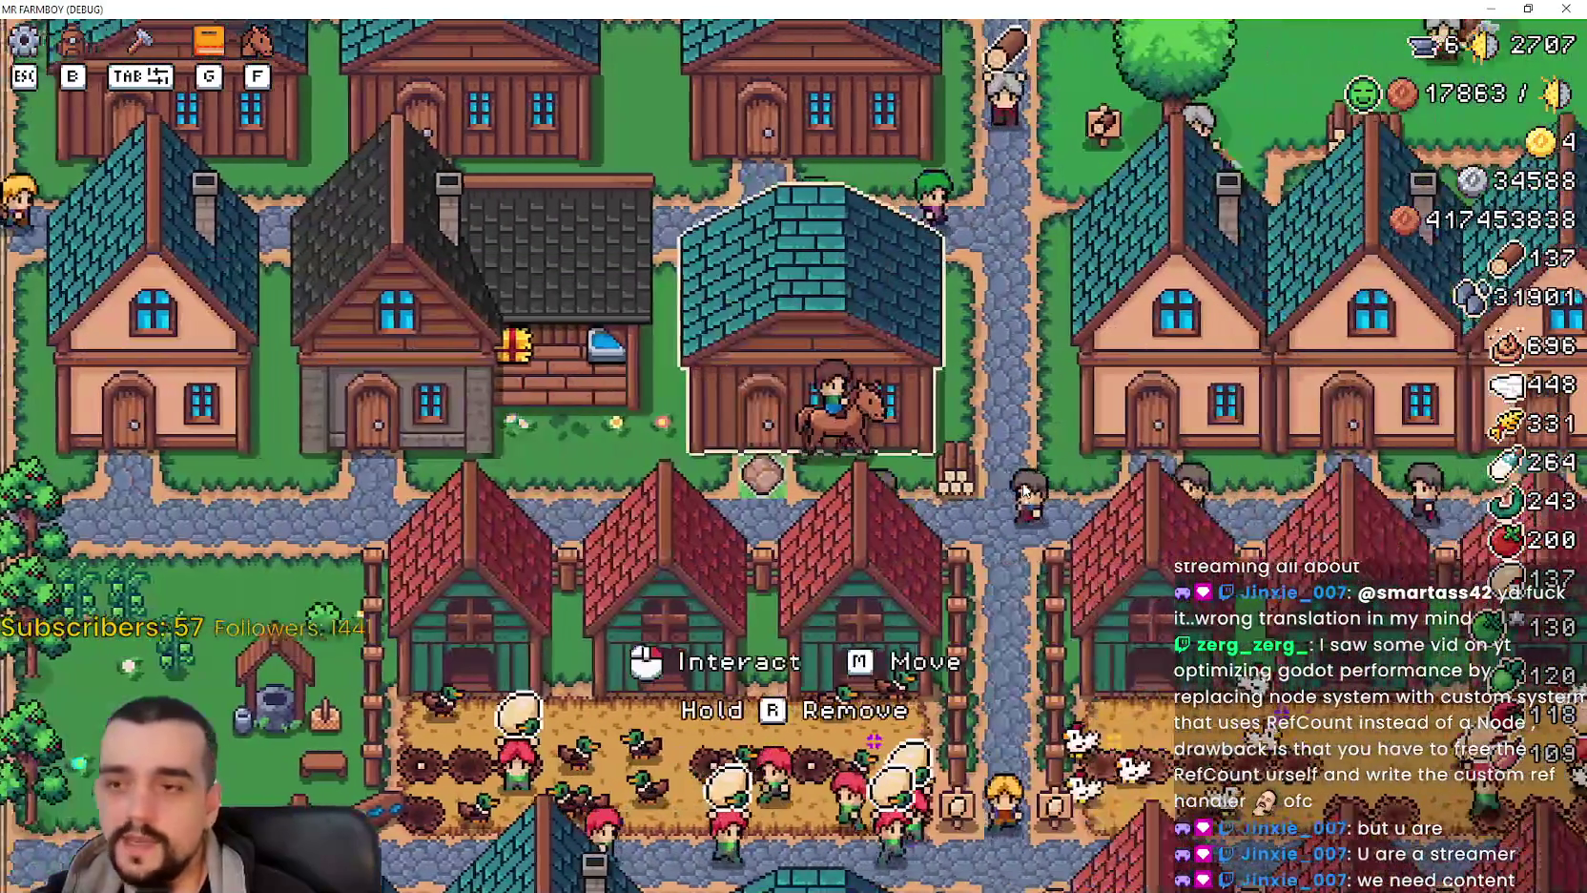
pyautogui.press('a')
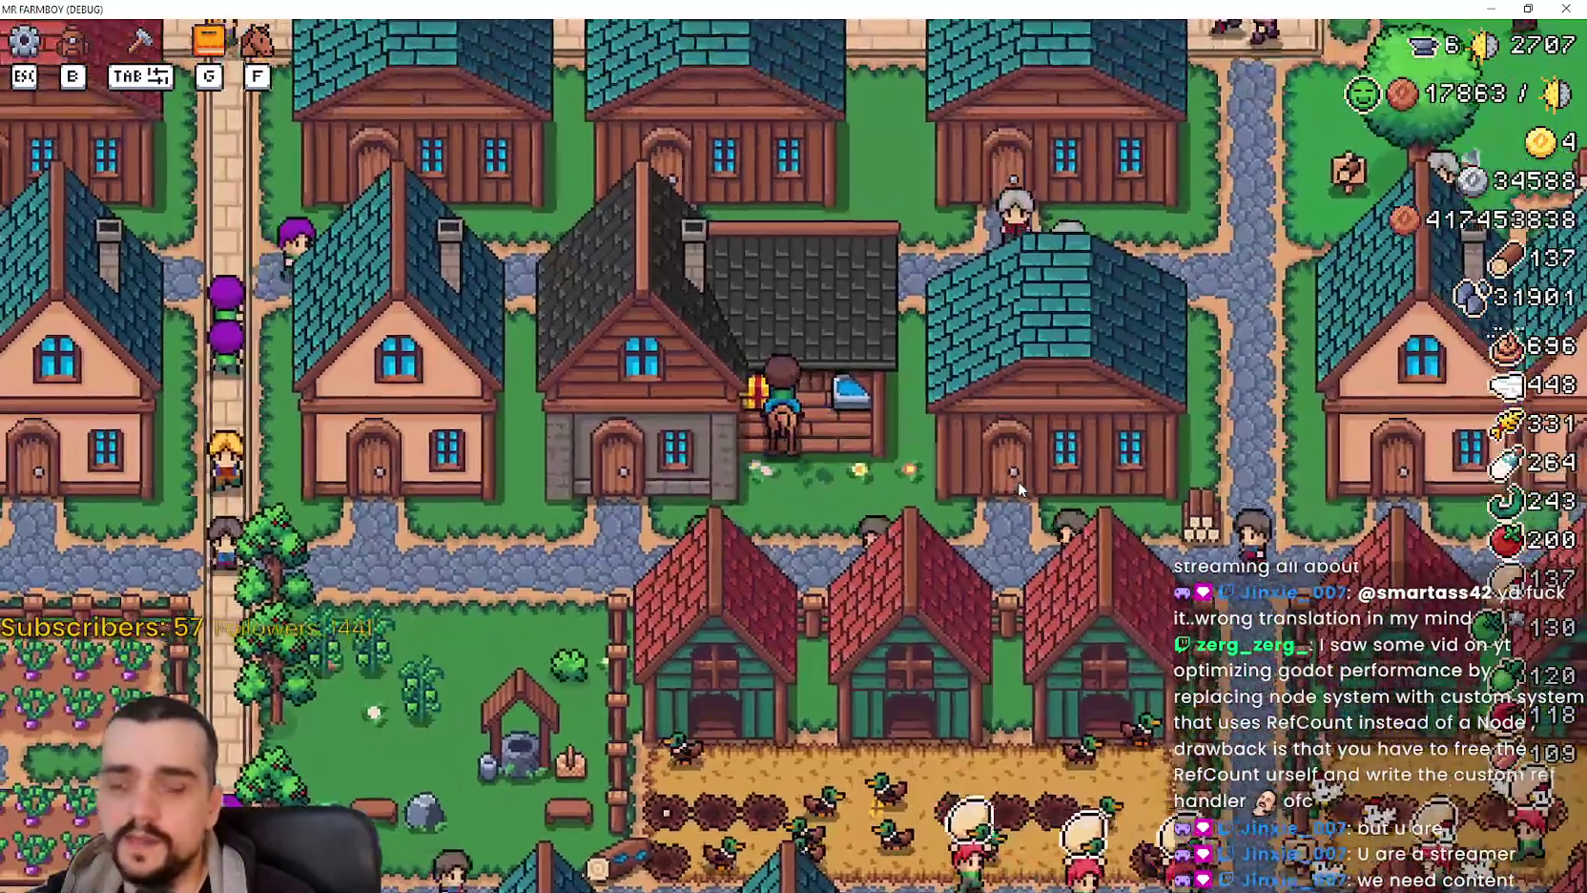
# Ride up to the dark-roofed house door and open its Horse Stable upgrade panel.
pyautogui.press('a')
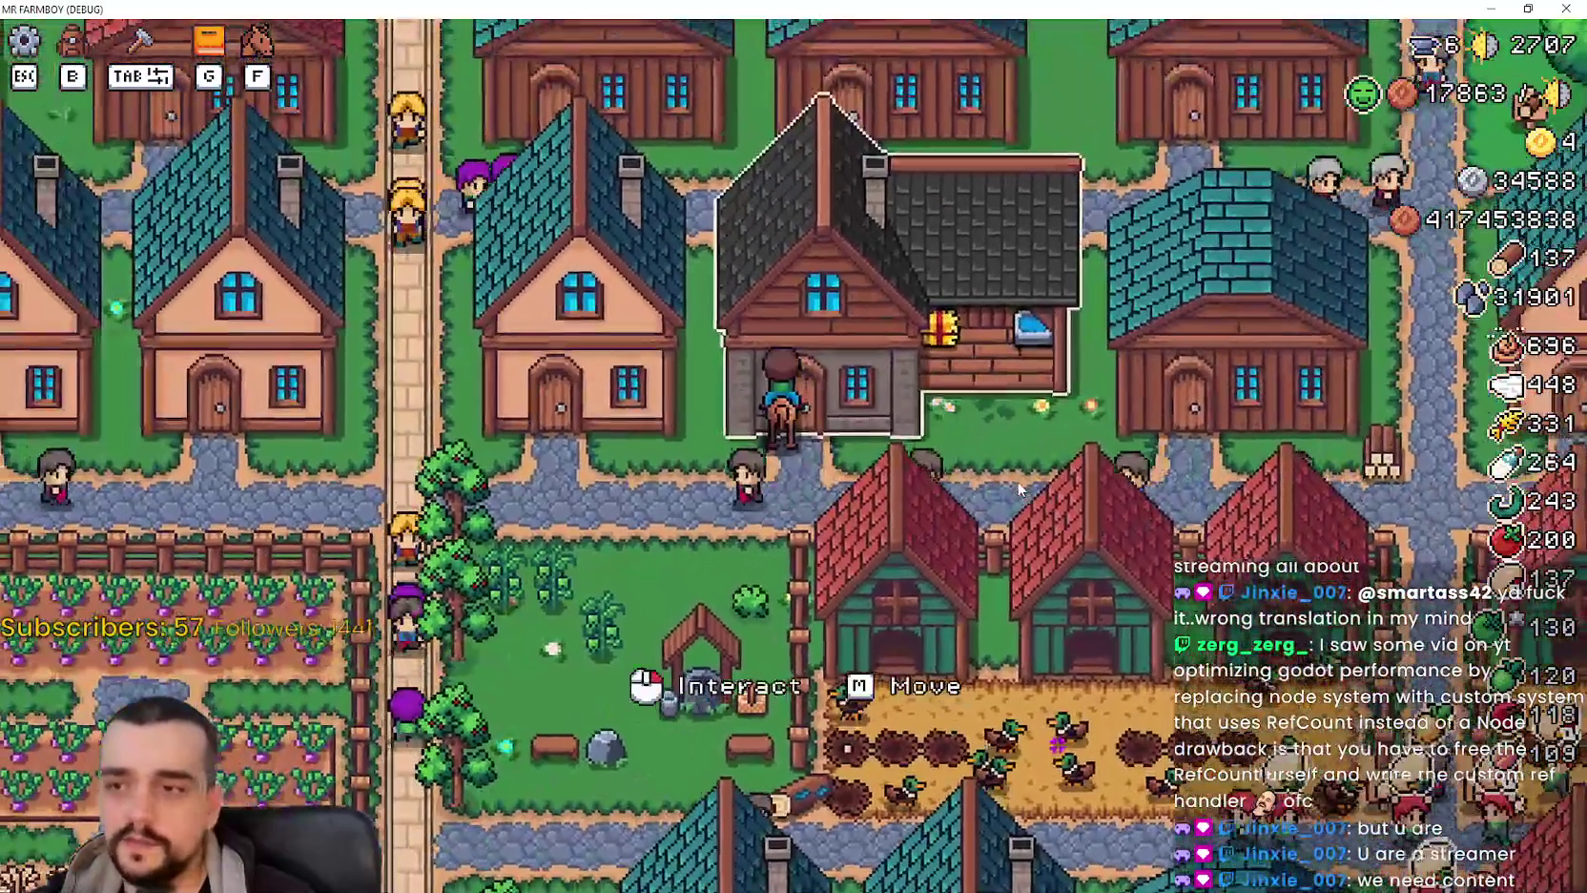
pyautogui.scroll(5, 1019, 489)
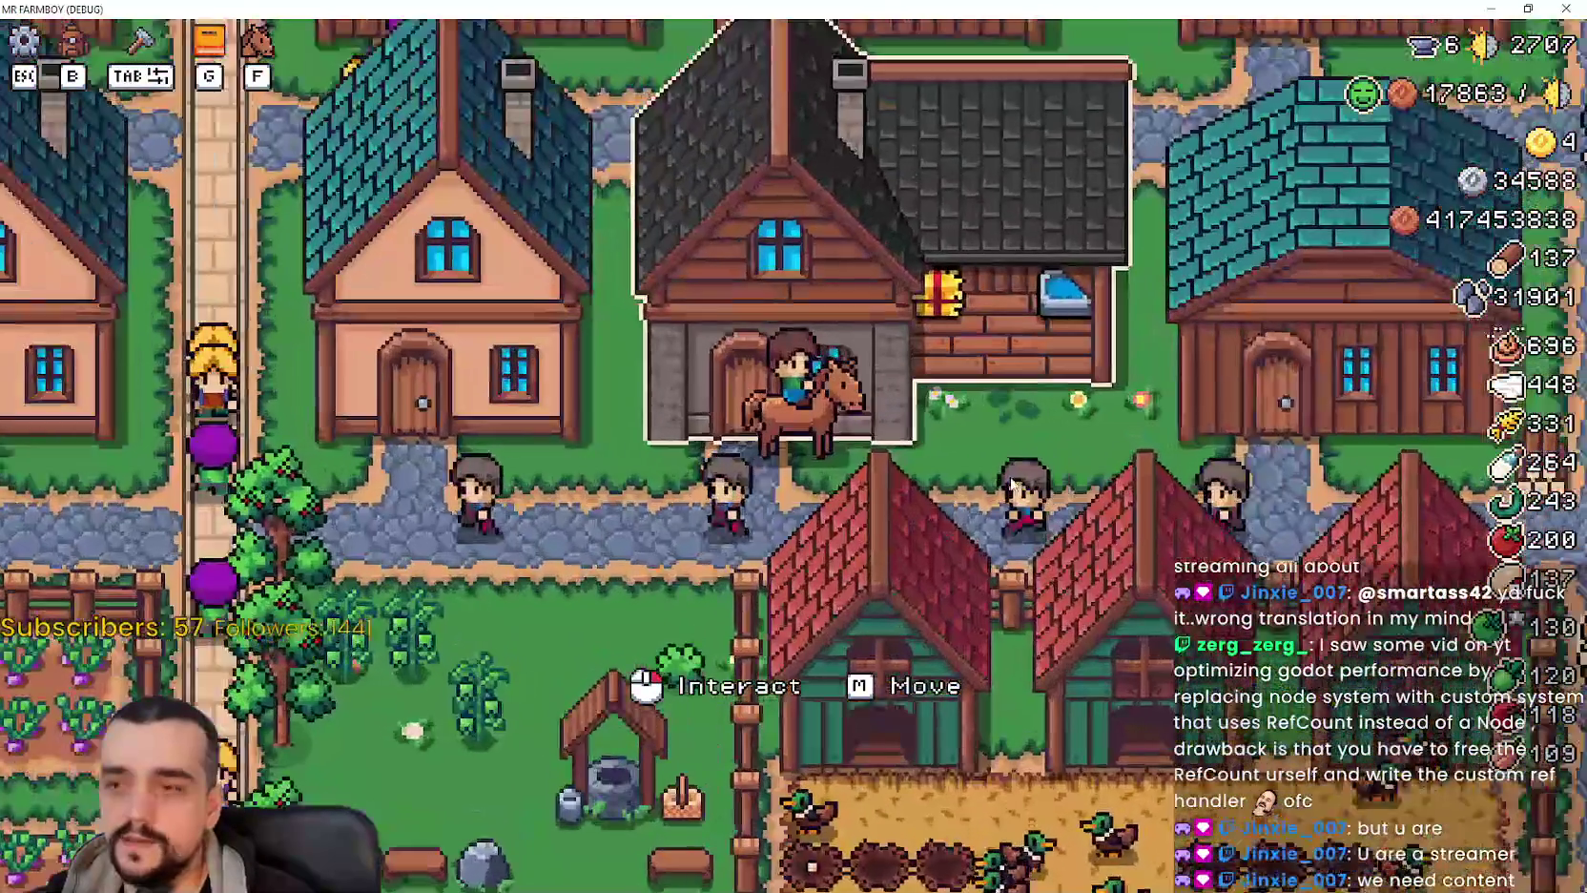
pyautogui.scroll(-4, 1008, 486)
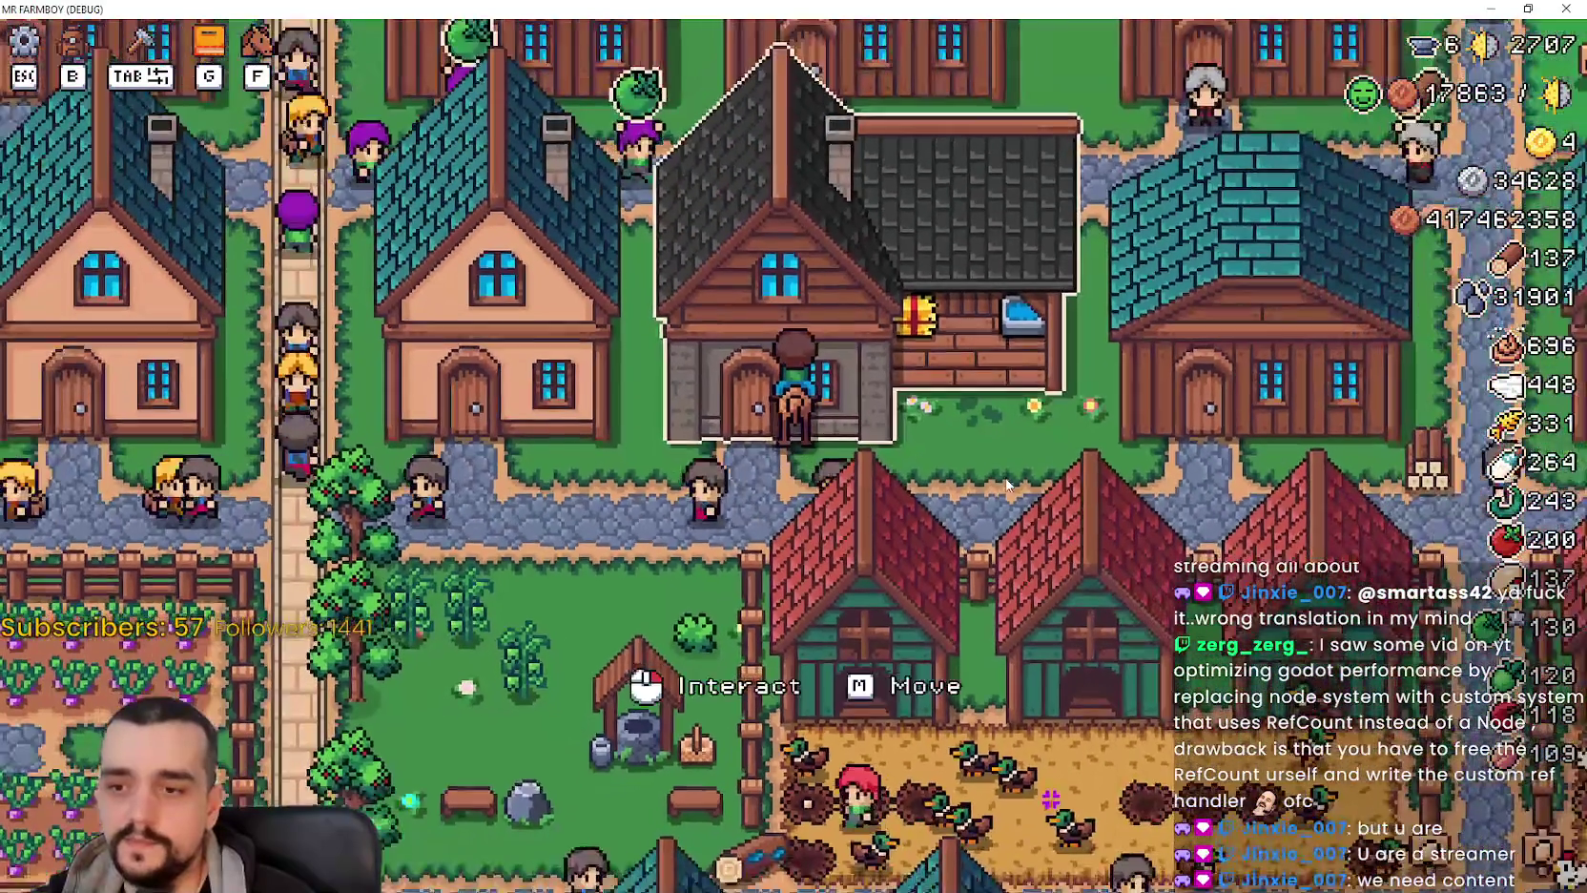
pyautogui.press('d')
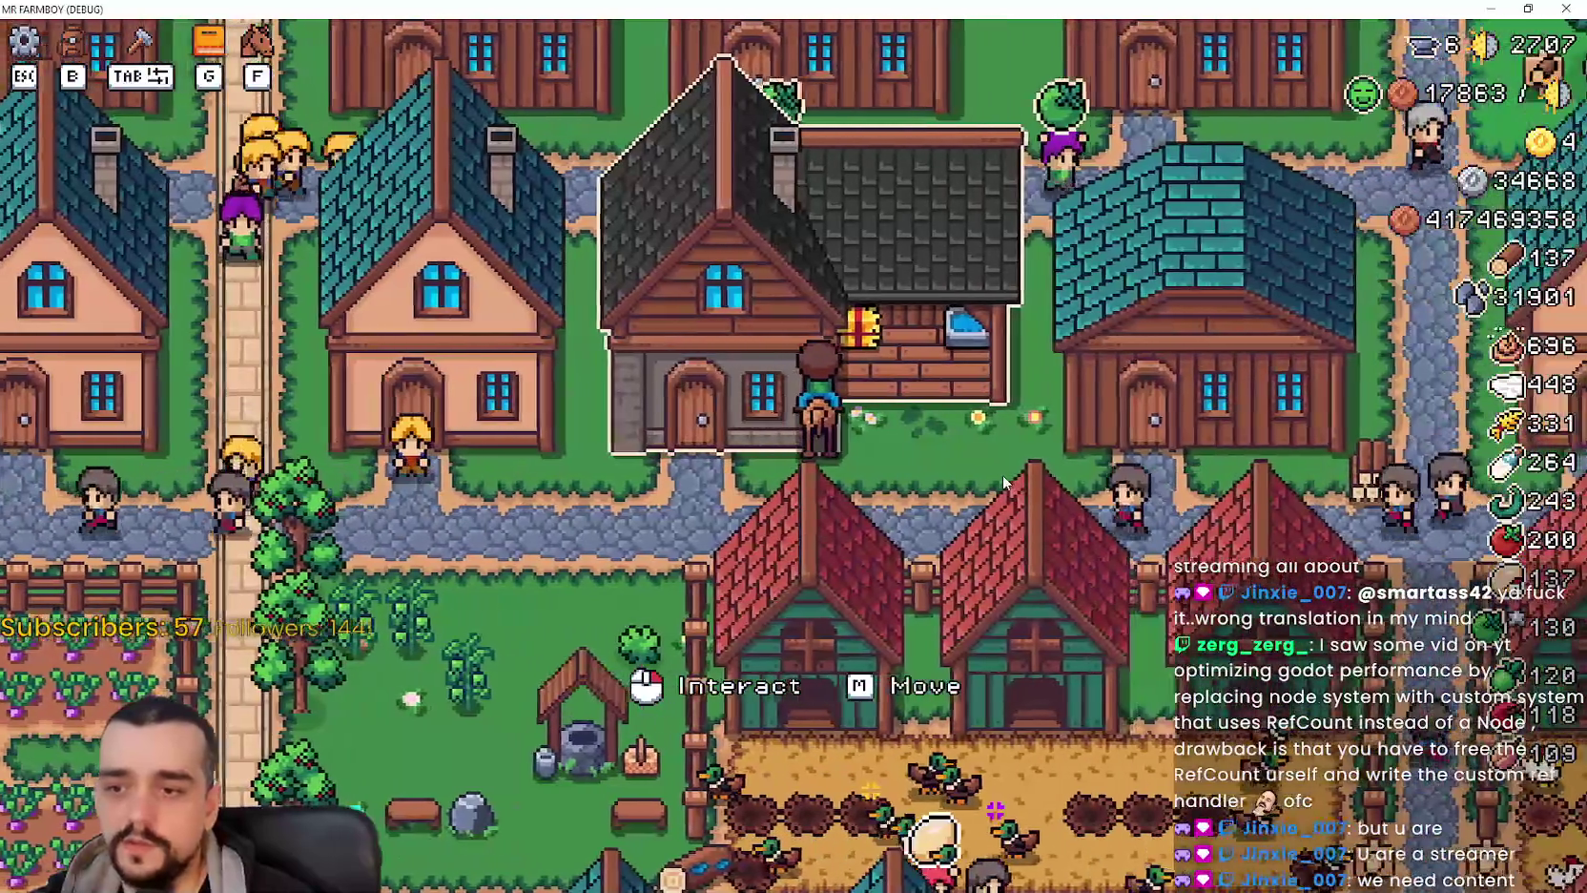
pyautogui.press('a')
pyautogui.press('d')
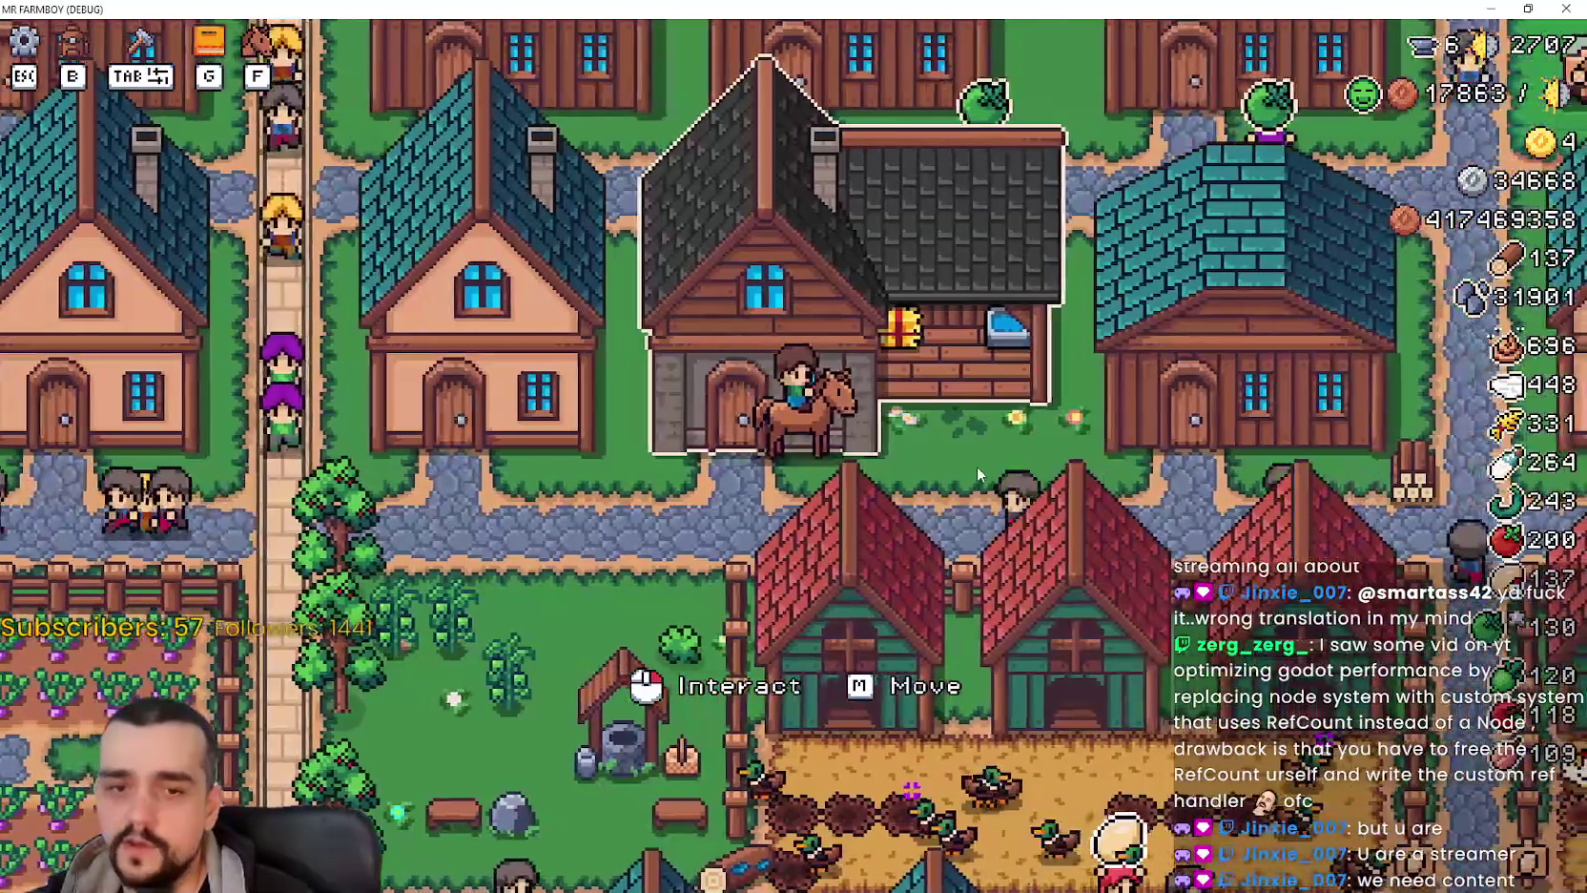
pyautogui.click(969, 480)
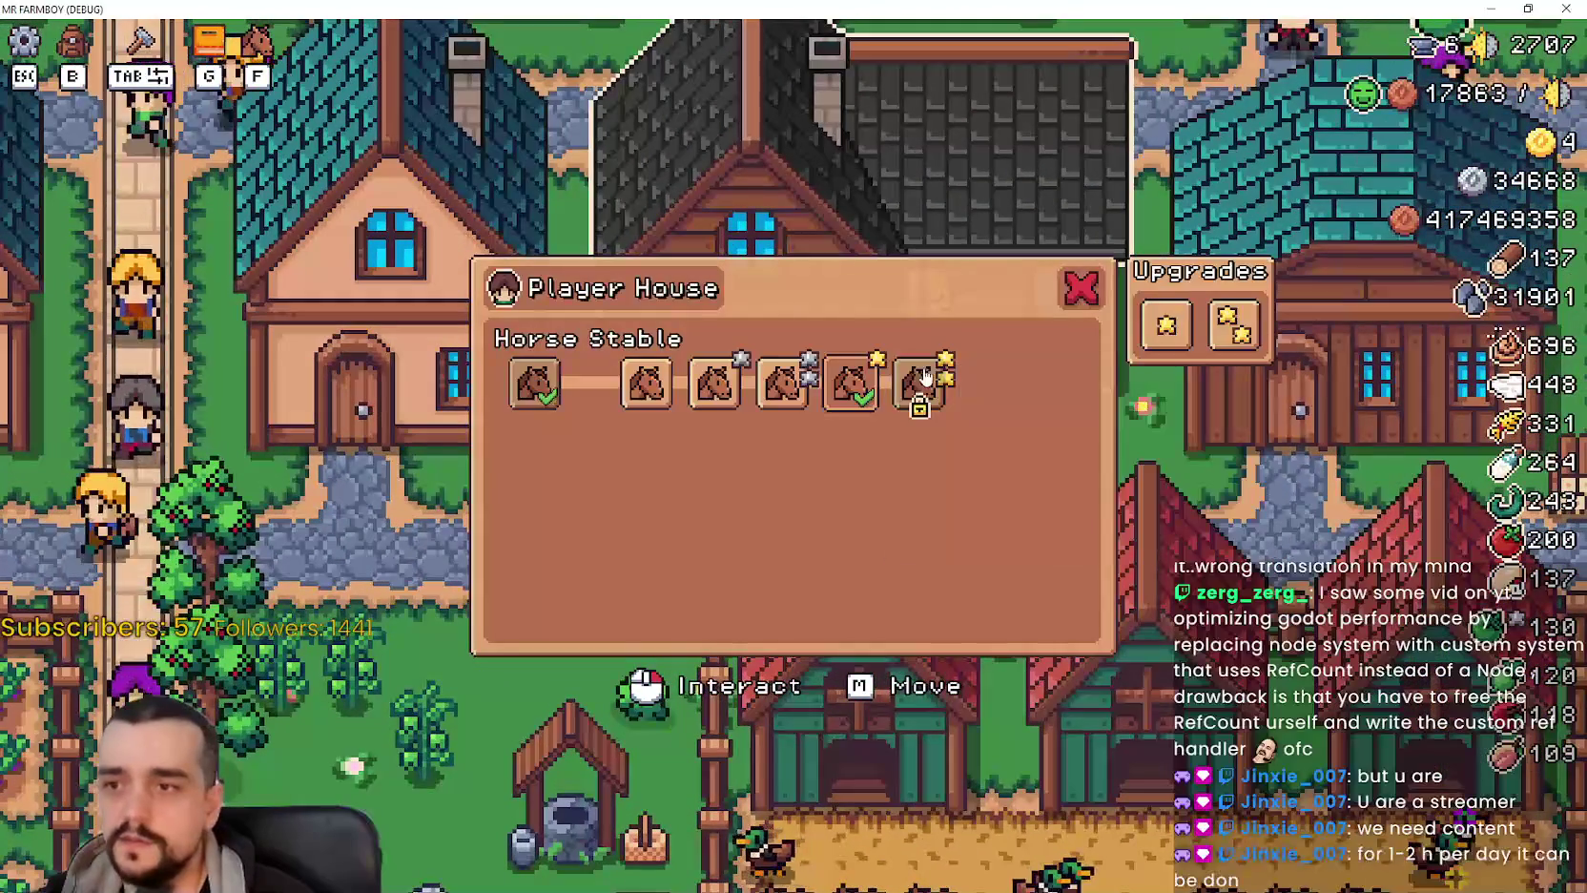
# Close the Player House panel with Esc, leaving the rider outside, and zoom the game camera out and back in.
pyautogui.press('Escape')
pyautogui.scroll(-3, 1039, 474)
pyautogui.scroll(3, 1034, 472)
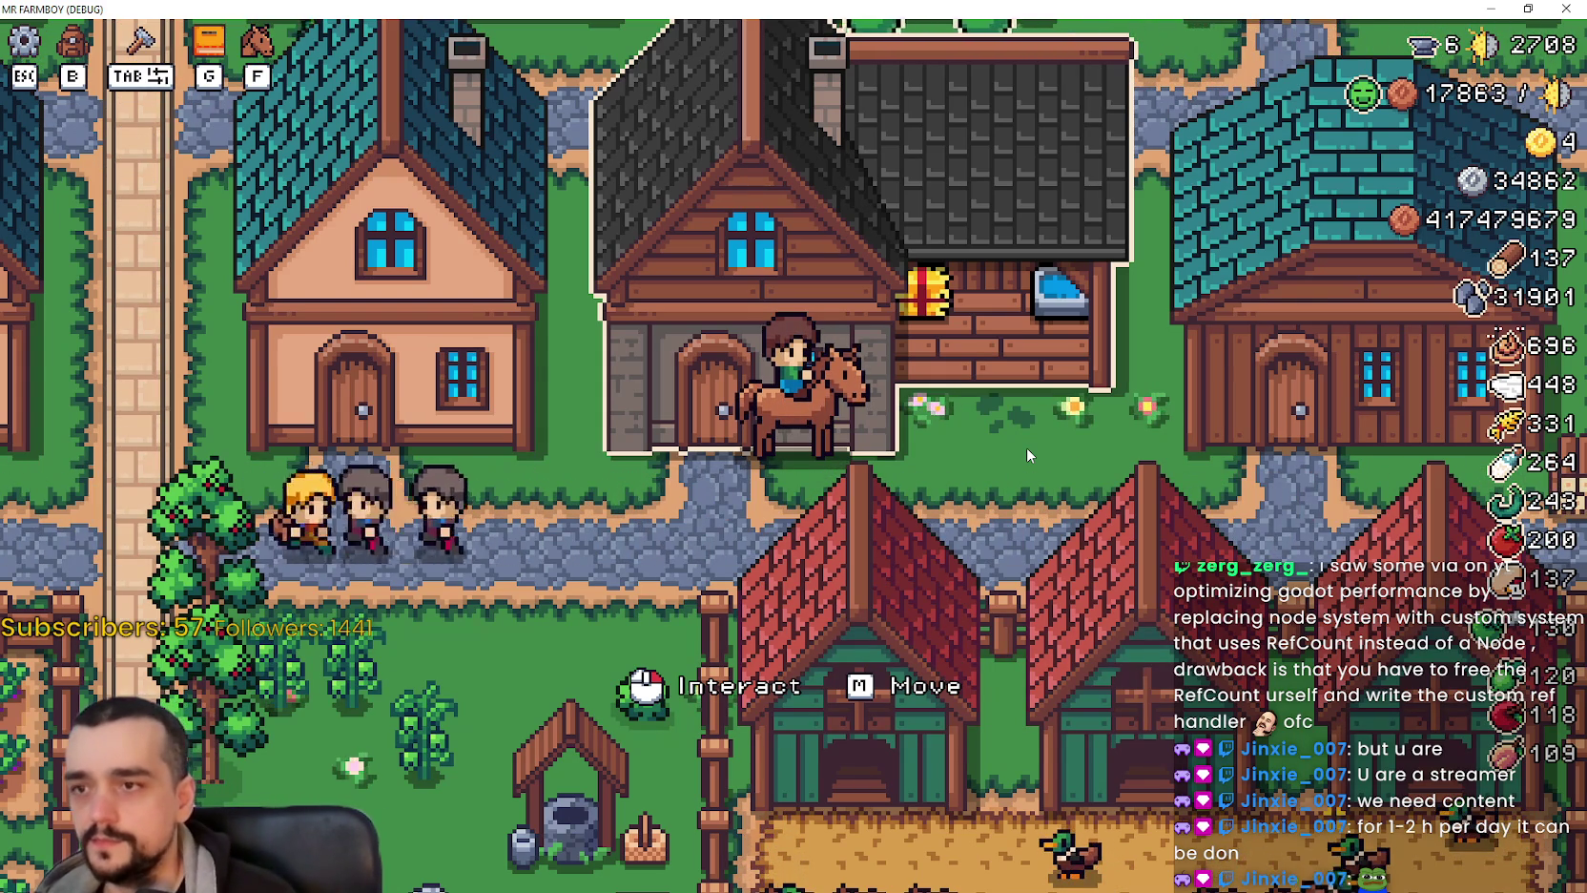
pyautogui.scroll(-3, 1027, 447)
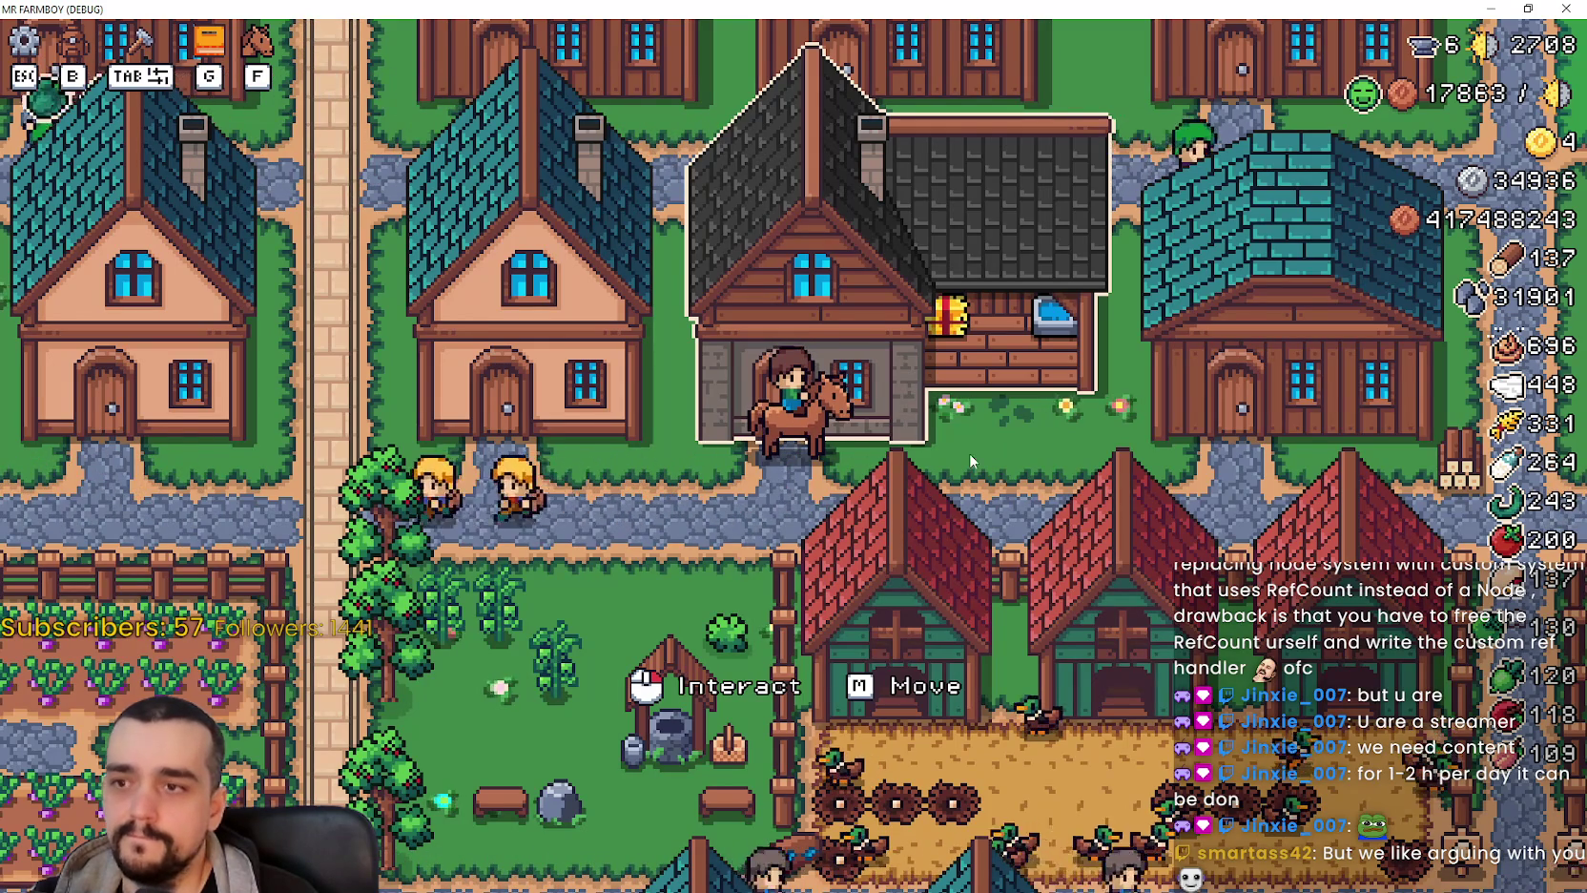
# Ride the horse right through the village, dismounting and remounting once.
pyautogui.scroll(2, 1054, 501)
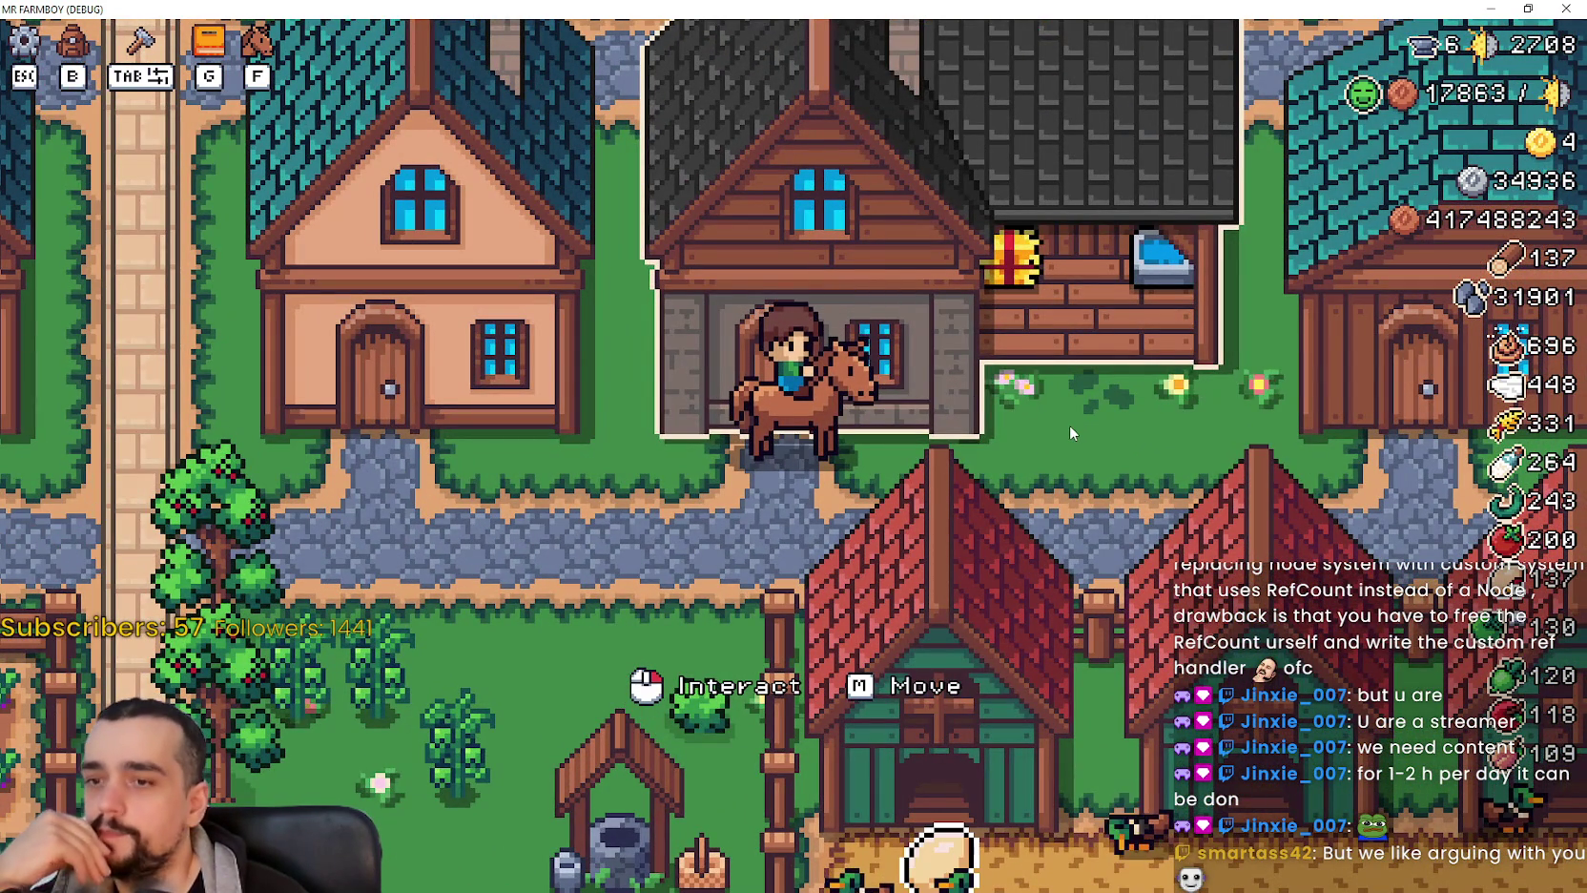
pyautogui.scroll(-2, 1069, 424)
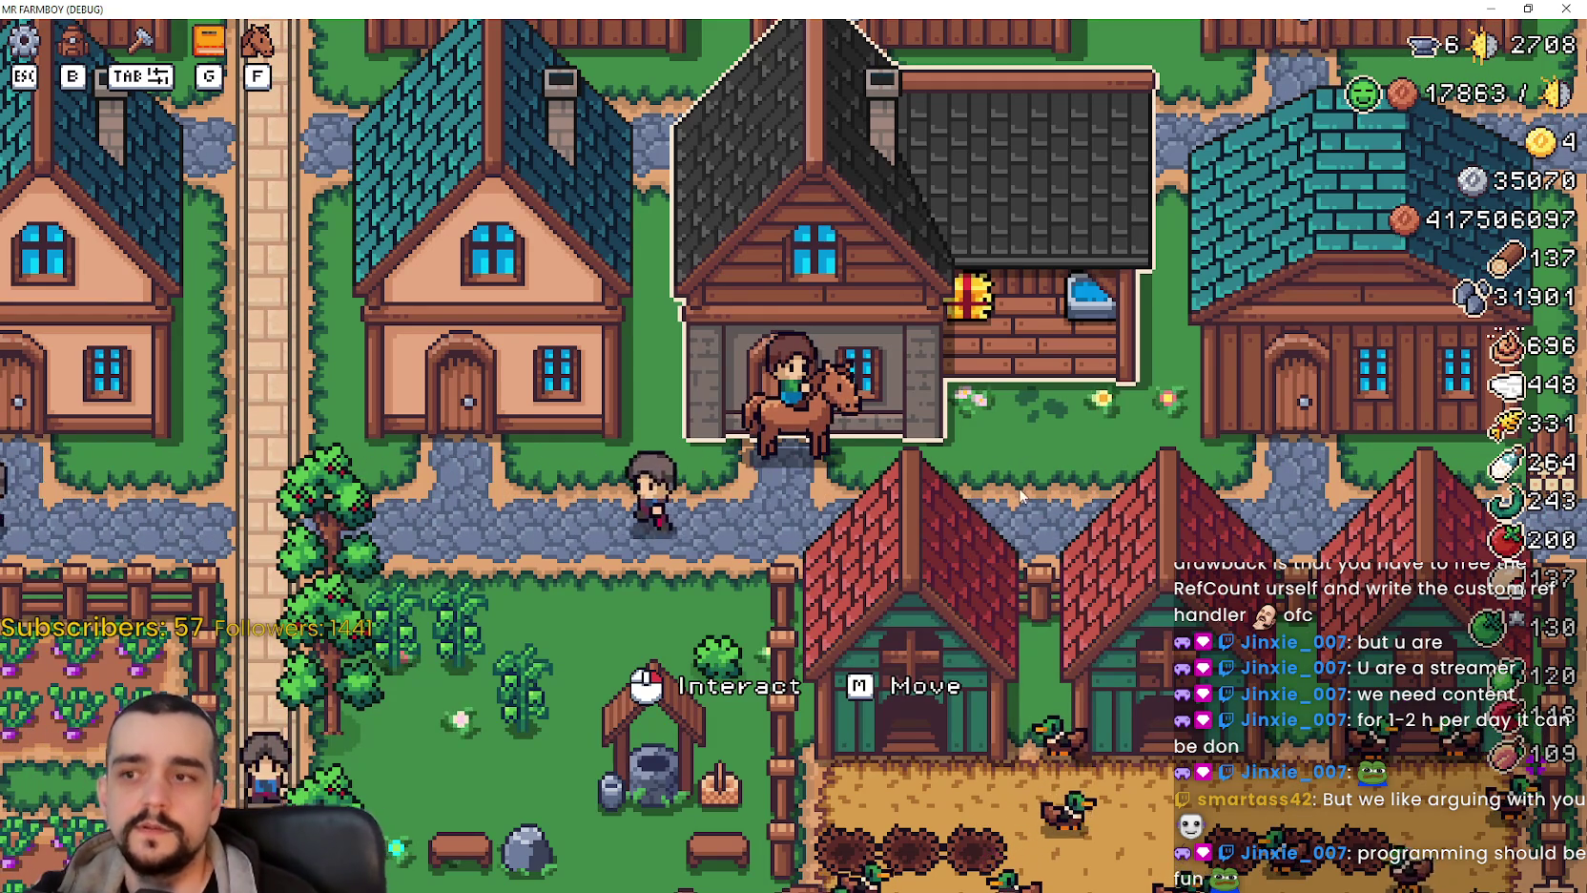
pyautogui.press('d')
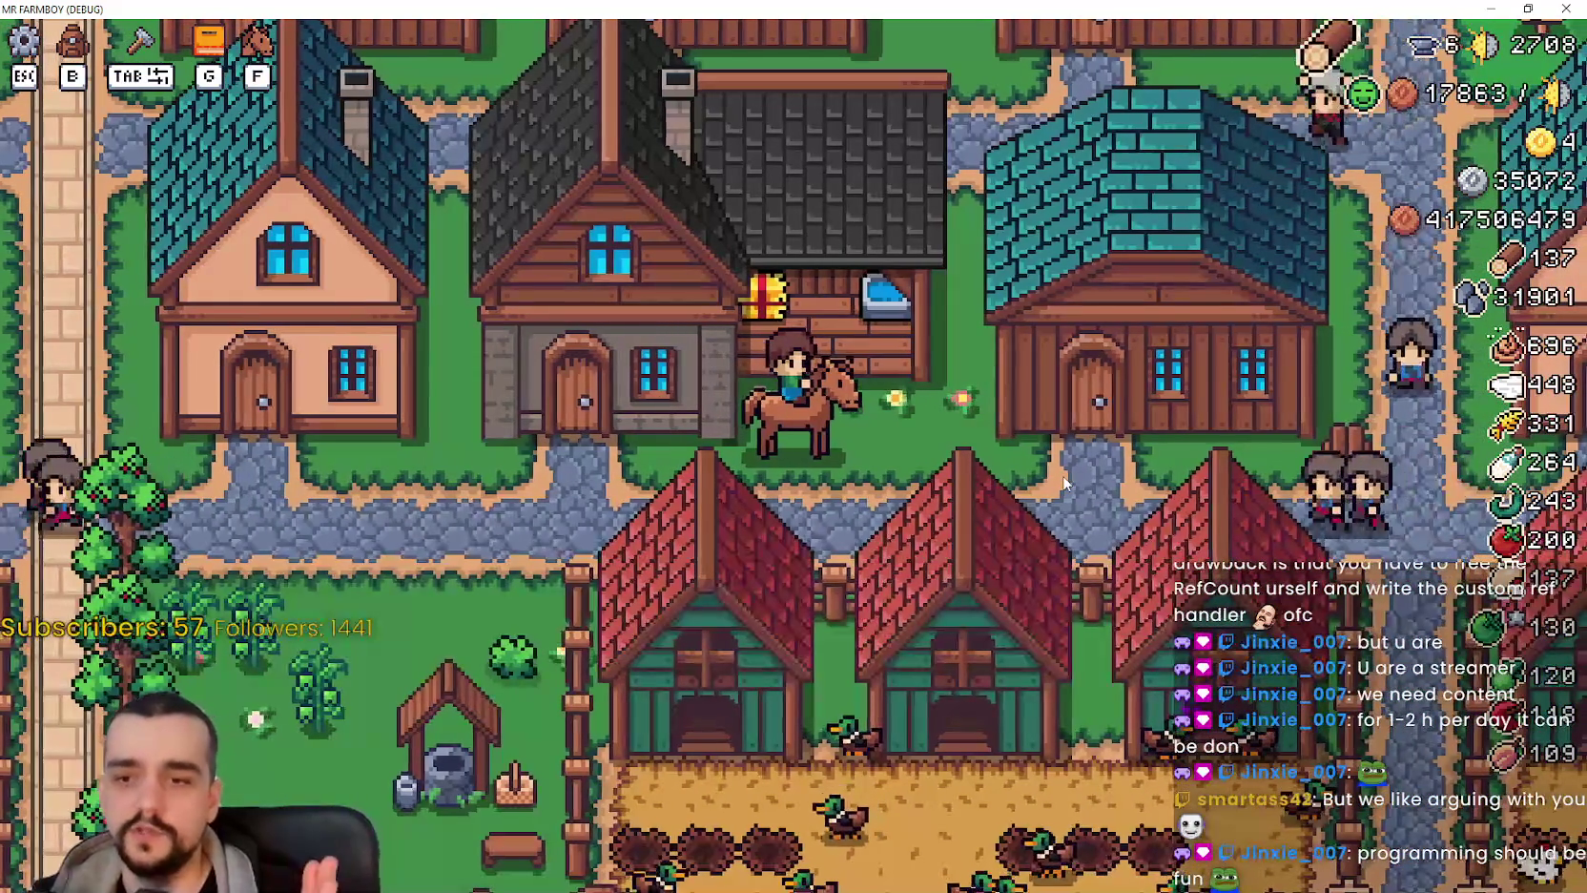
pyautogui.press('f')
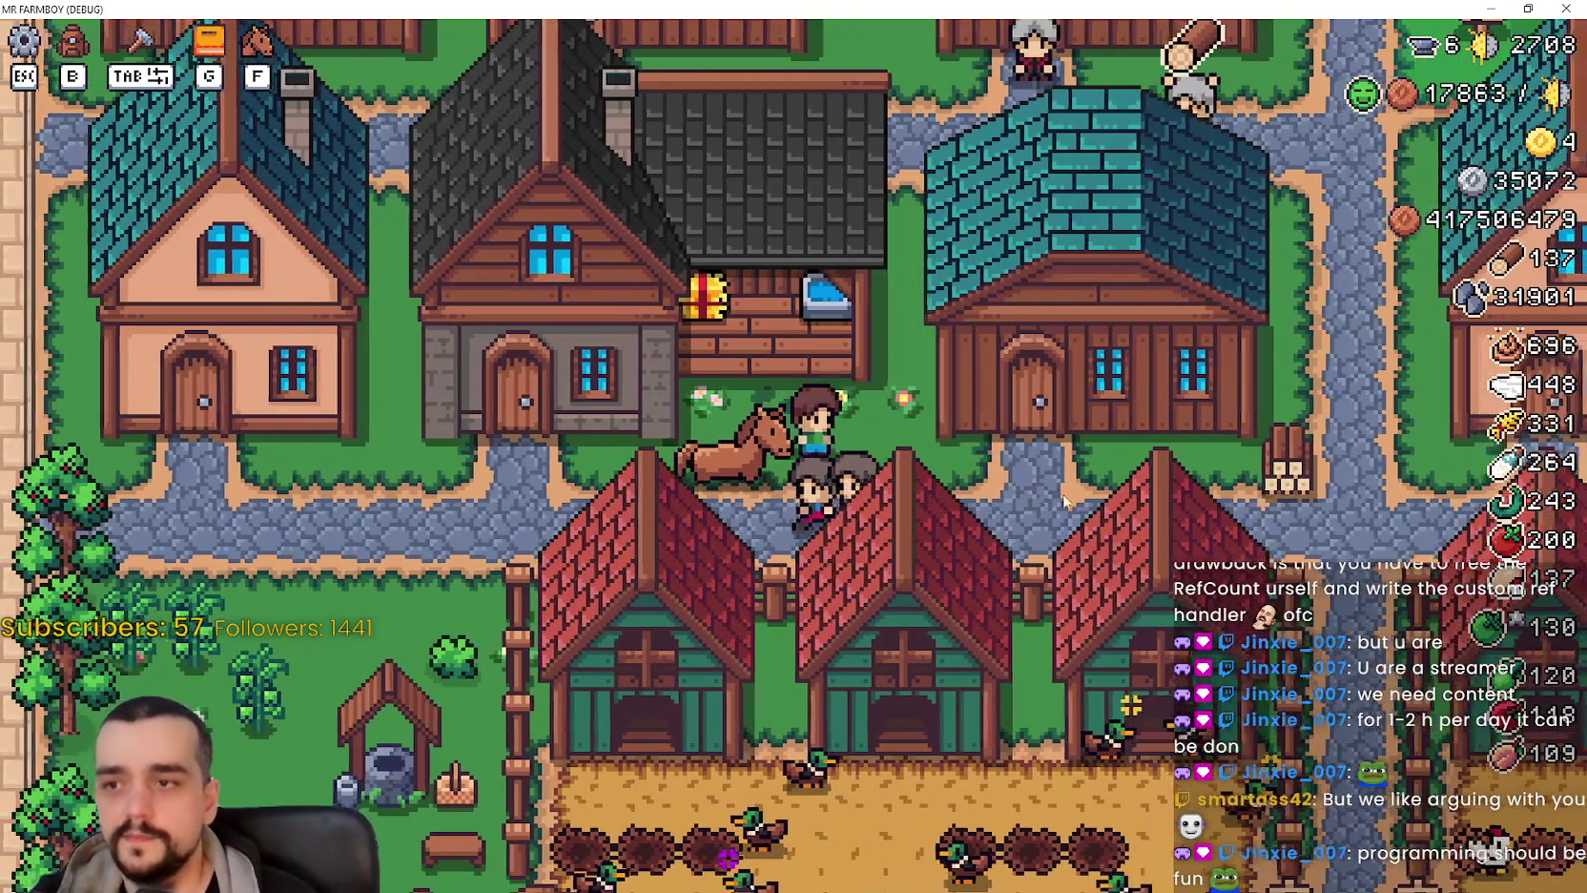
pyautogui.press('f')
# Ride up, left, down and back along the village paths, stopping on the central path above the coops.
pyautogui.press('d')
pyautogui.press('w')
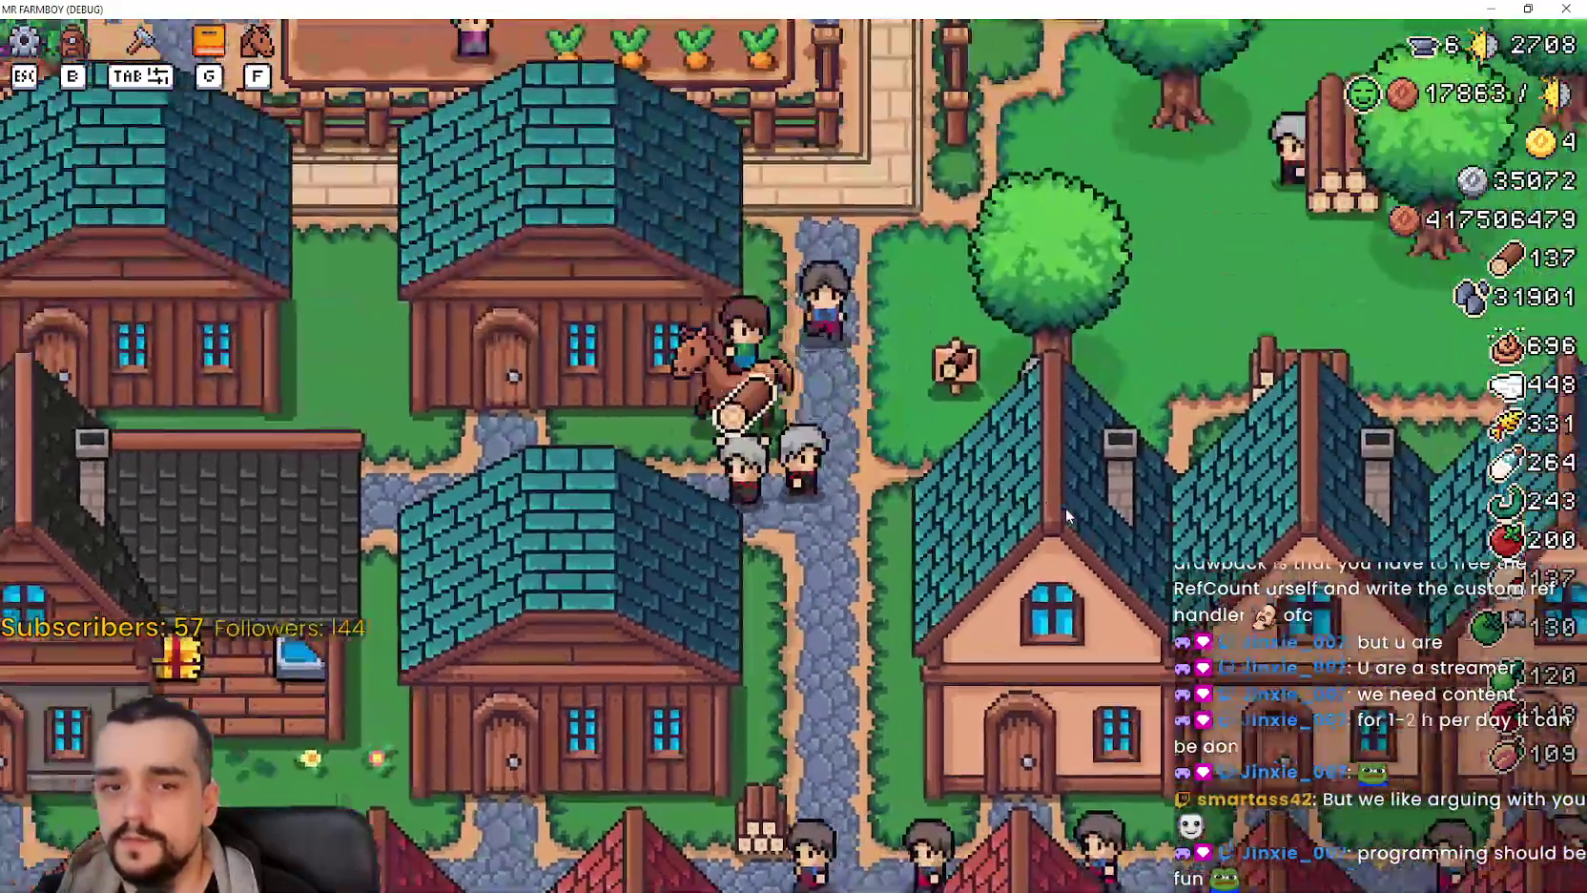
pyautogui.press('a')
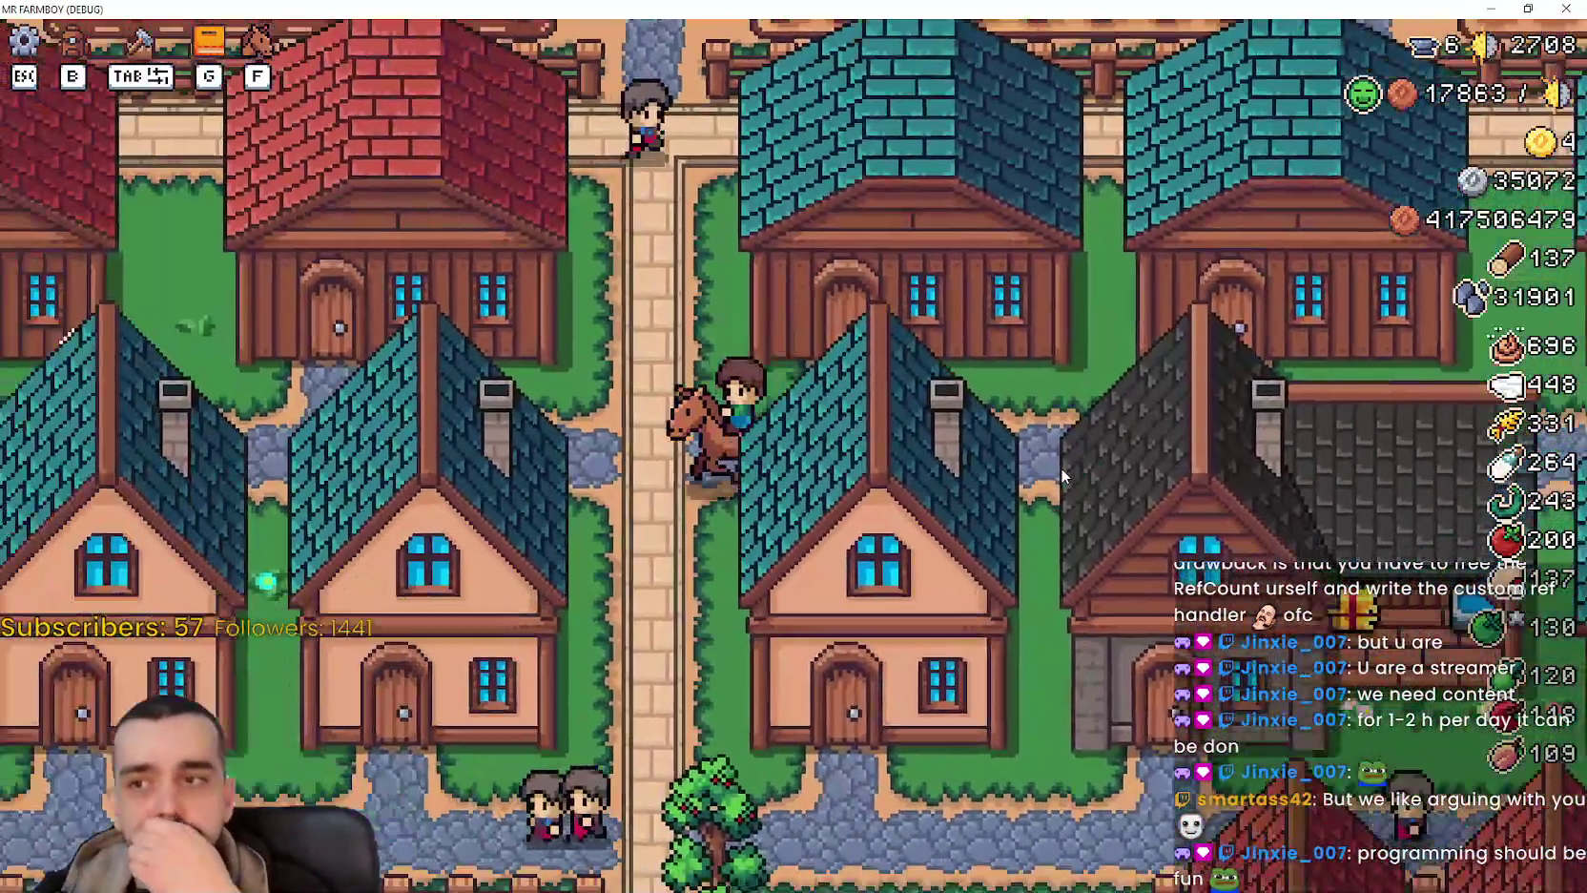
pyautogui.press('s')
pyautogui.press('d')
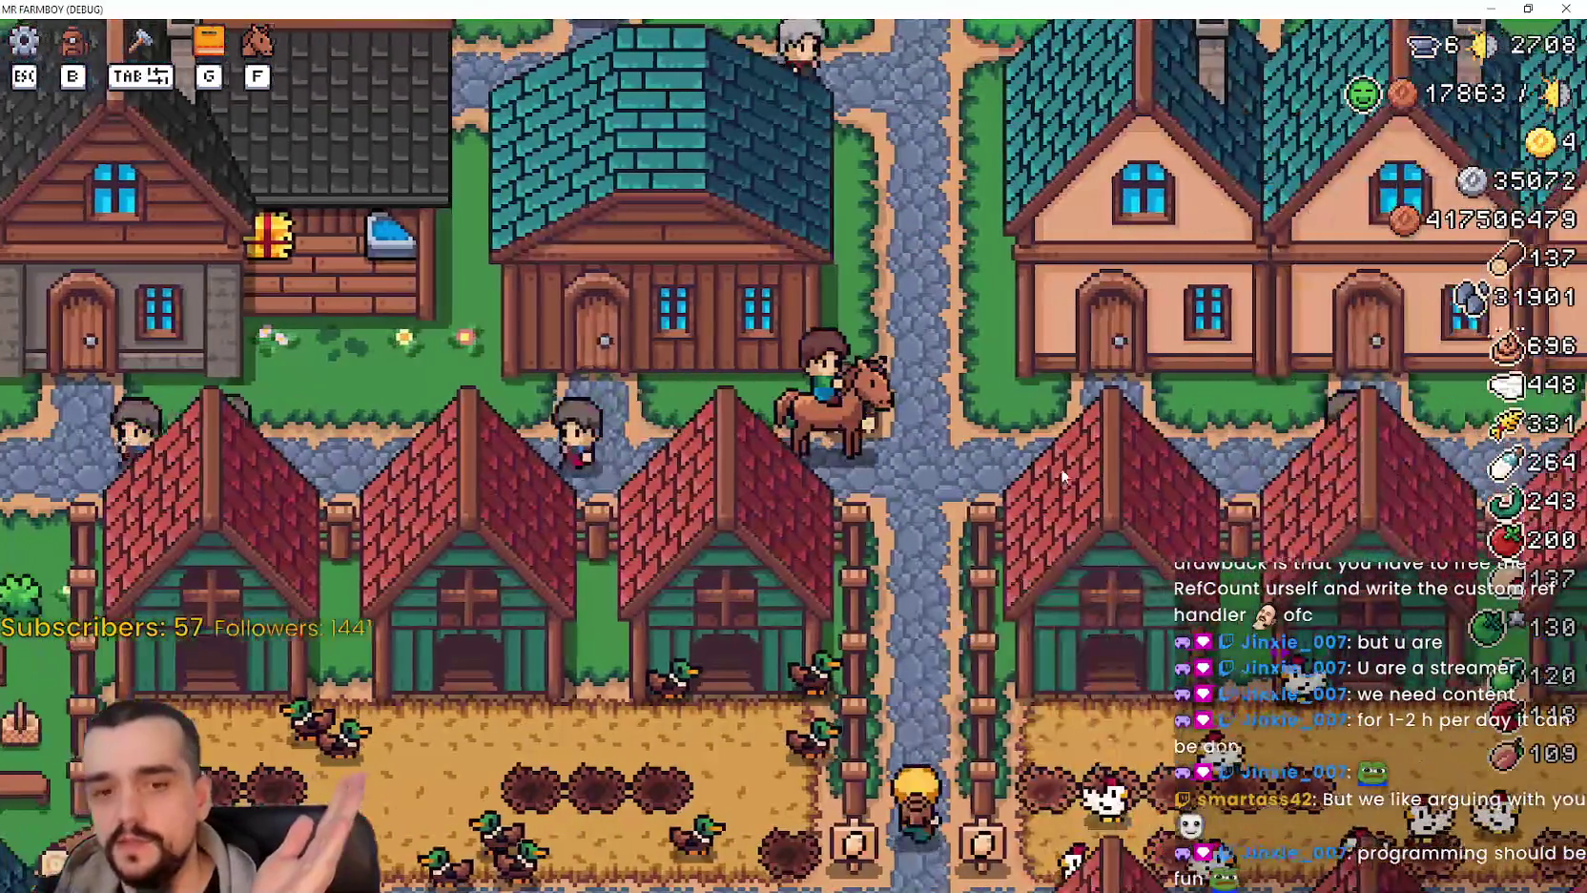
pyautogui.press('w')
pyautogui.press('a')
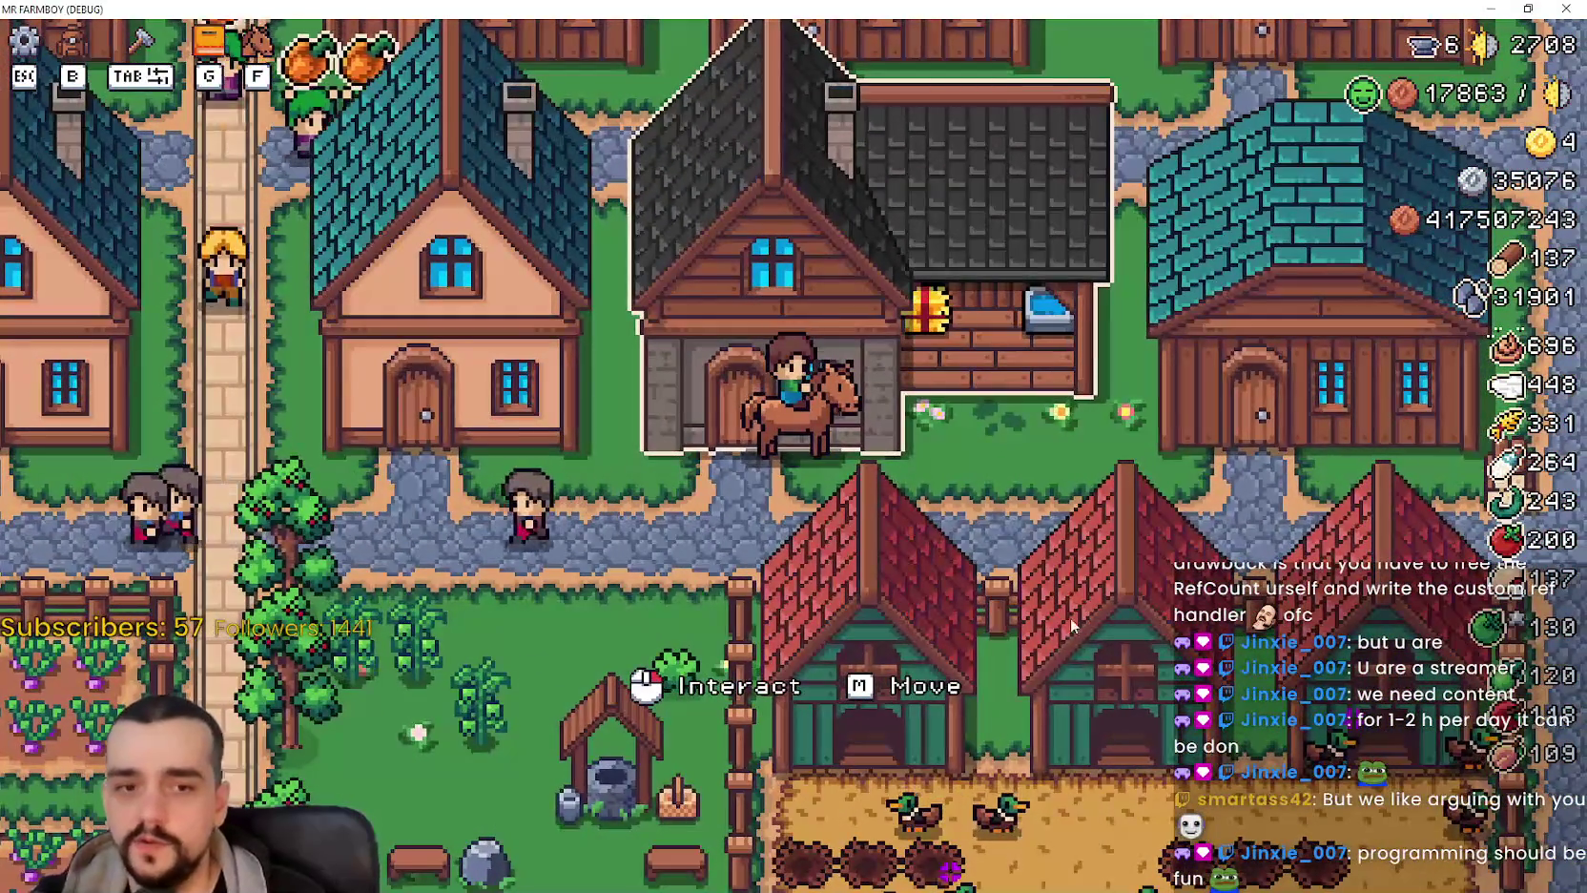
pyautogui.press('d')
pyautogui.press('d')
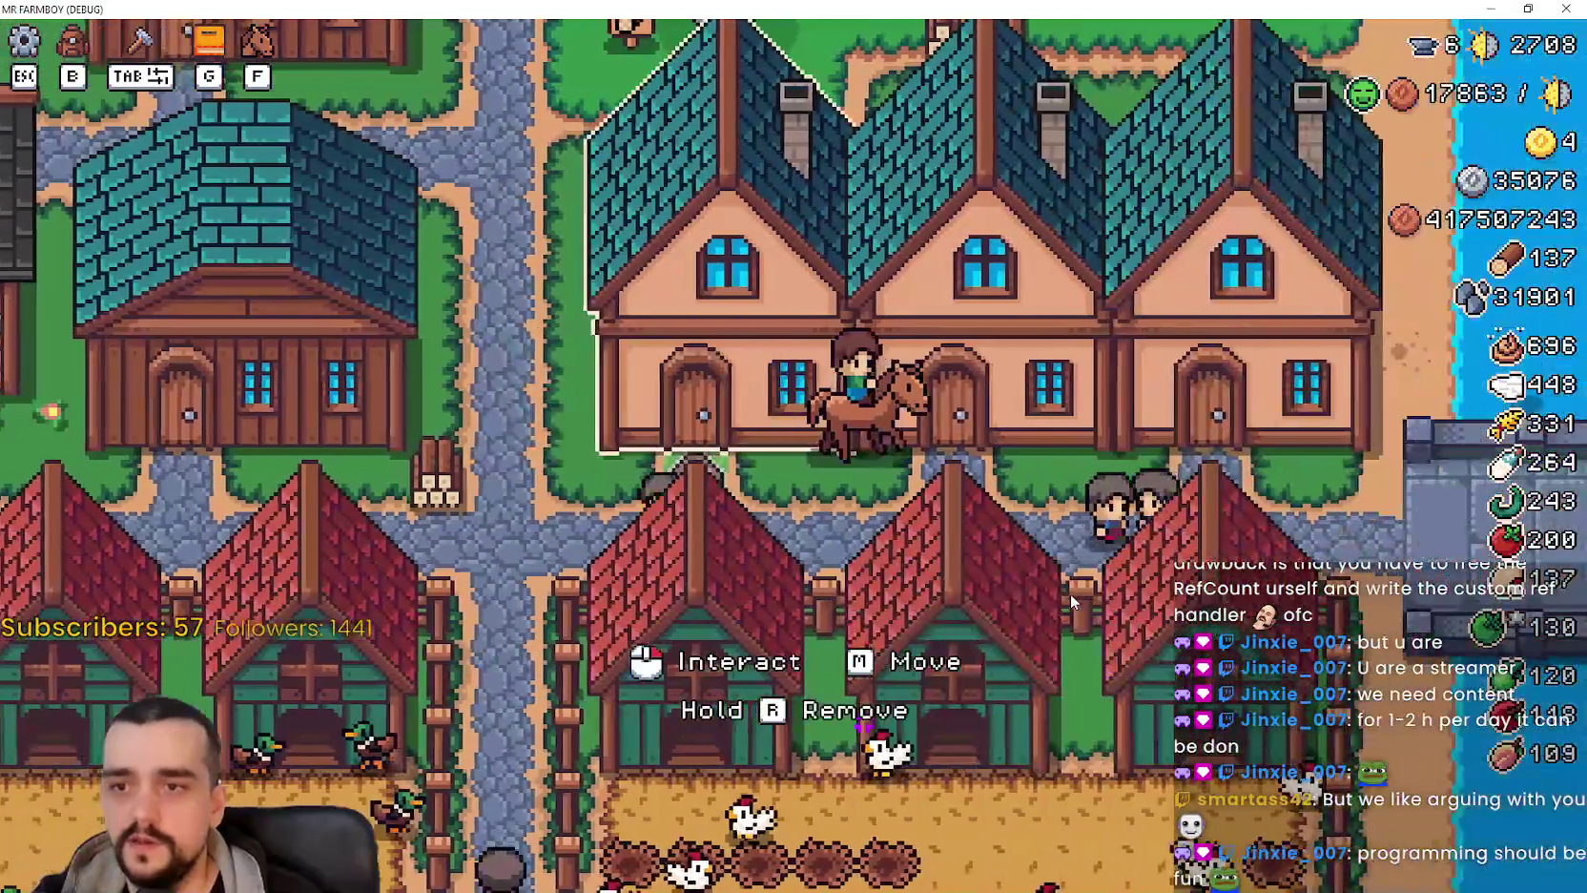
pyautogui.press('a')
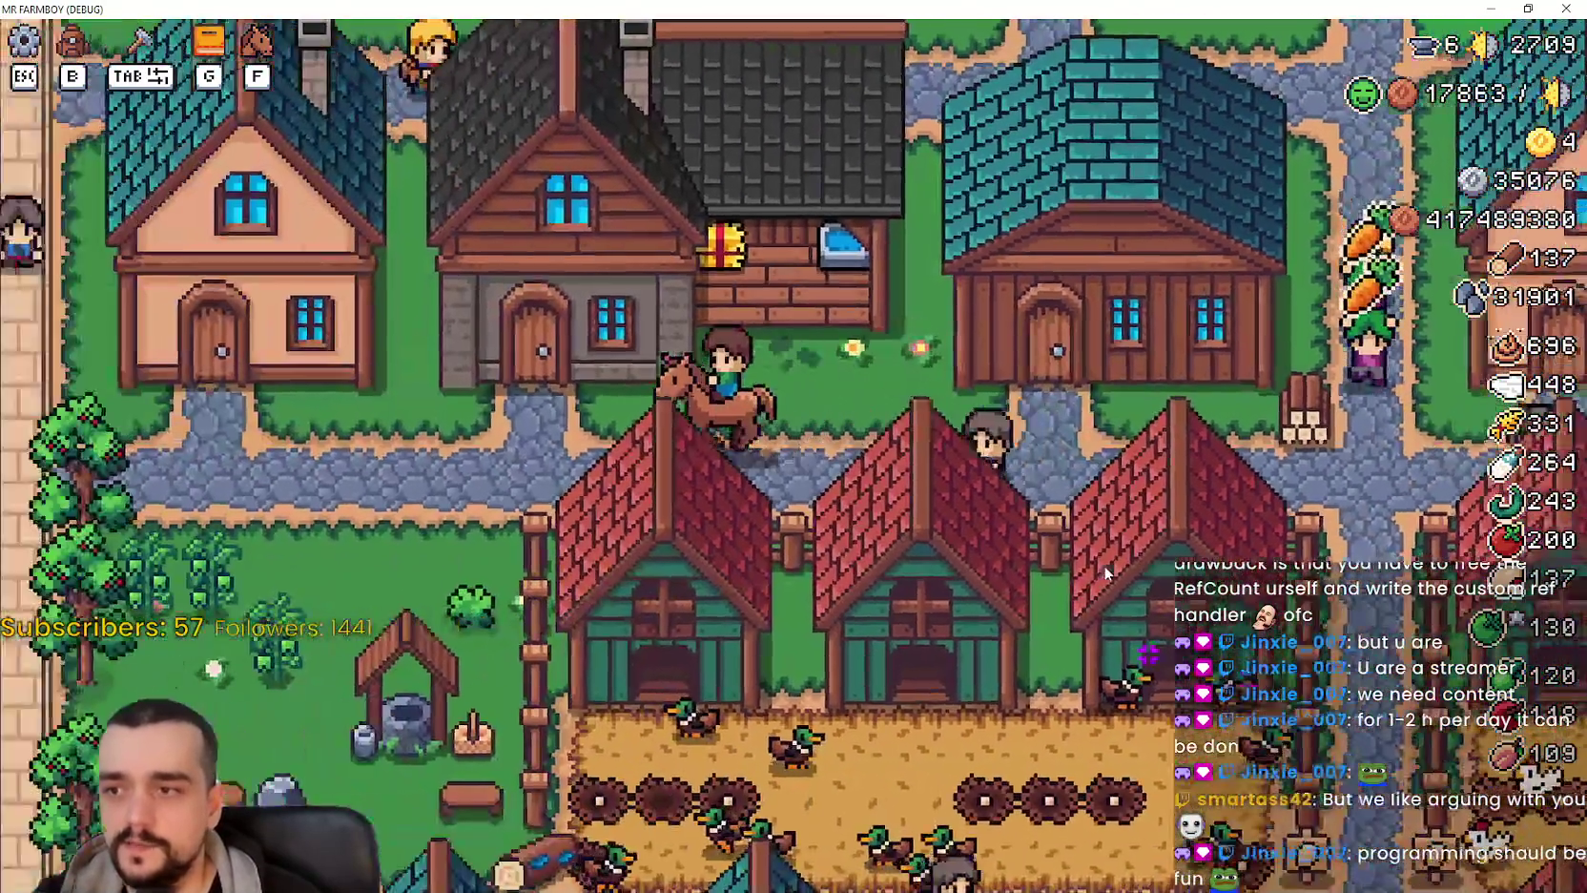
pyautogui.click(954, 286)
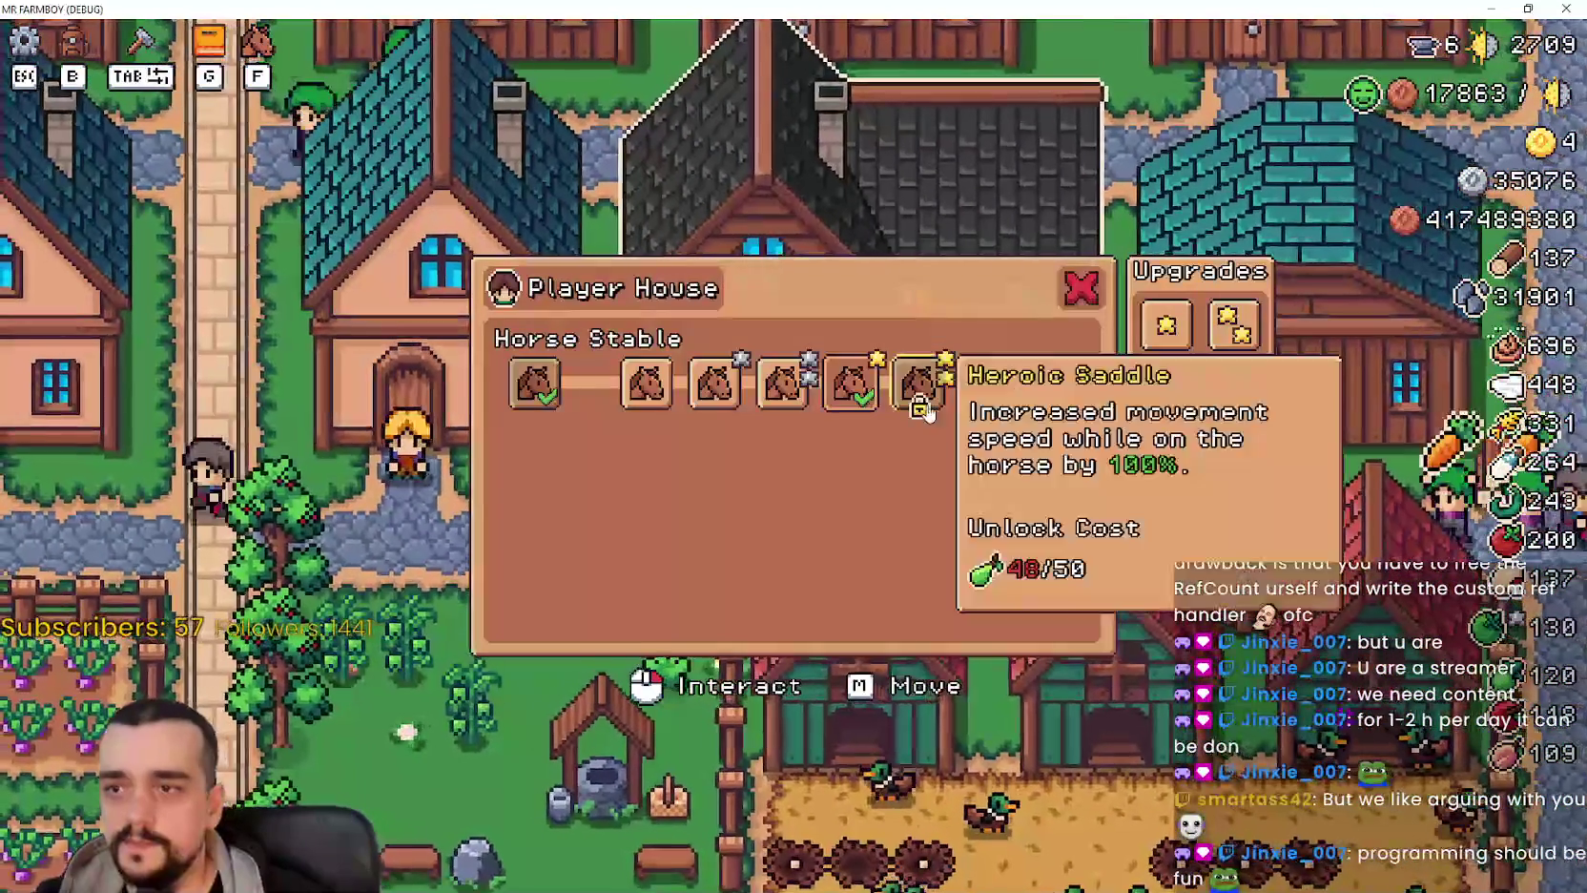
pyautogui.click(919, 405)
pyautogui.moveTo(672, 398)
pyautogui.click(918, 408)
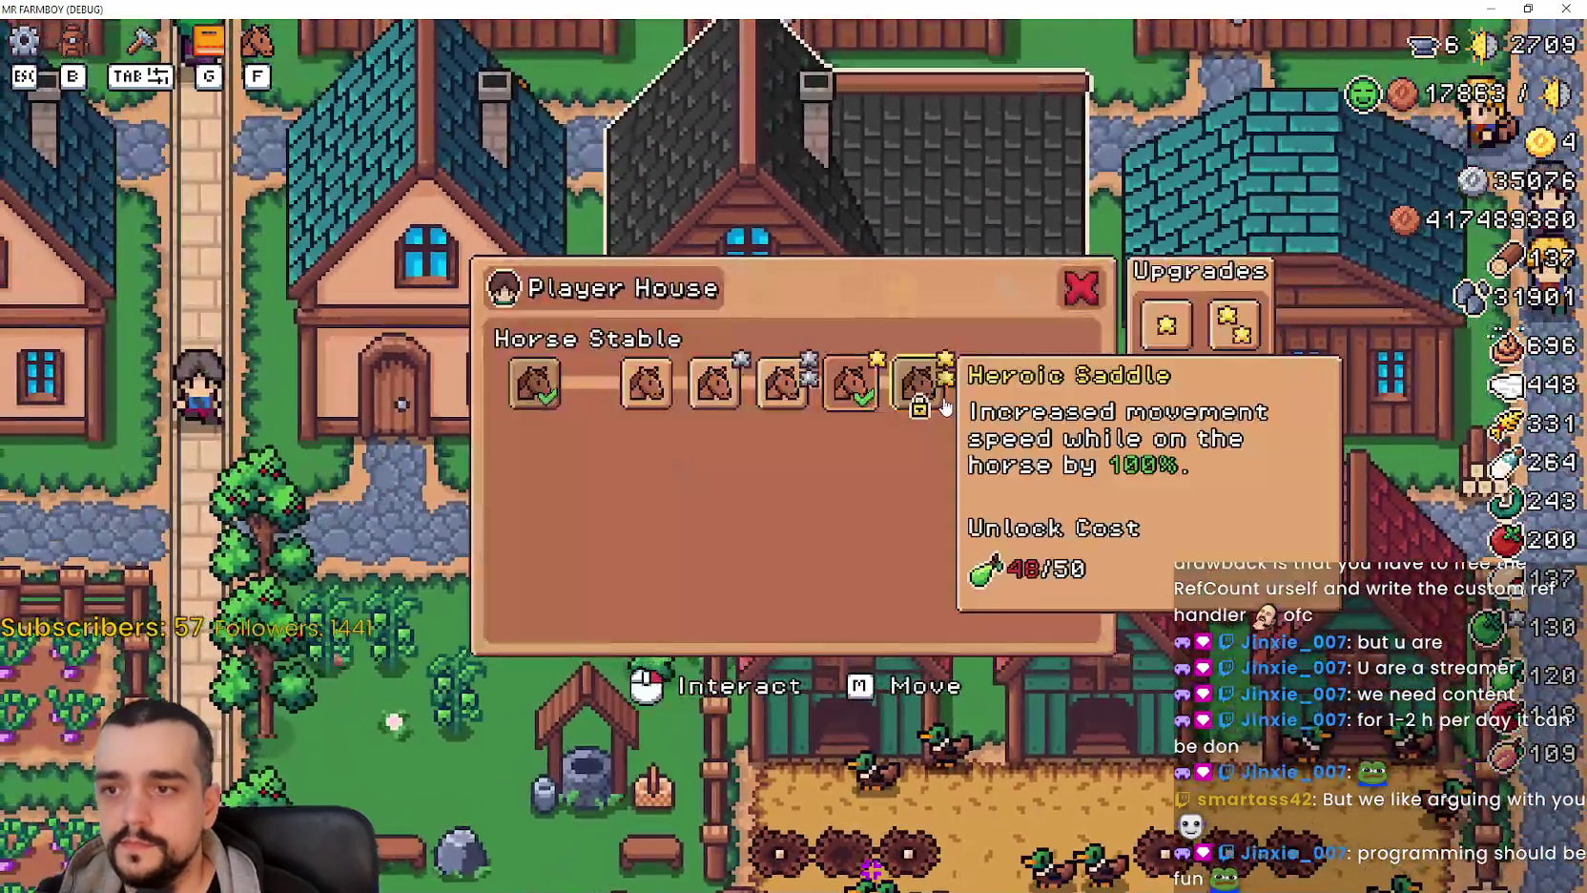
pyautogui.click(940, 410)
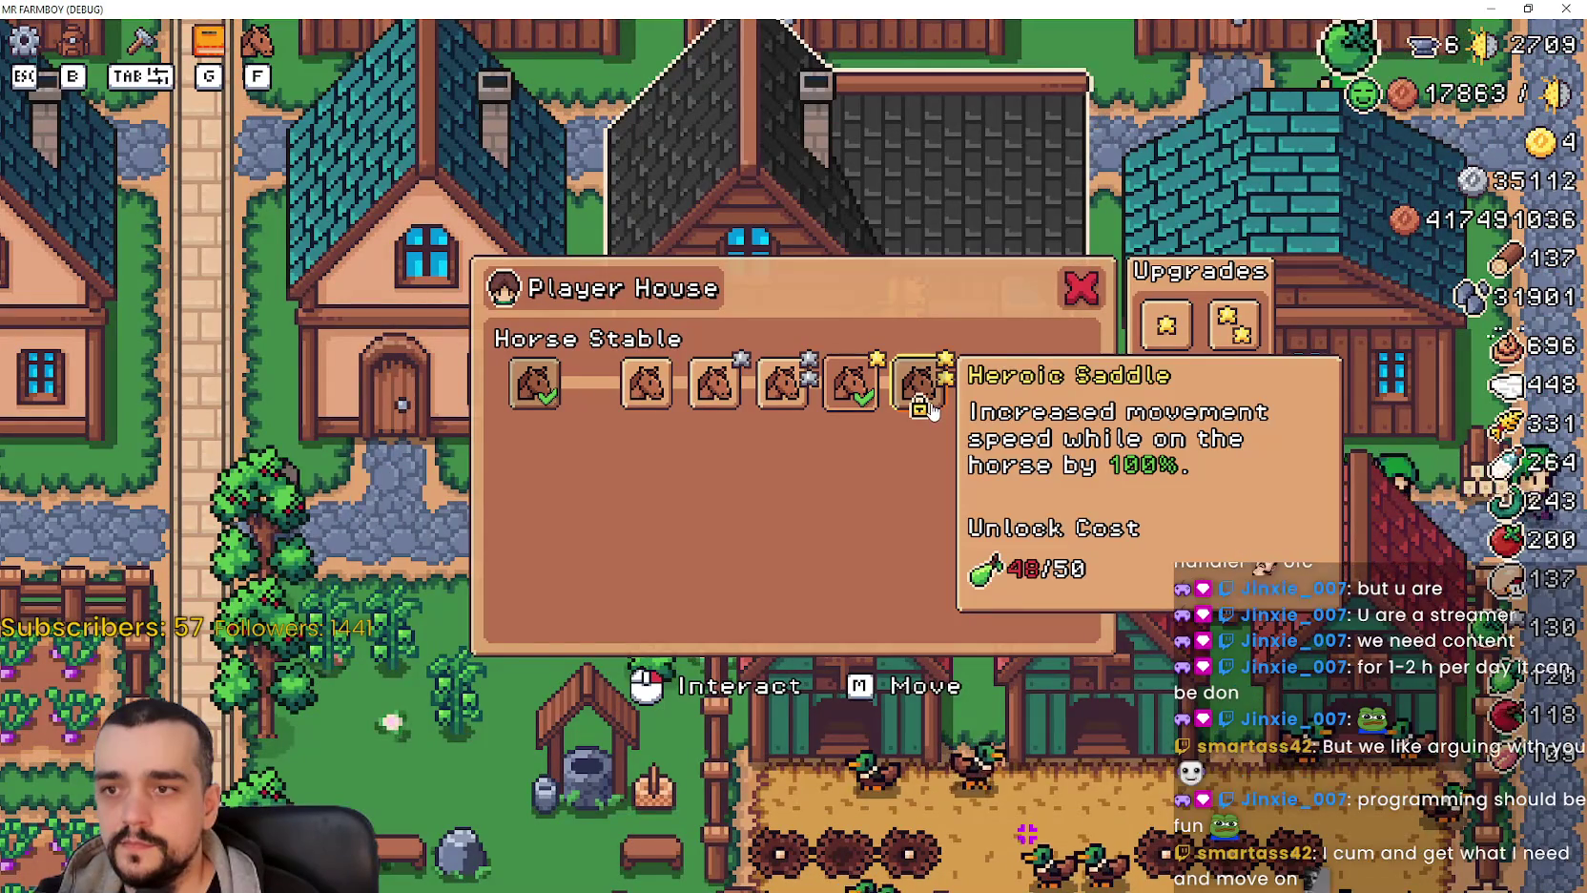
pyautogui.click(850, 383)
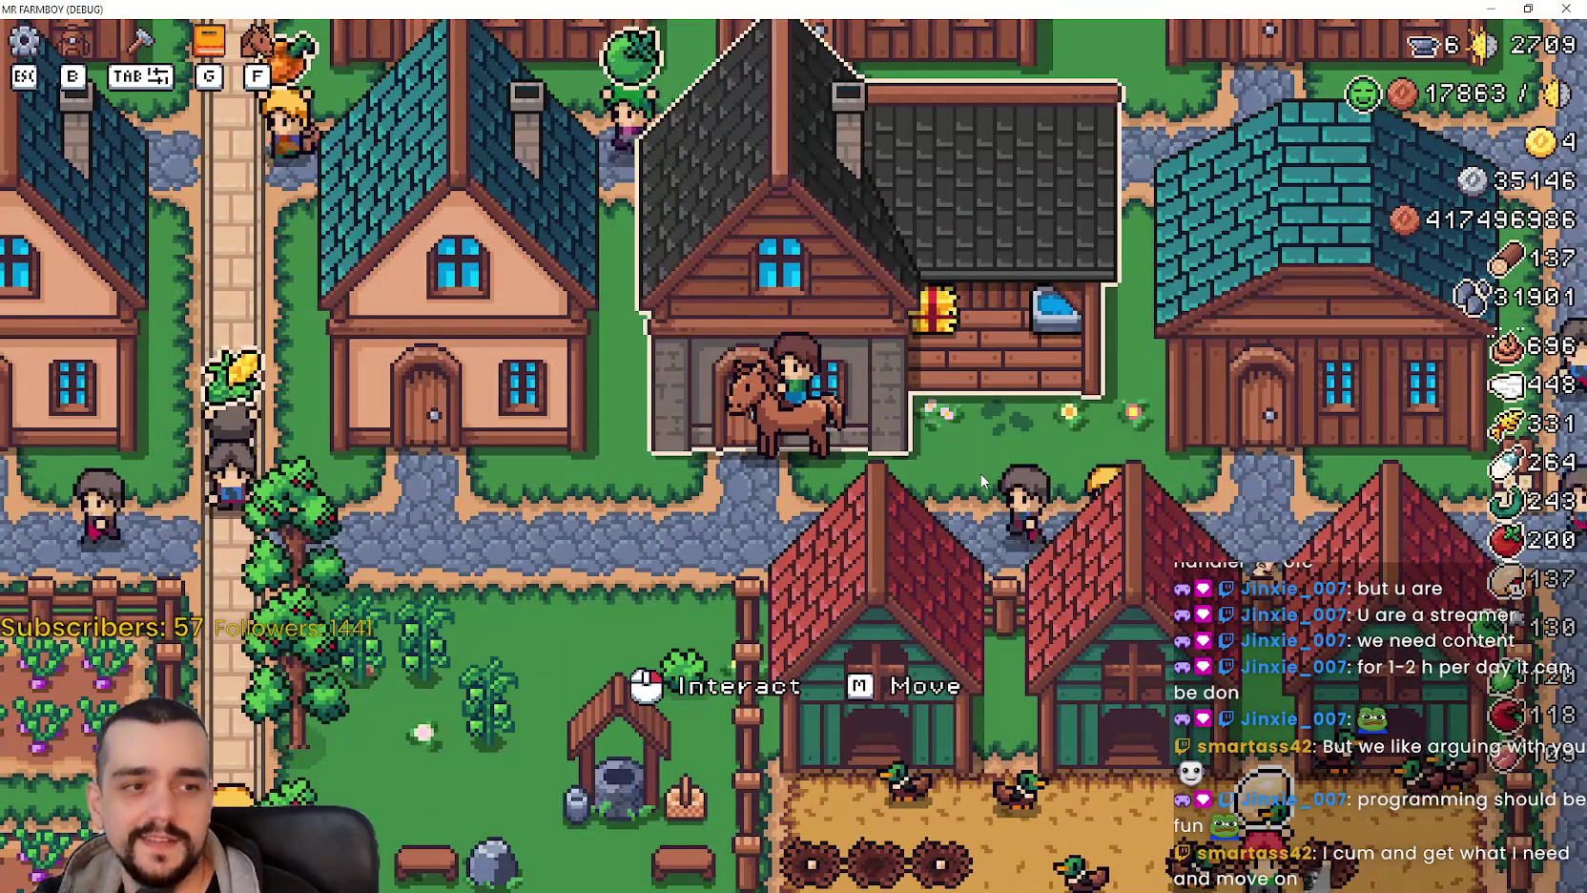
pyautogui.press('a')
pyautogui.press('d')
pyautogui.press('d')
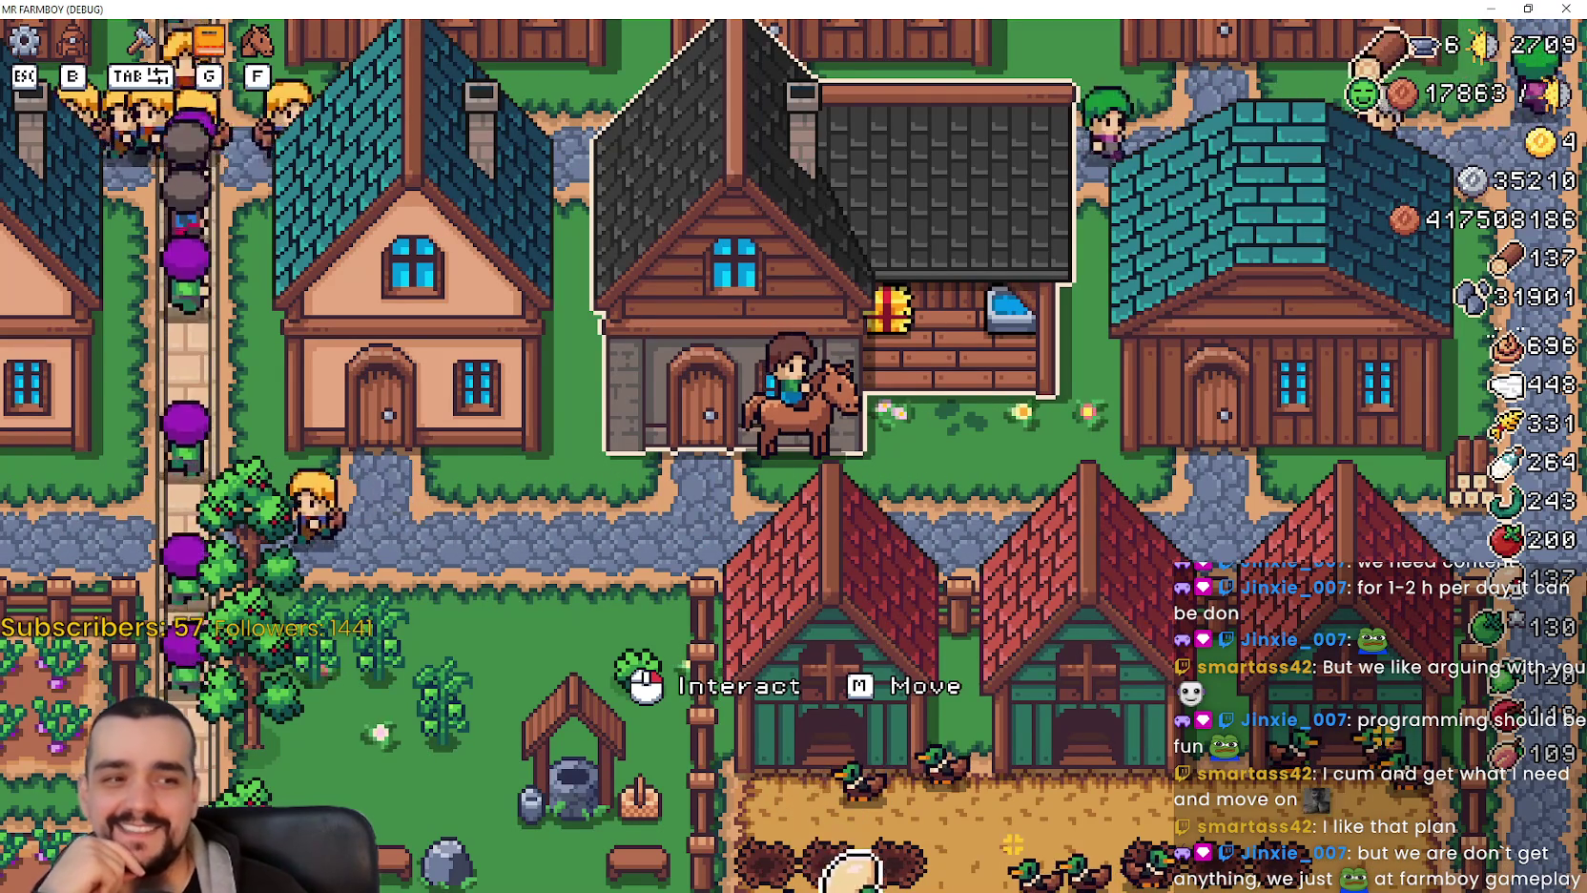
pyautogui.click(570, 592)
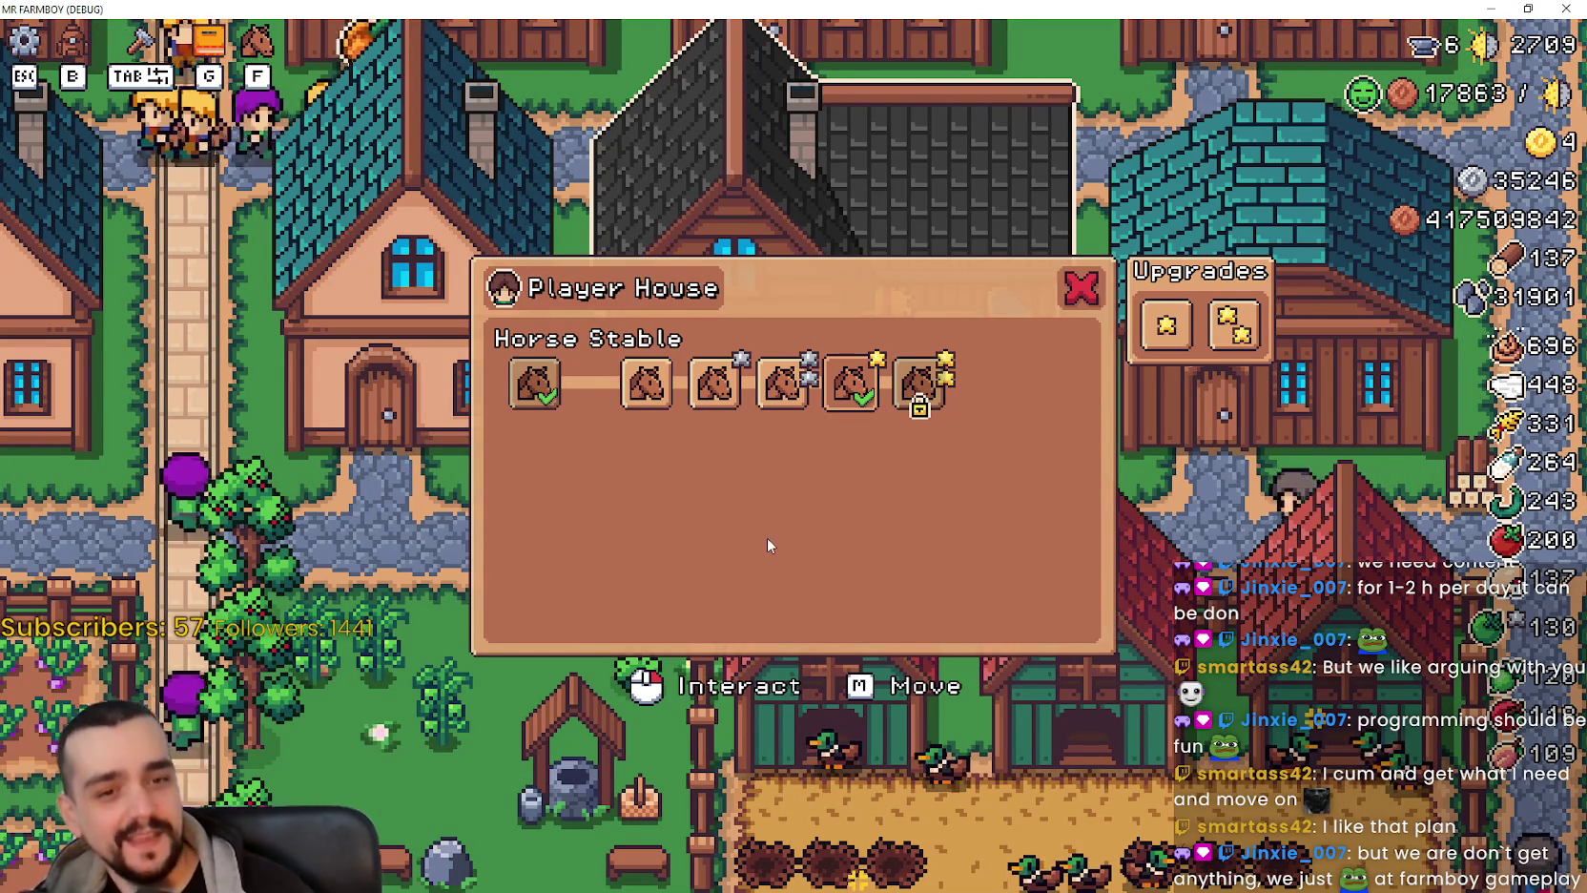
pyautogui.moveTo(999, 365)
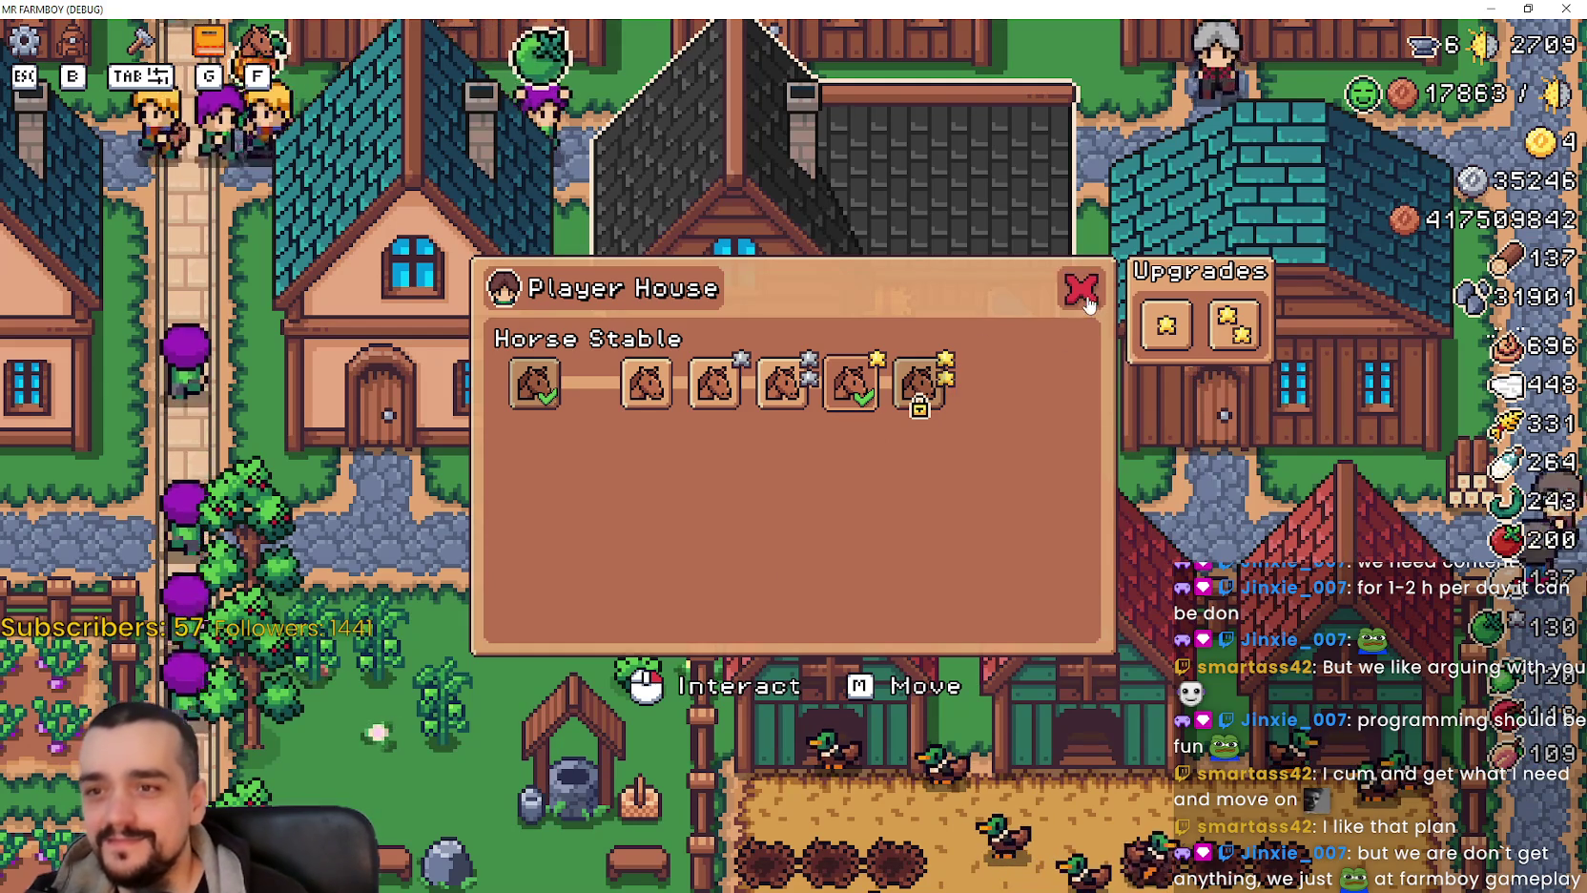
pyautogui.click(1081, 287)
pyautogui.click(1065, 515)
pyautogui.moveTo(916, 389)
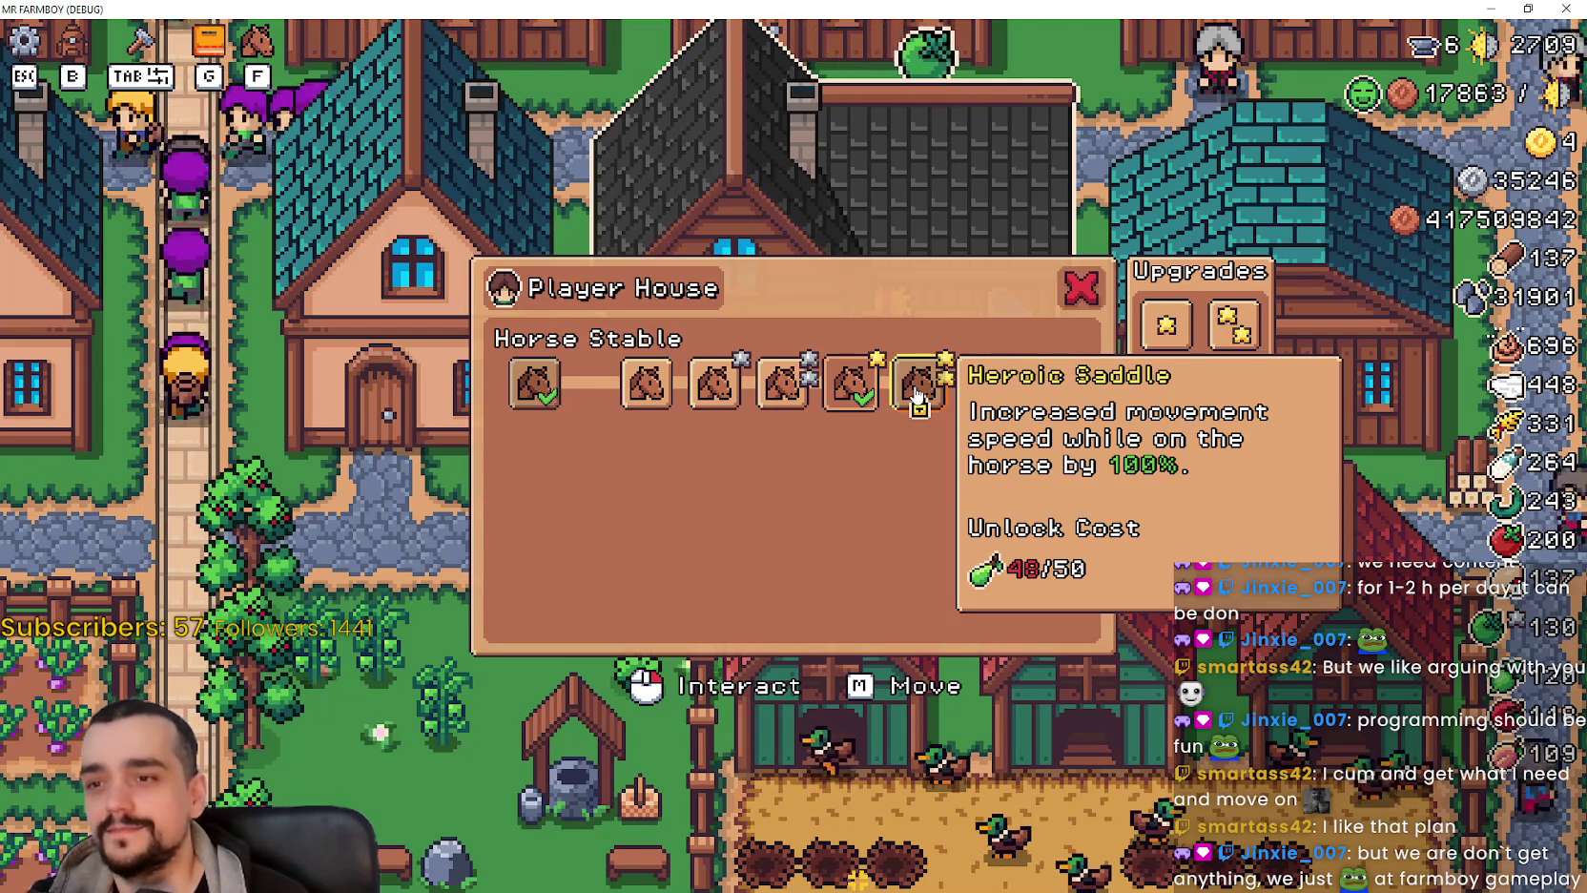
pyautogui.click(1081, 287)
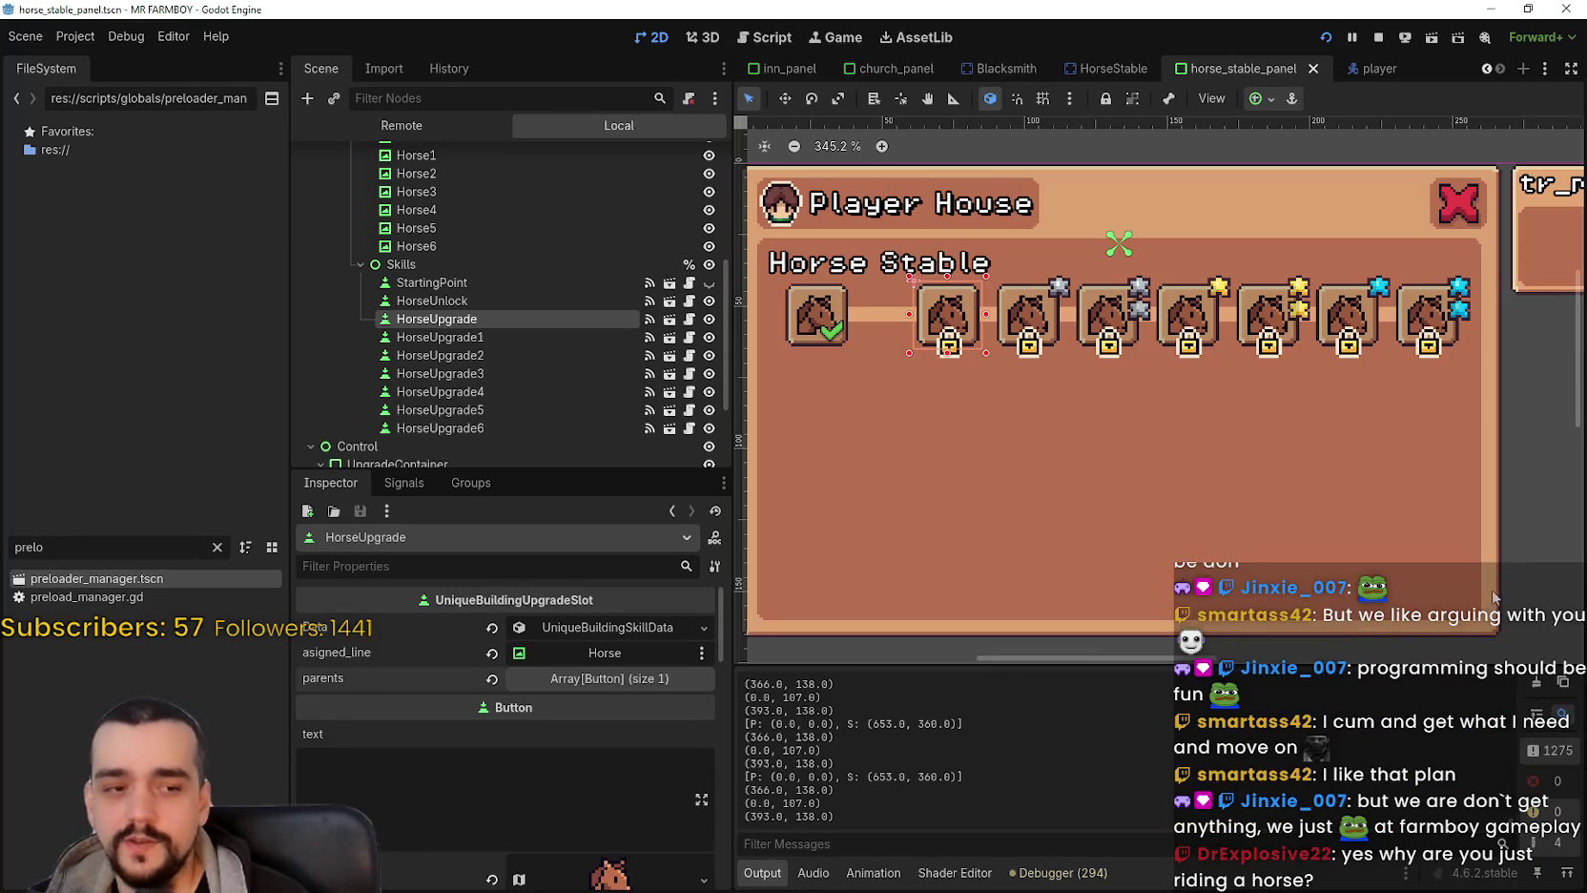
# Select HorseUpgrade1 on the canvas and collapse its parents list in the Inspector.
pyautogui.scroll(-4, 1148, 409)
pyautogui.scroll(3, 1192, 462)
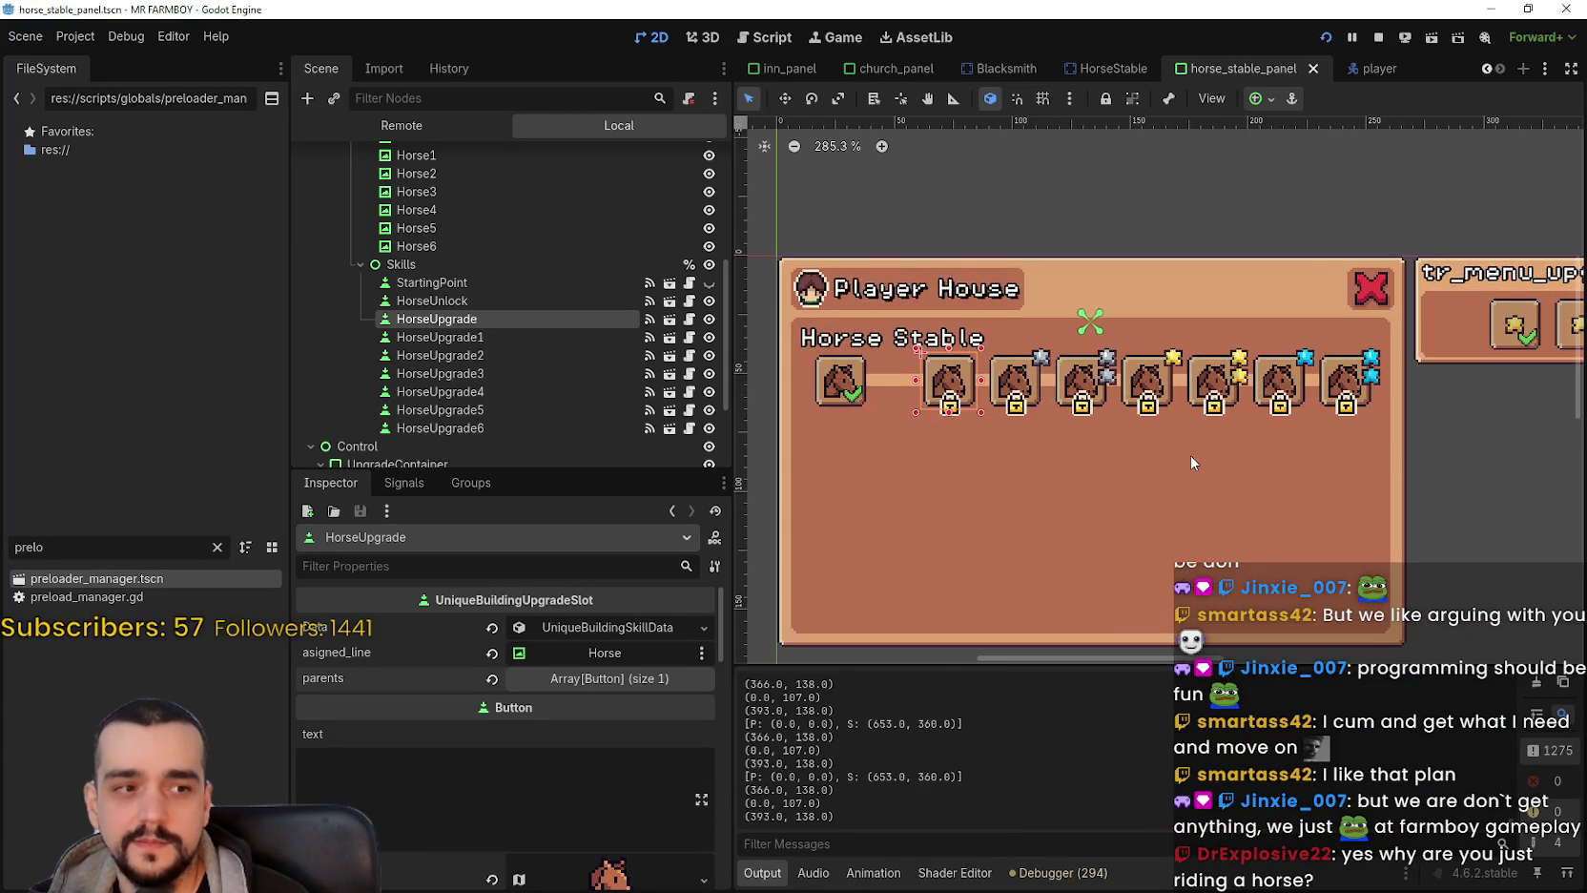
pyautogui.scroll(-1, 1215, 422)
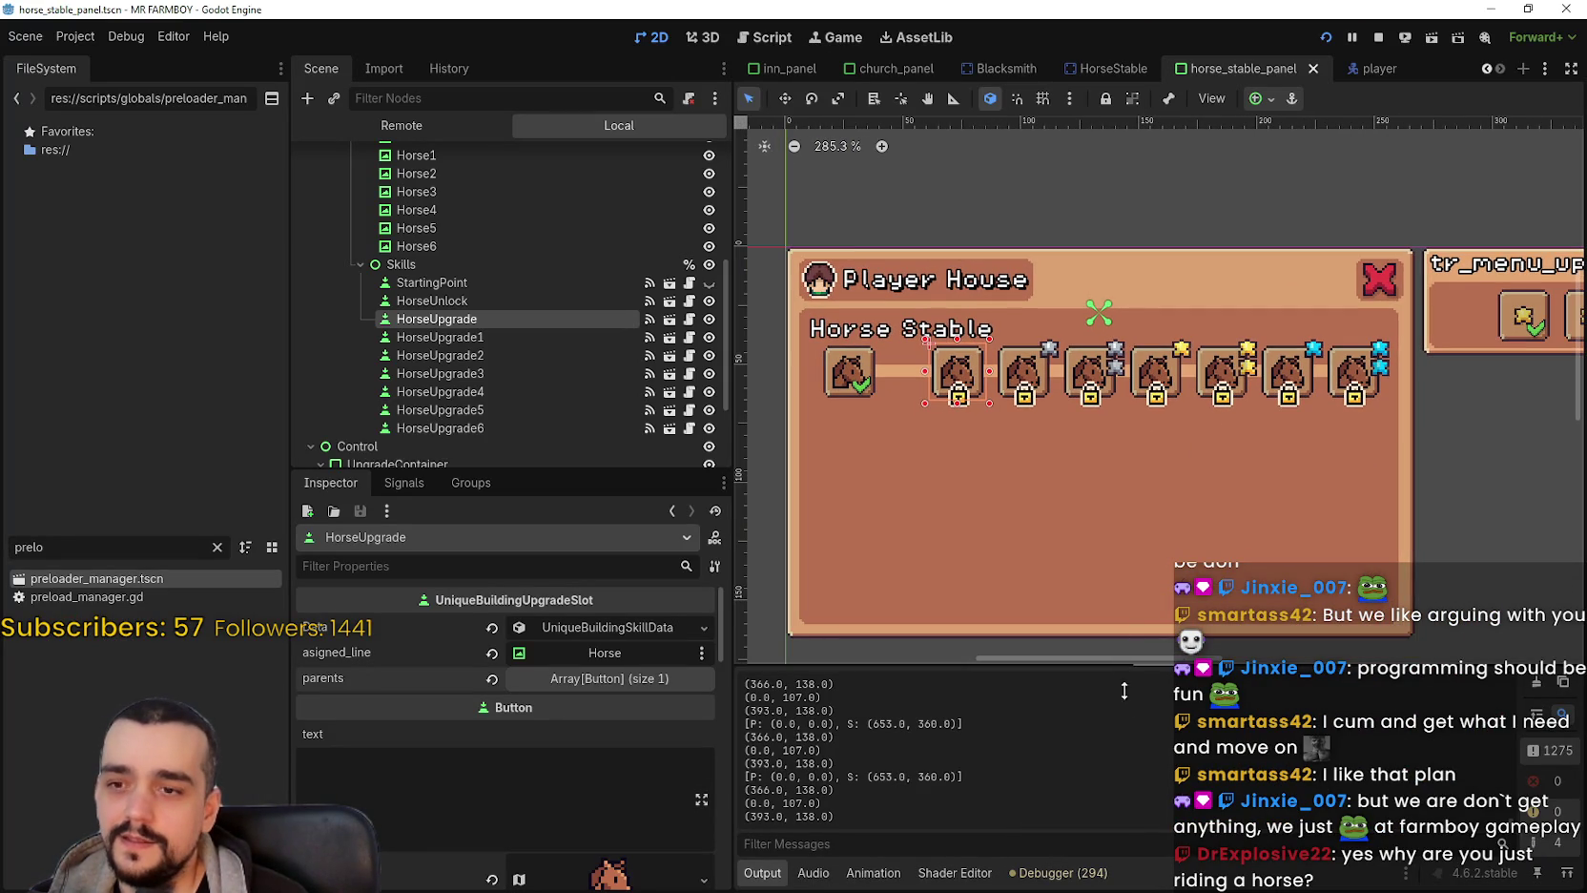
pyautogui.click(1028, 375)
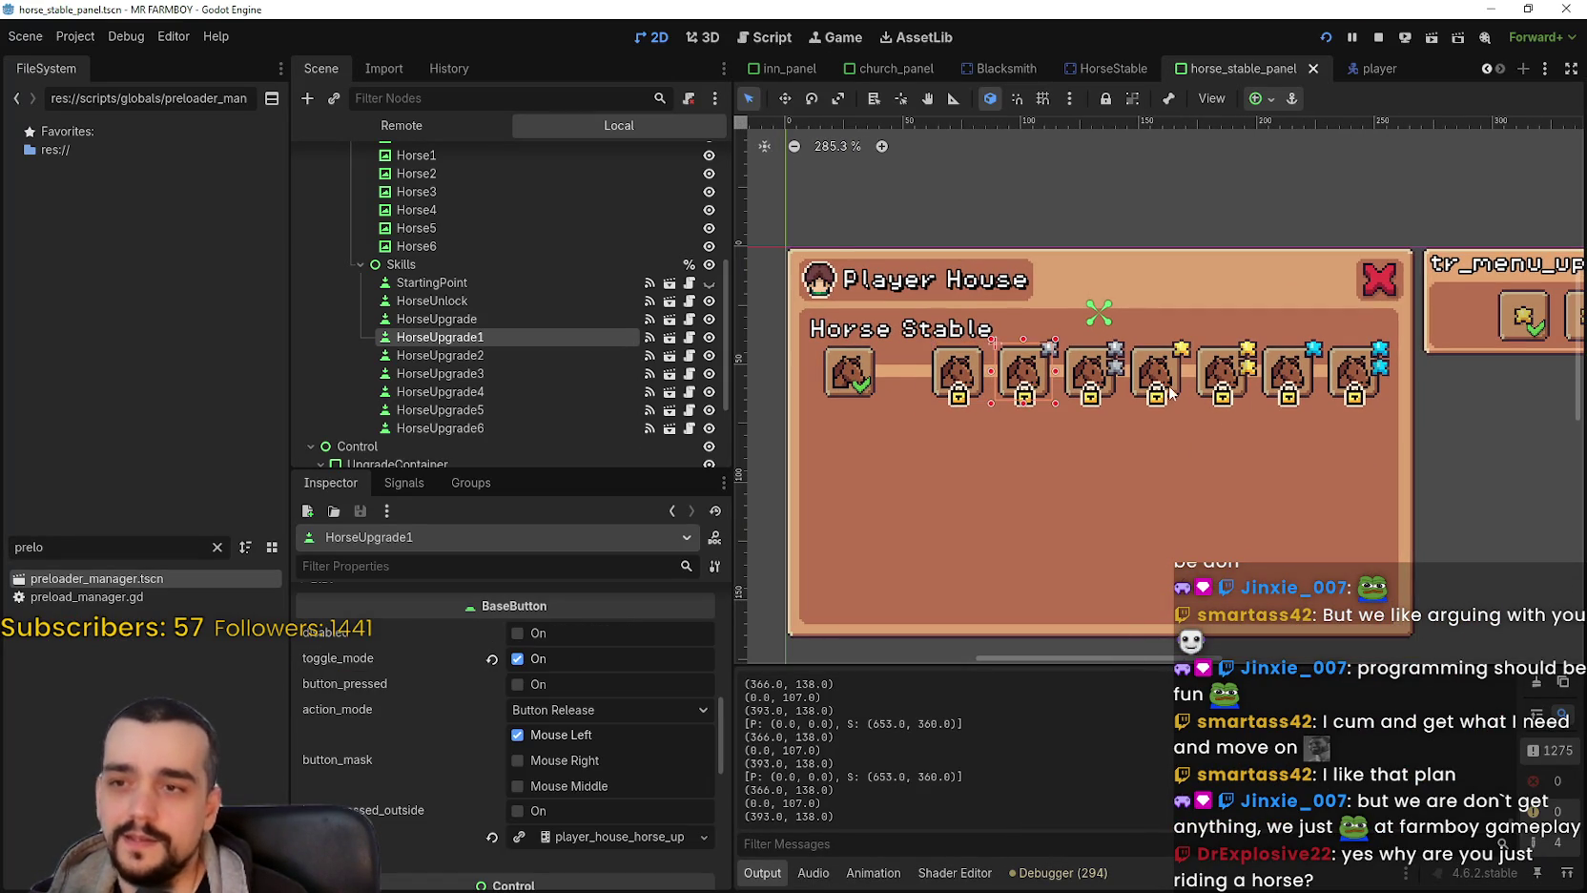
pyautogui.scroll(-4, 621, 706)
pyautogui.scroll(3, 635, 687)
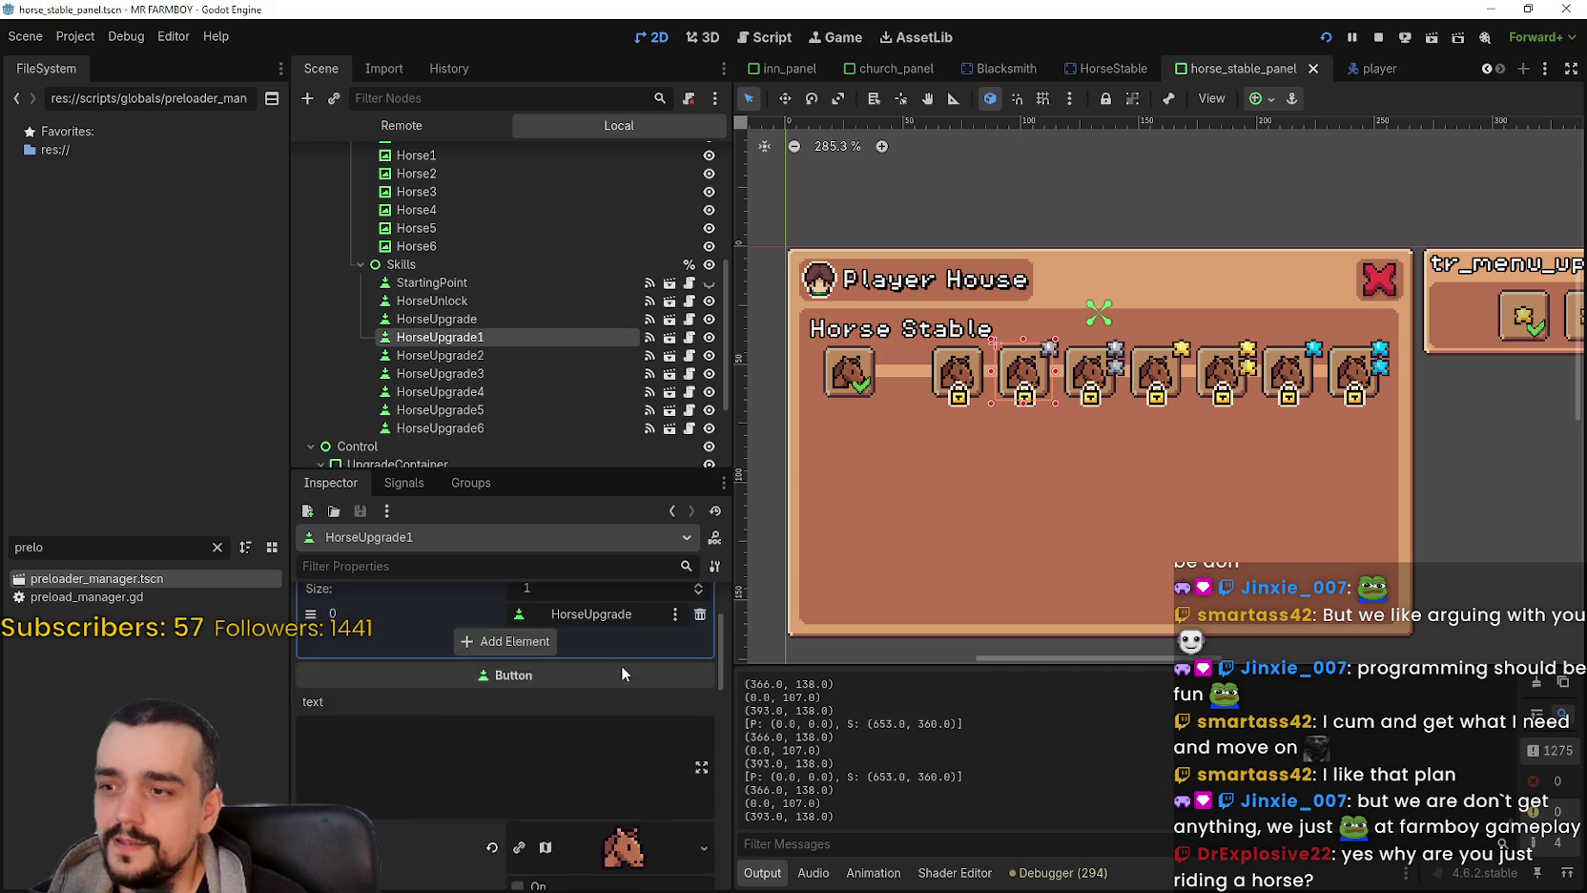
pyautogui.click(635, 679)
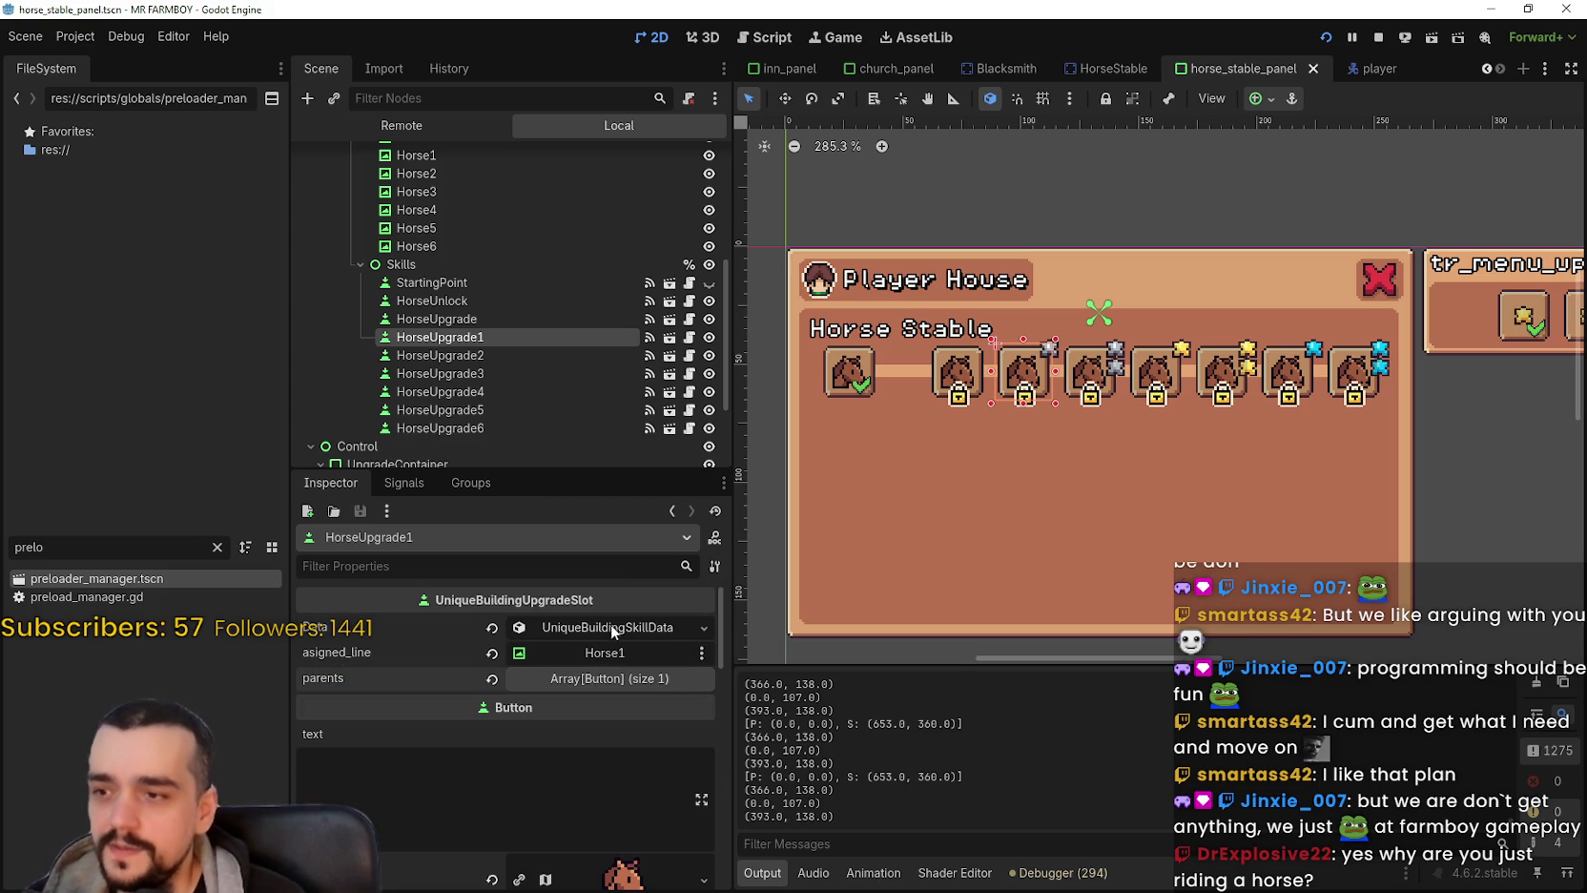
# Inspect HorseUpgrade2 and HorseUpgrade3, collapsing and re-expanding the parents array.
pyautogui.click(557, 355)
pyautogui.scroll(1, 1107, 403)
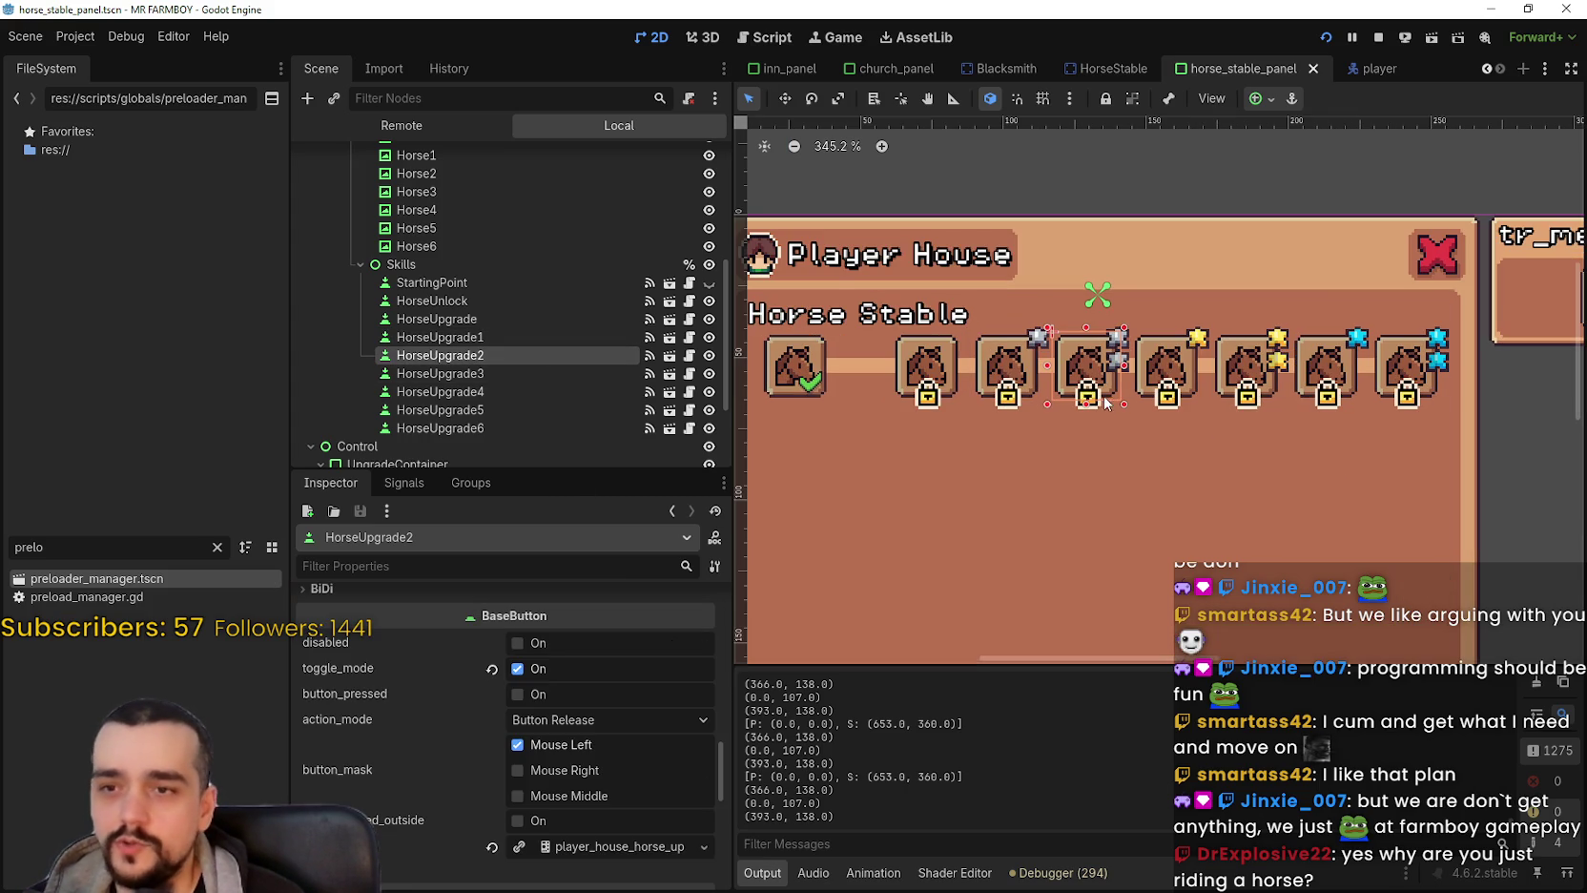
pyautogui.click(544, 373)
pyautogui.scroll(-5, 568, 707)
pyautogui.scroll(5, 580, 703)
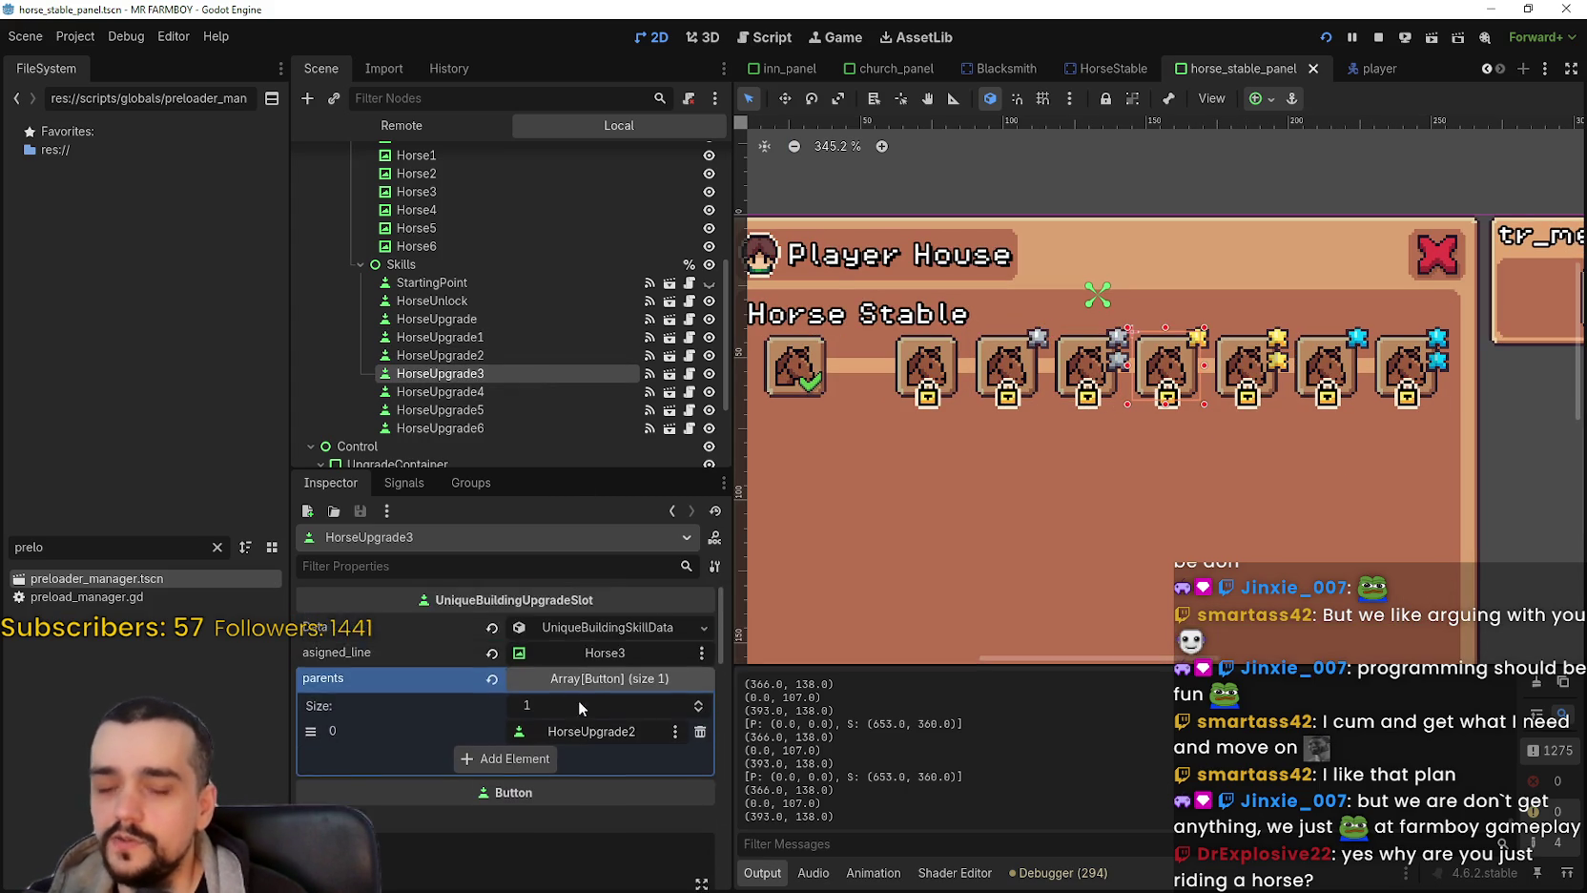
pyautogui.click(626, 686)
pyautogui.click(617, 689)
# Return to HorseUpgrade1 and toggle its parents array open and closed.
pyautogui.click(444, 337)
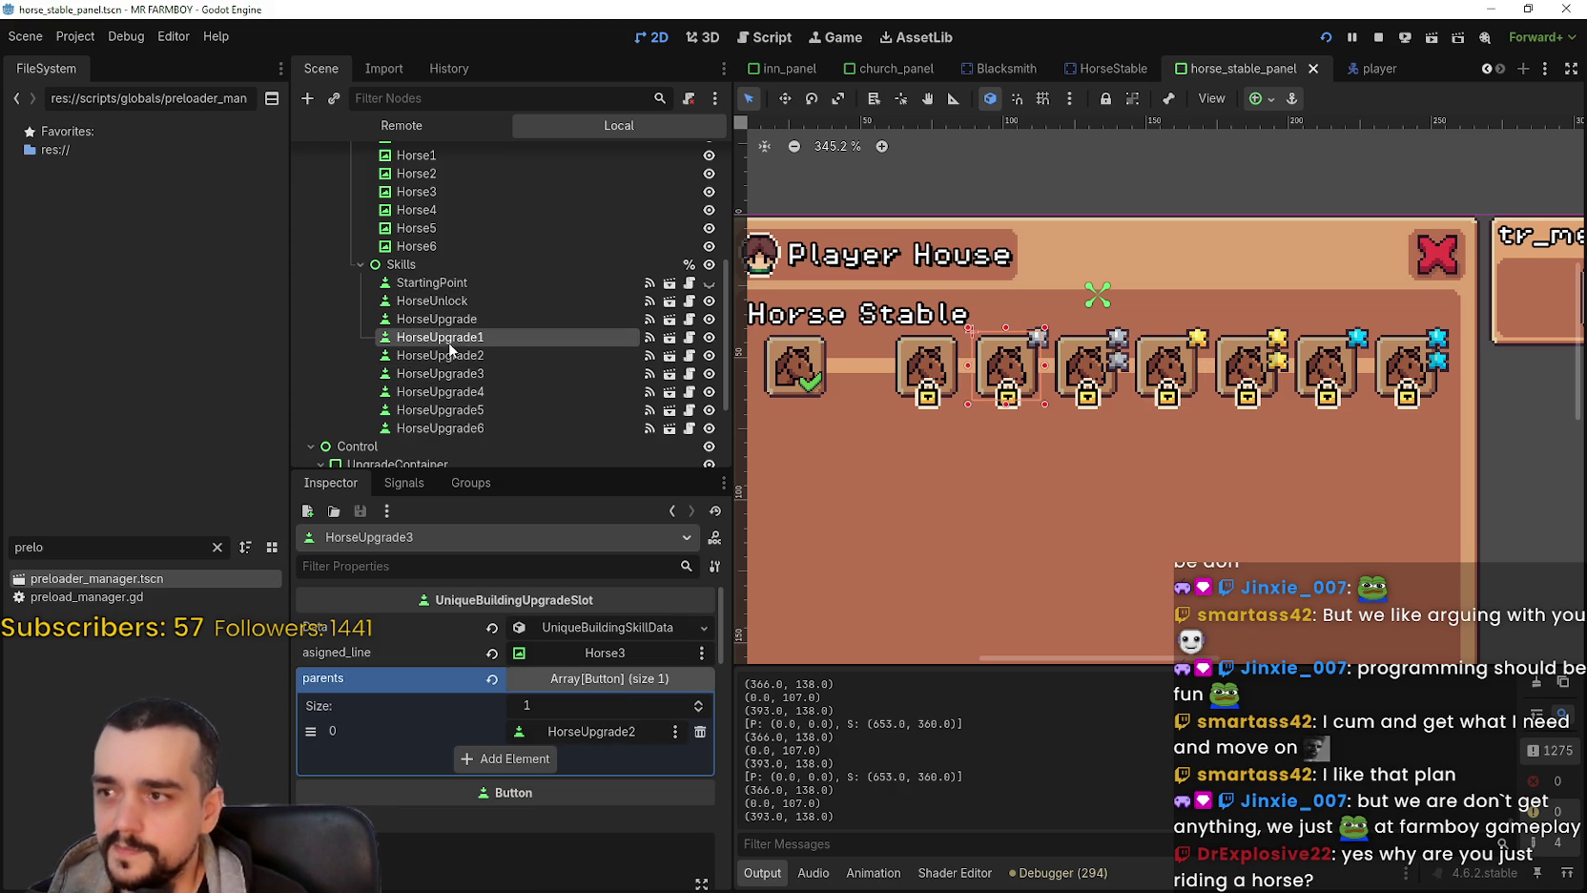
pyautogui.click(598, 683)
pyautogui.click(599, 685)
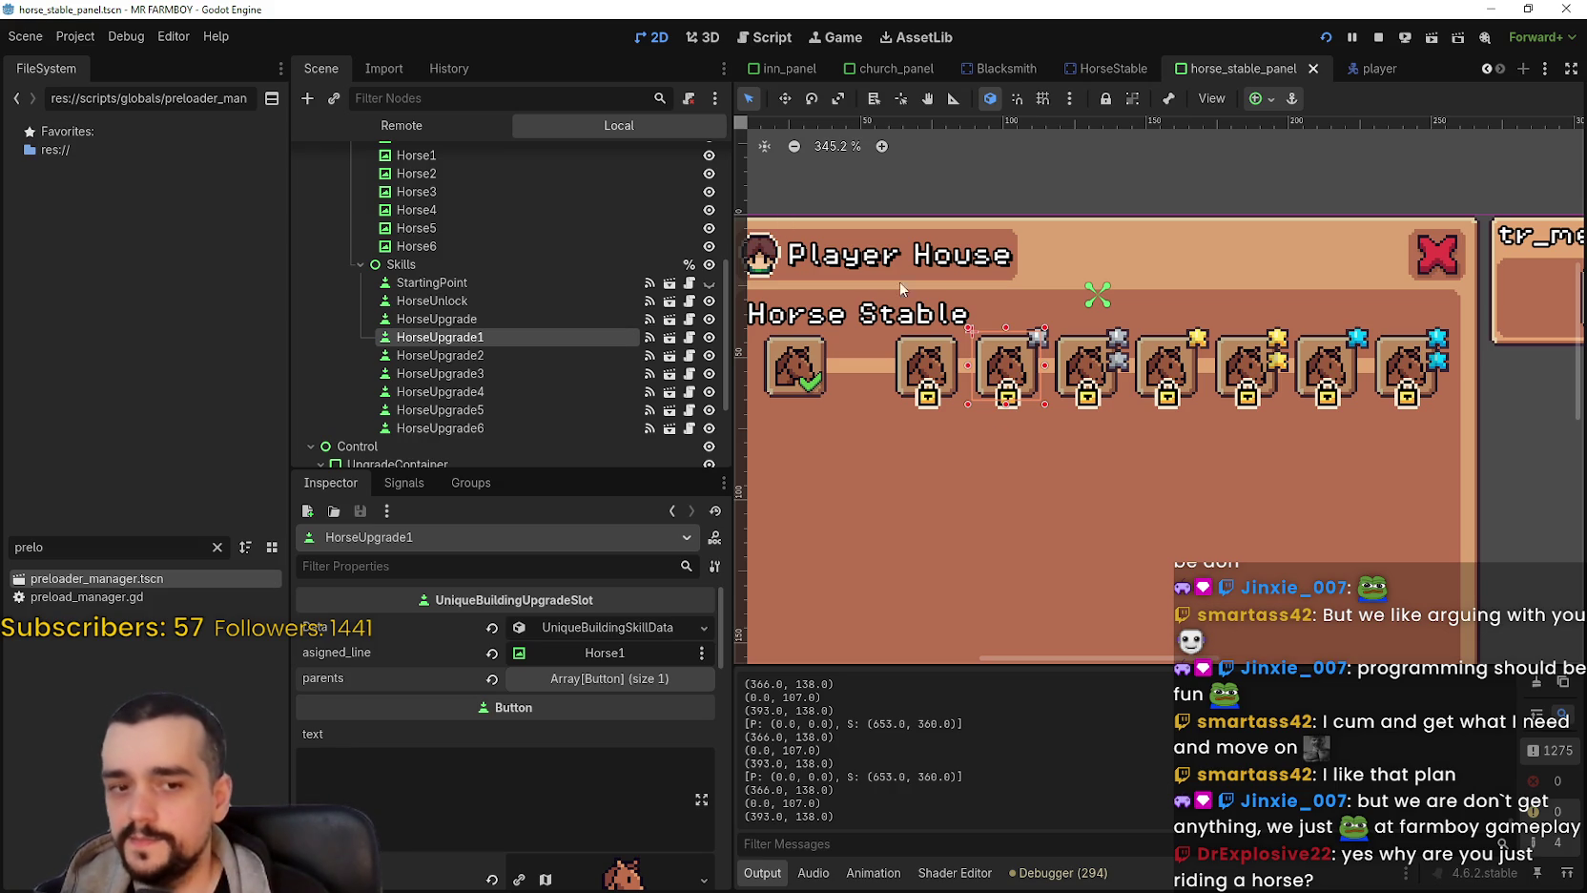
pyautogui.scroll(-2, 592, 690)
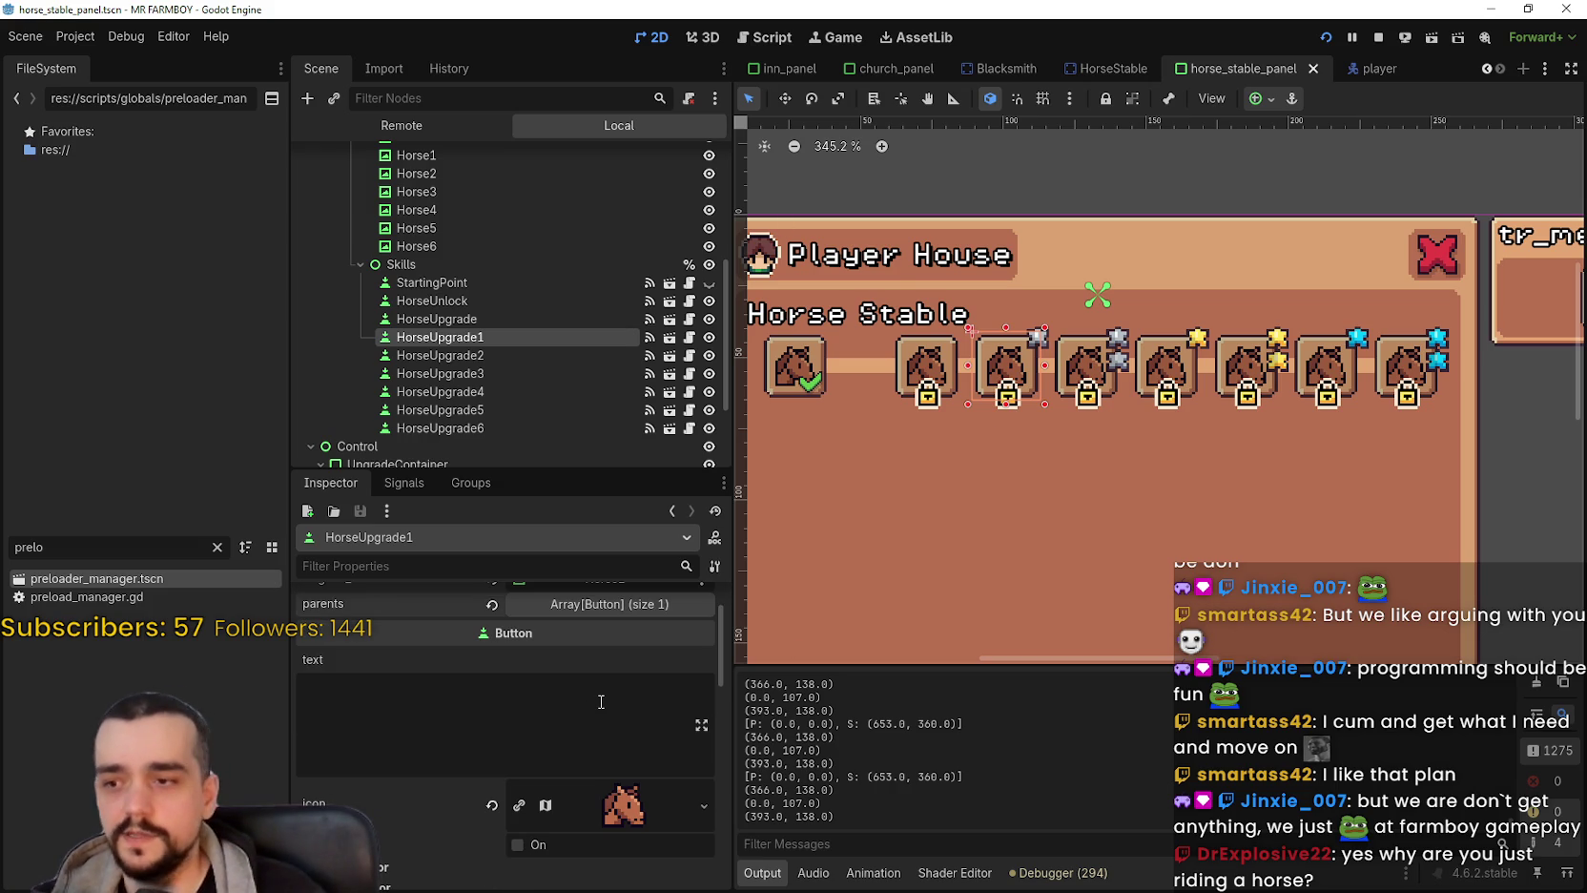
pyautogui.scroll(2, 637, 790)
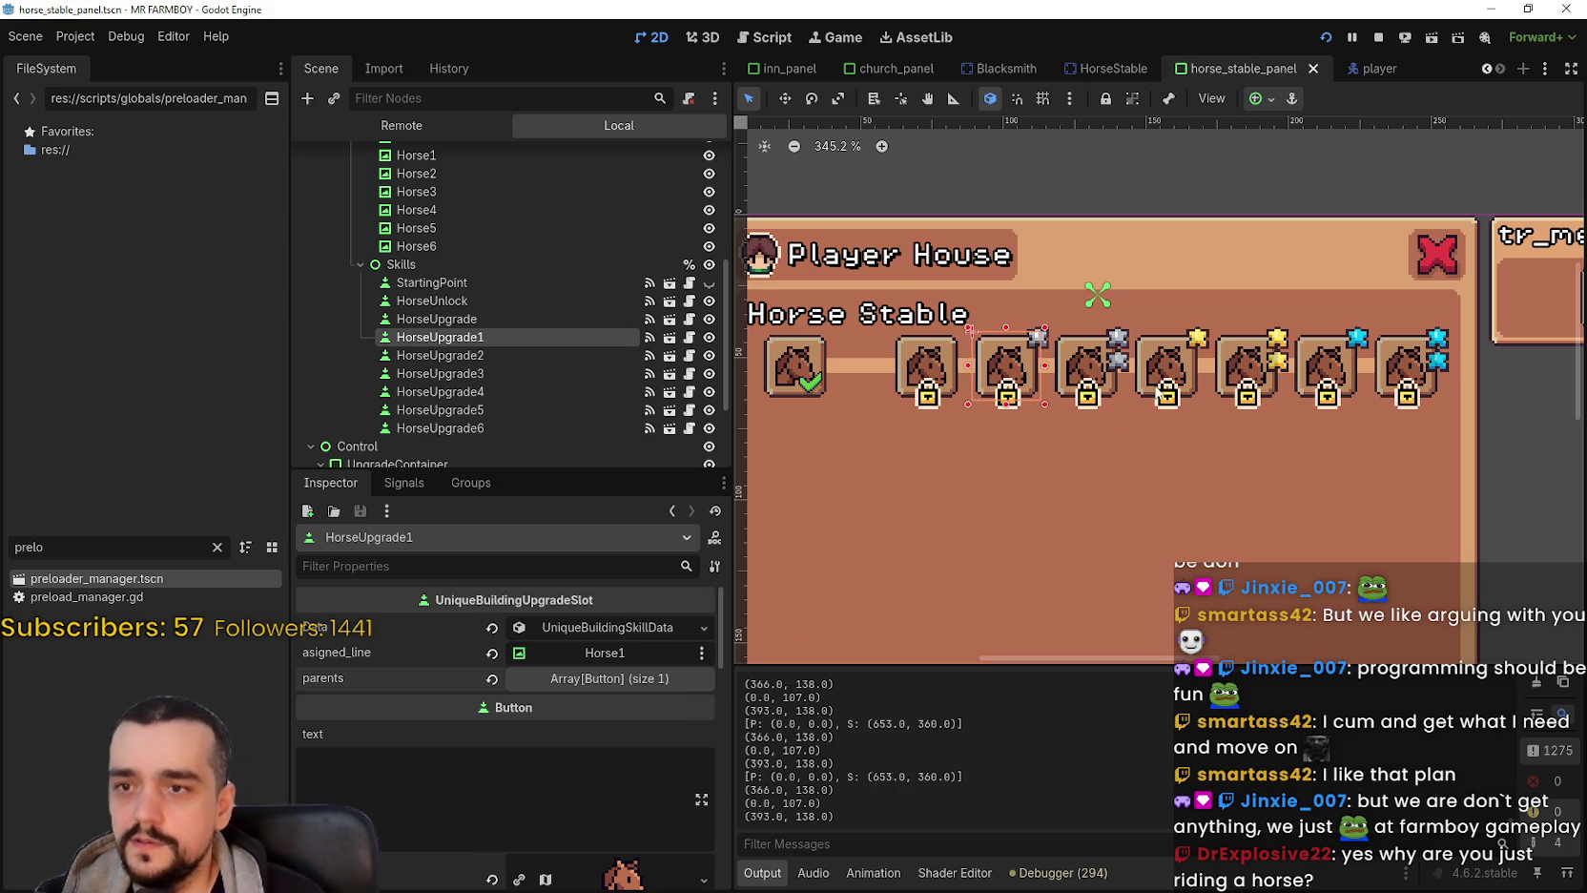
# Inspect HorseUpgrade3, HorseUpgrade4, HorseUpgrade5 and HorseUpgrade6 on the canvas.
pyautogui.click(1174, 381)
pyautogui.click(1274, 382)
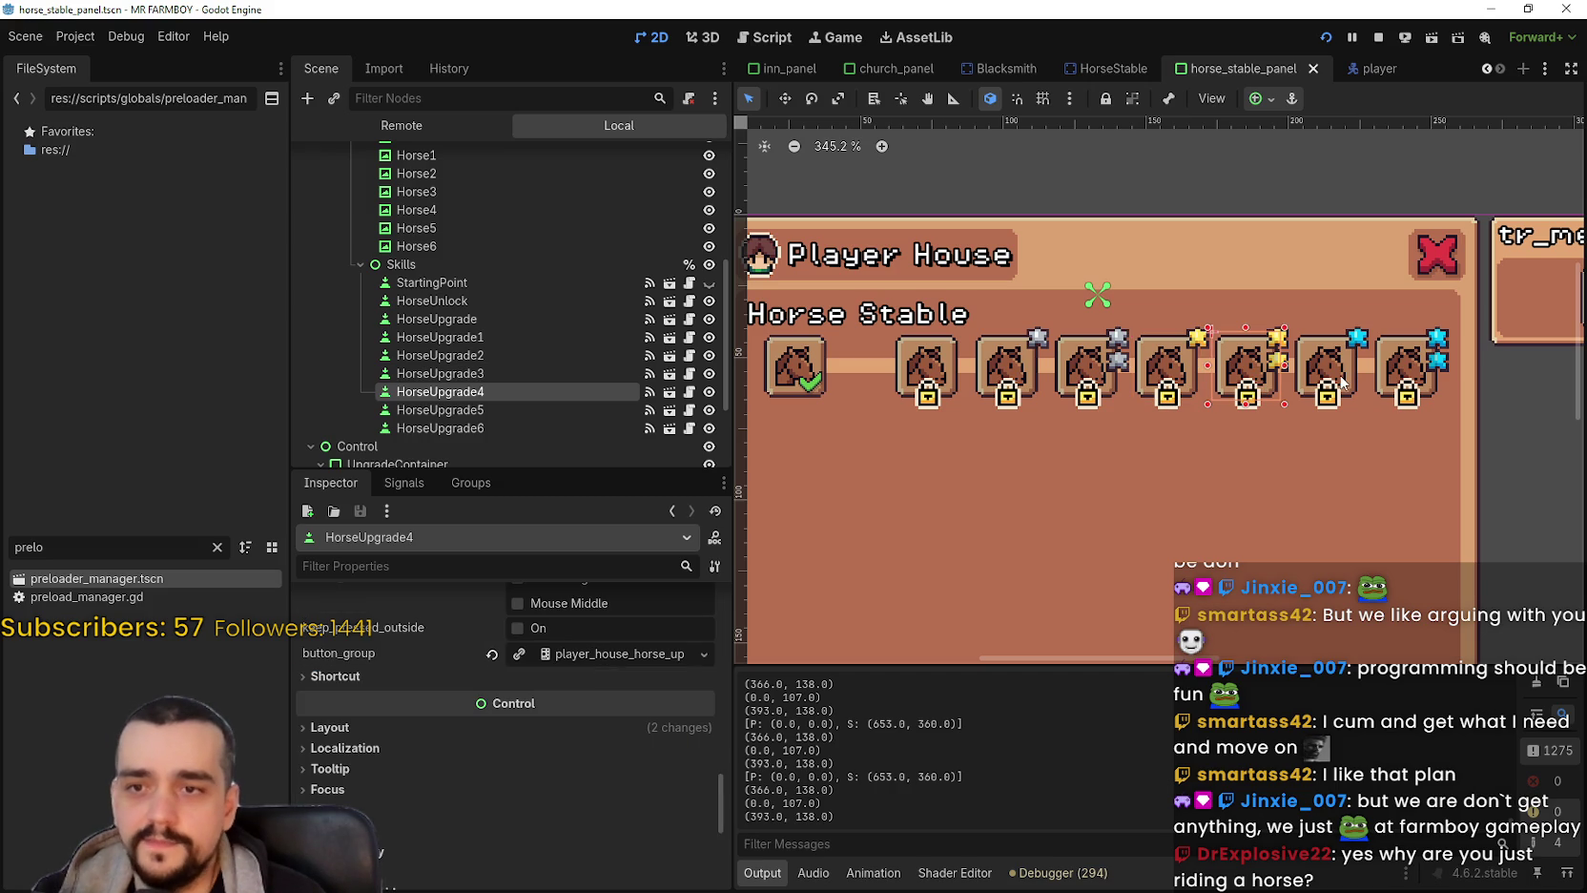
pyautogui.click(1345, 382)
pyautogui.click(493, 428)
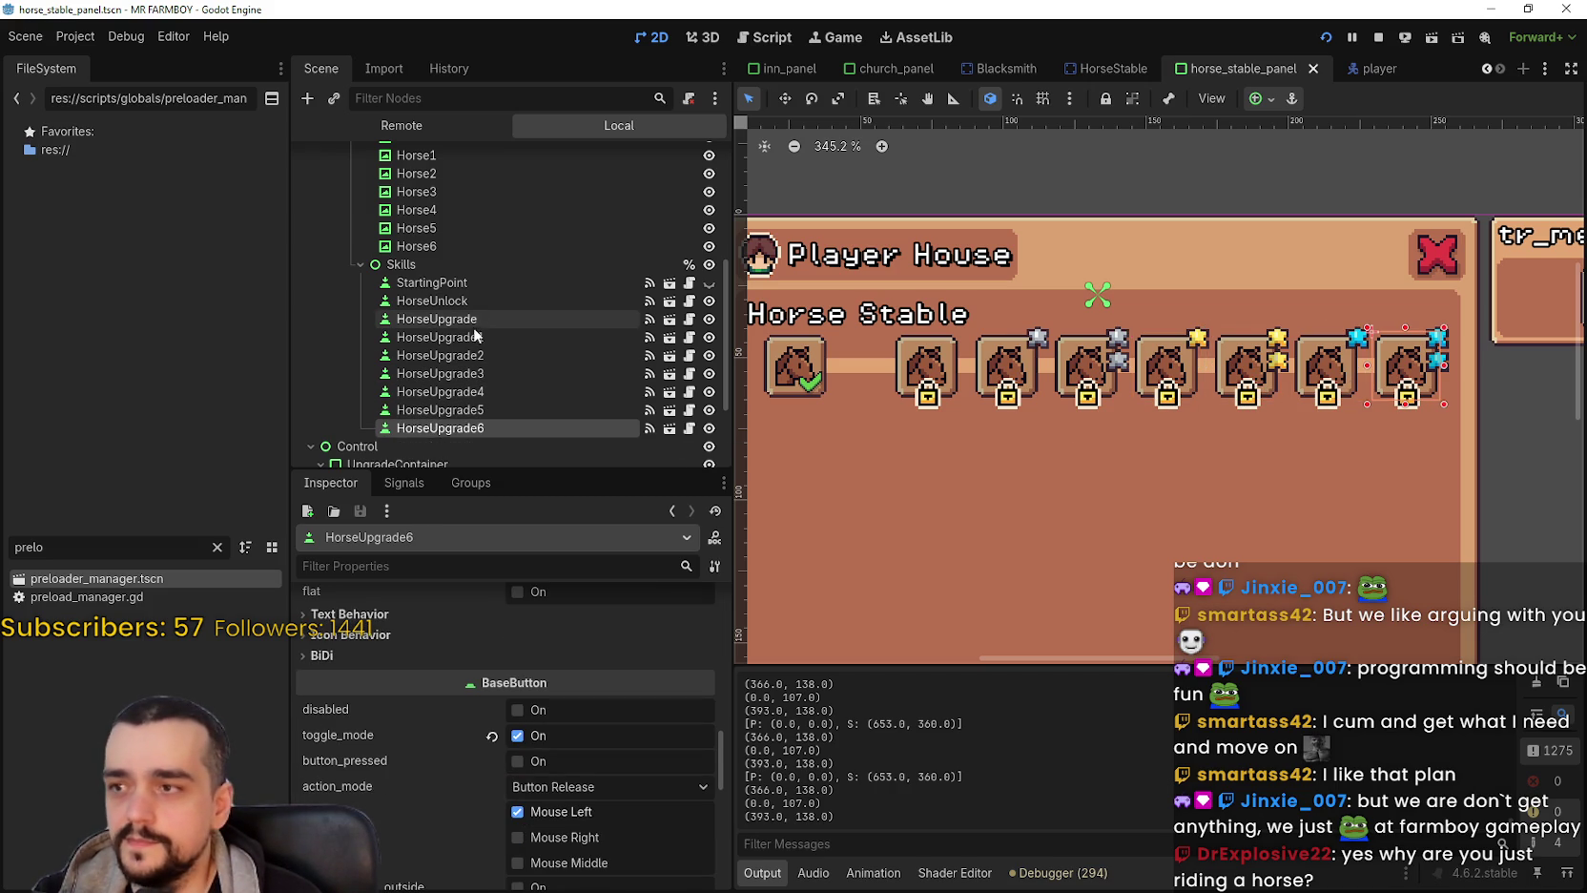
pyautogui.scroll(-5, 573, 754)
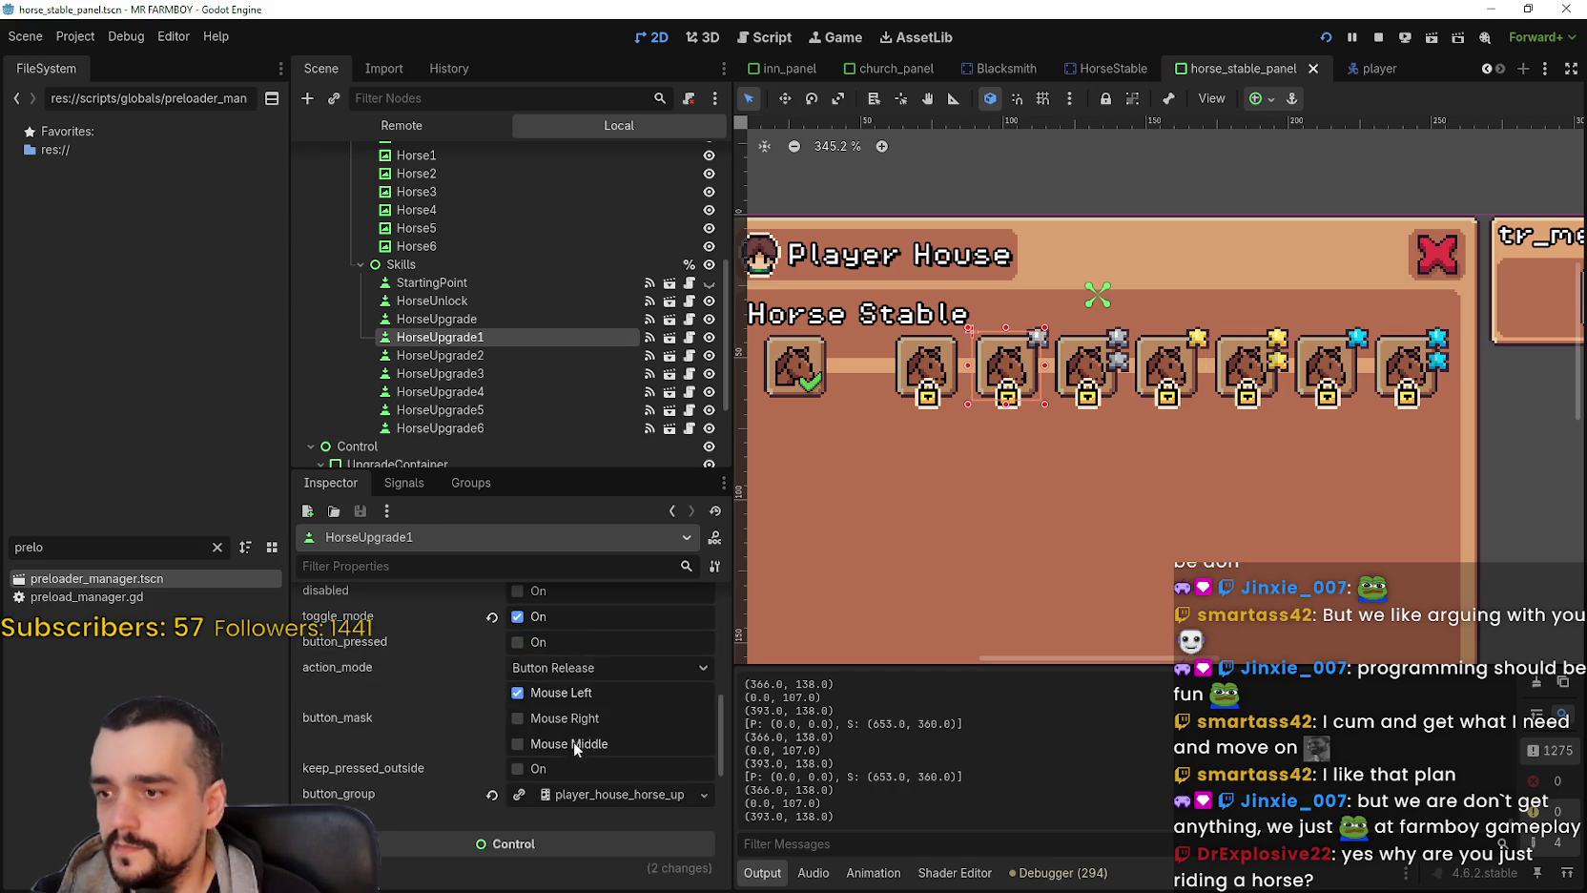
pyautogui.scroll(6, 607, 683)
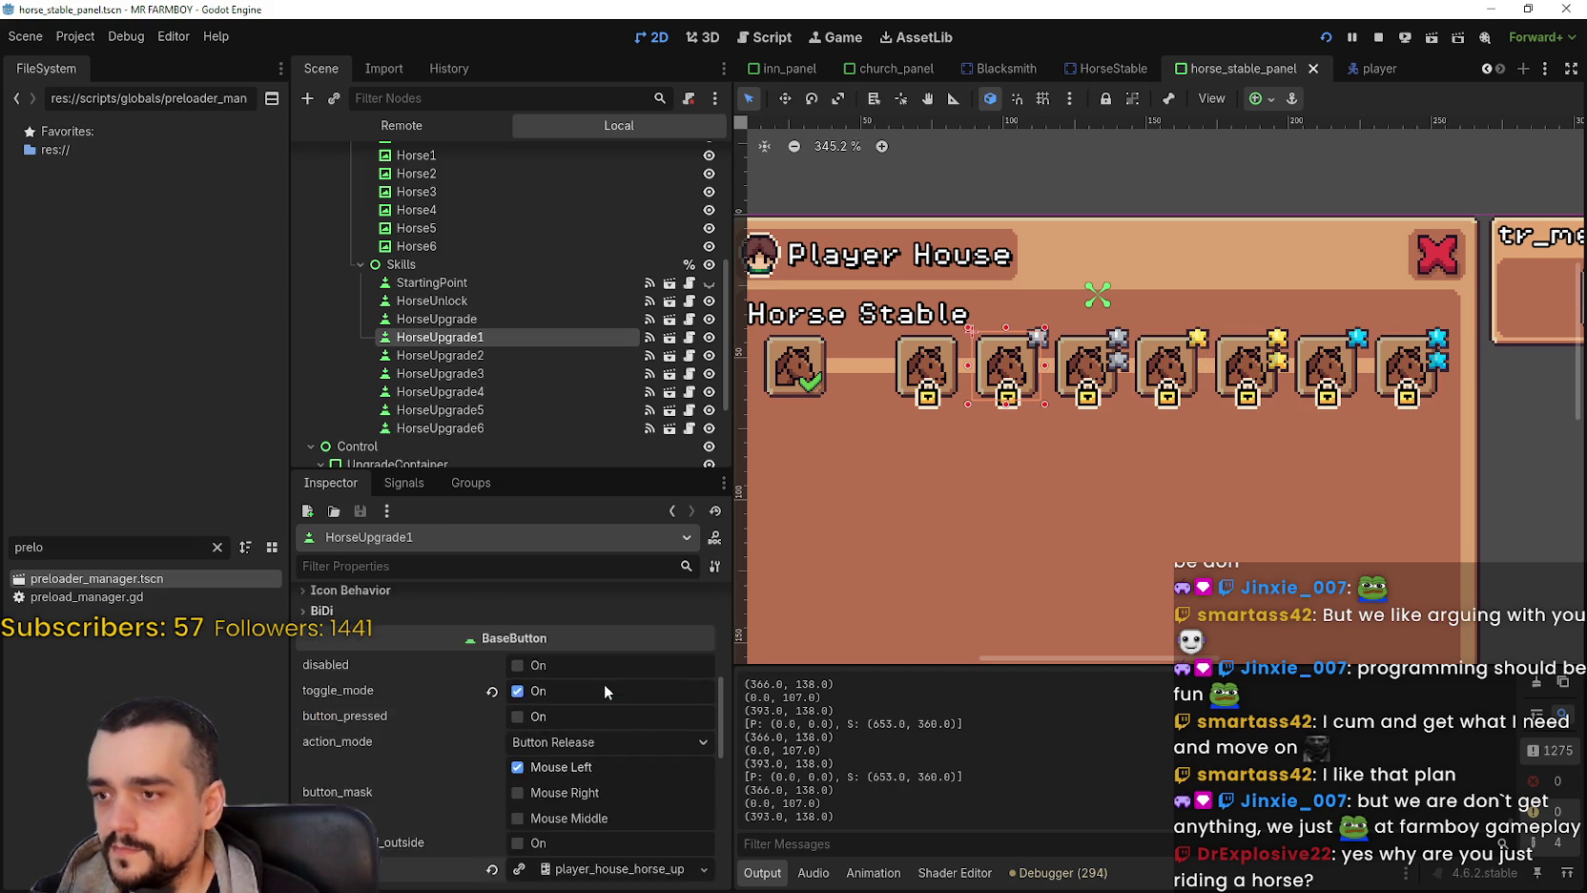
# Expand HorseUpgrade1's parents array, showing HorseUpgrade as its single entry.
pyautogui.click(602, 684)
pyautogui.scroll(1, 603, 683)
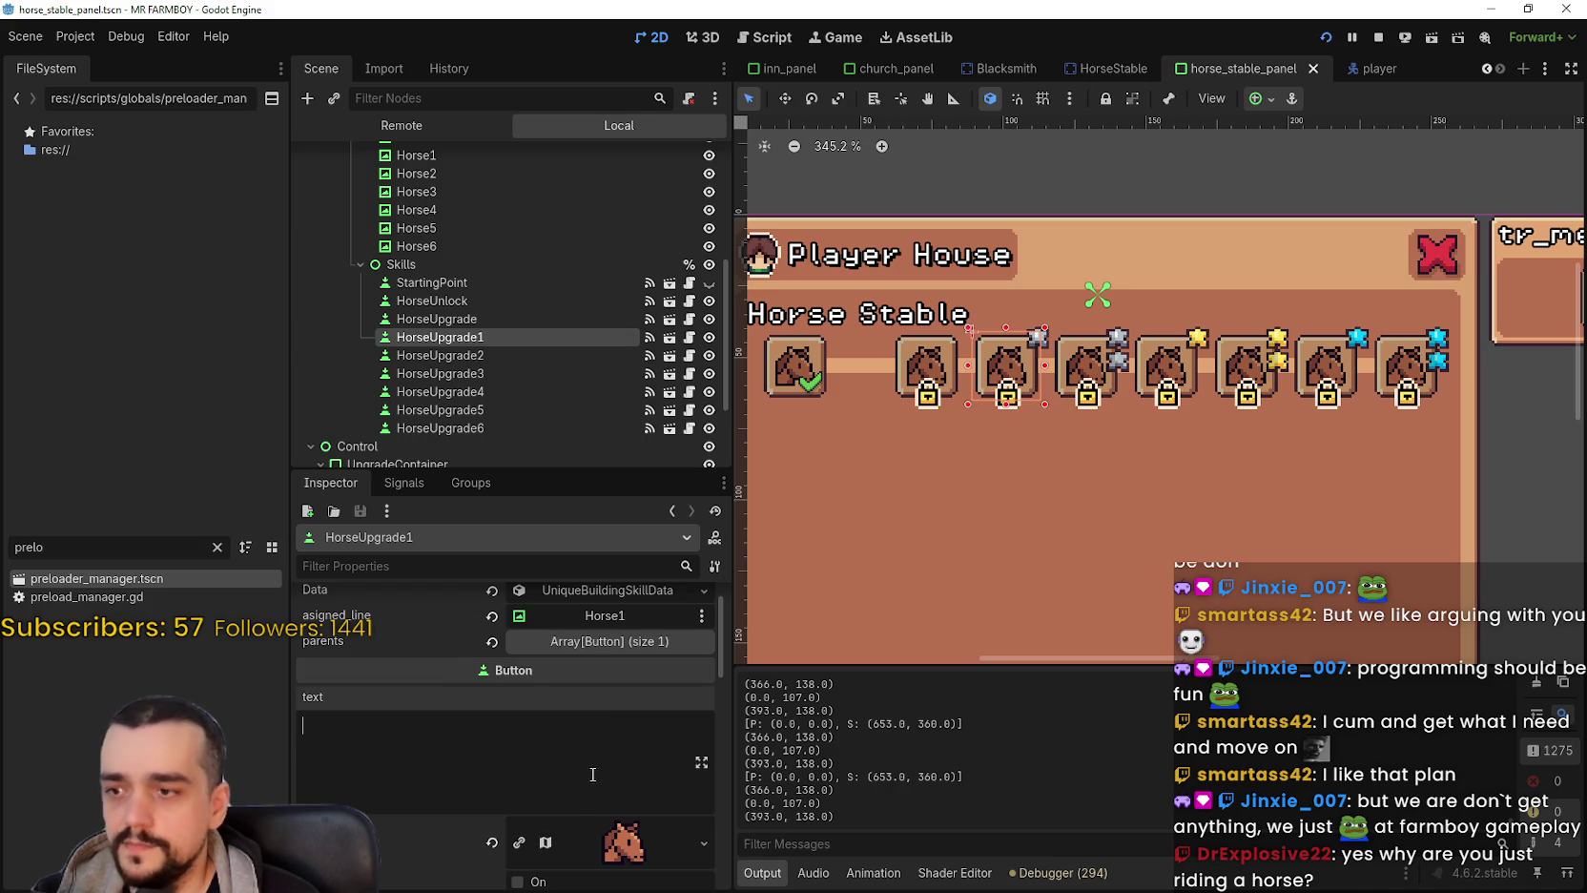
pyautogui.scroll(1, 608, 711)
pyautogui.click(608, 680)
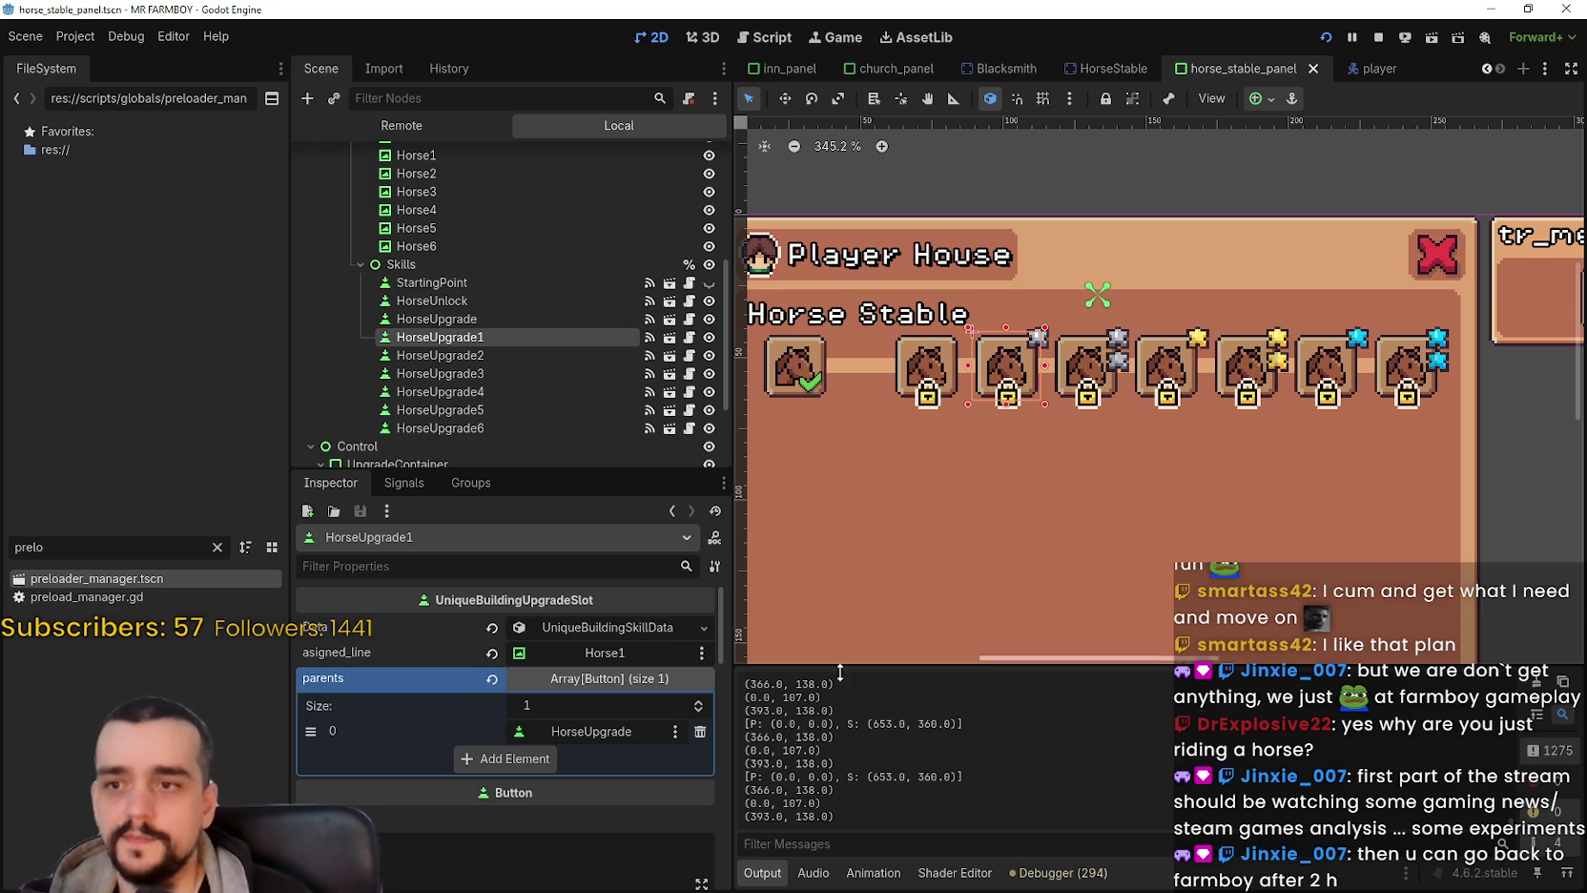
# Select HorseUpgrade2, then HorseUpgrade3 on the canvas.
pyautogui.scroll(-2, 1114, 465)
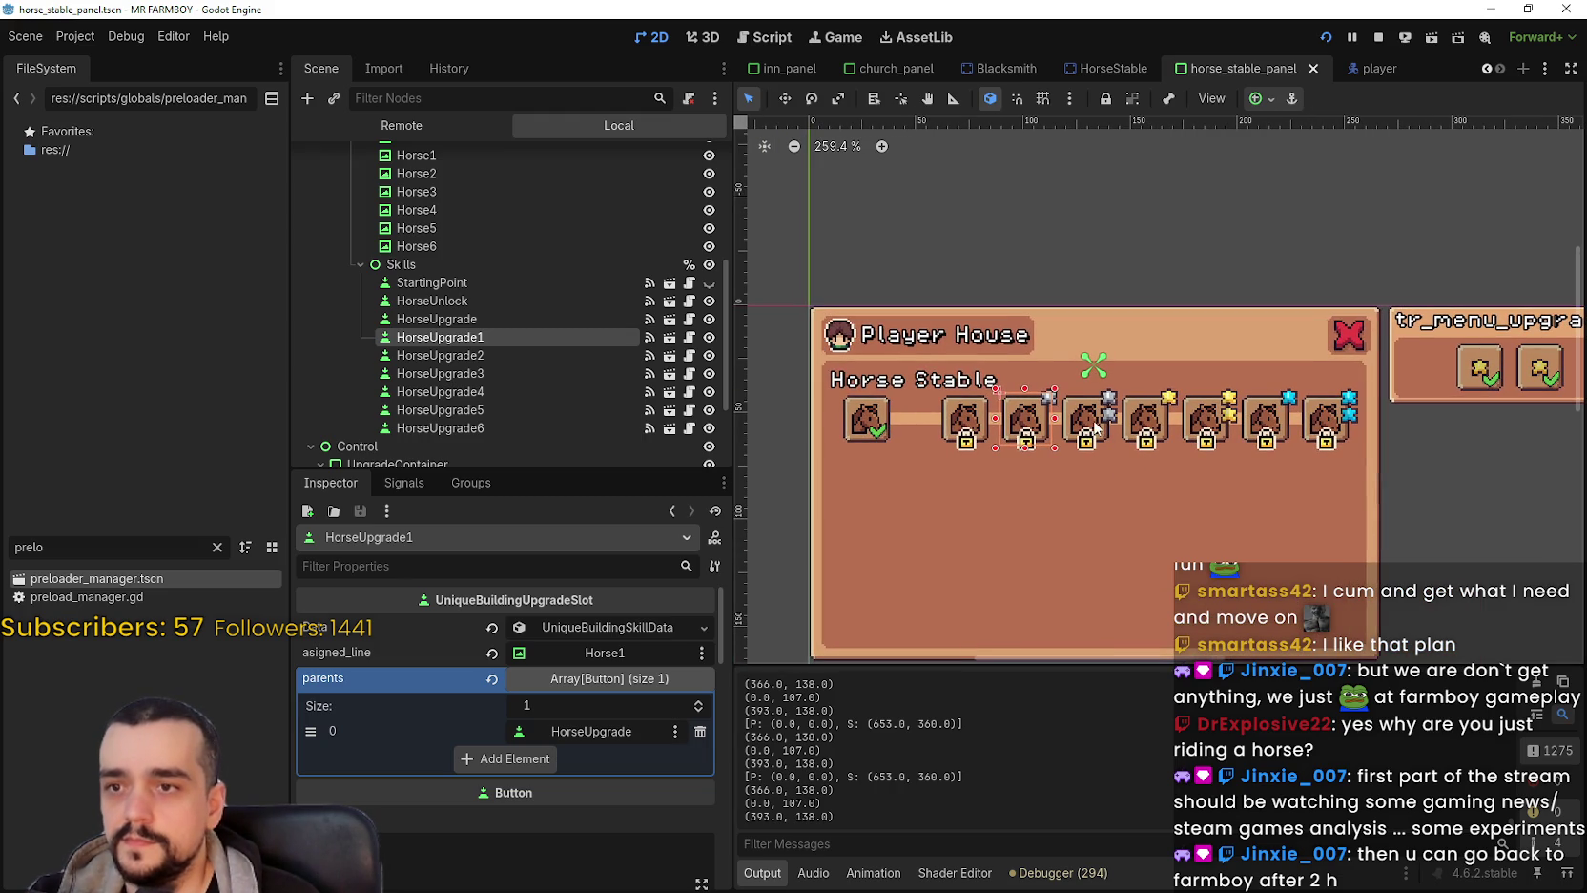
pyautogui.click(1097, 429)
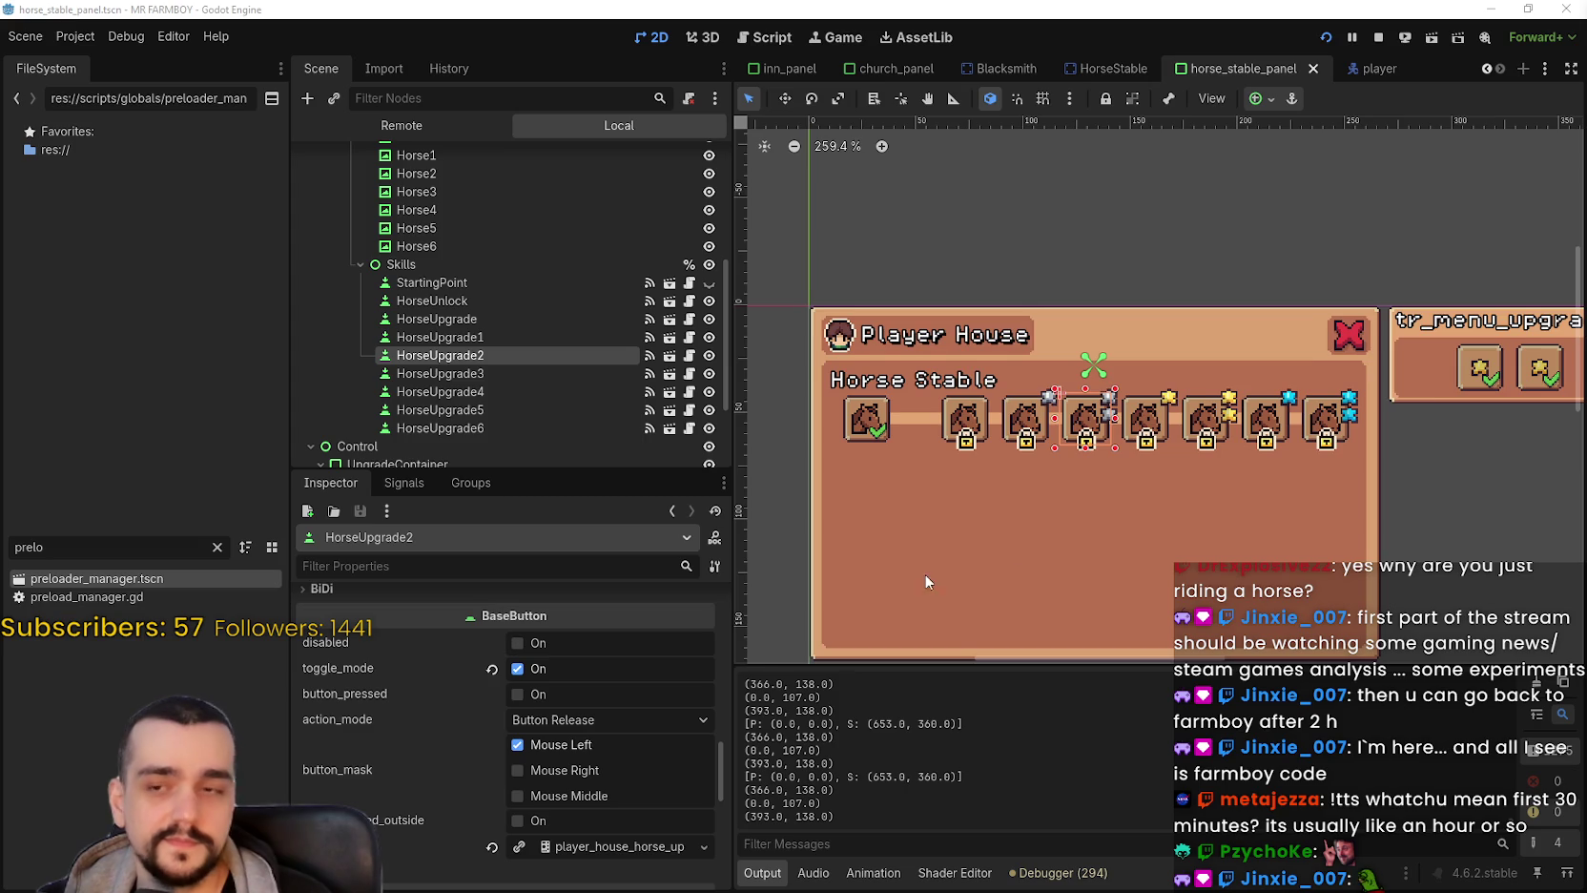
pyautogui.scroll(1, 936, 574)
pyautogui.click(1202, 399)
# Collapse the requirements dictionary and Data resource to reveal HorseUpgrade3's parents.
pyautogui.scroll(3, 1202, 399)
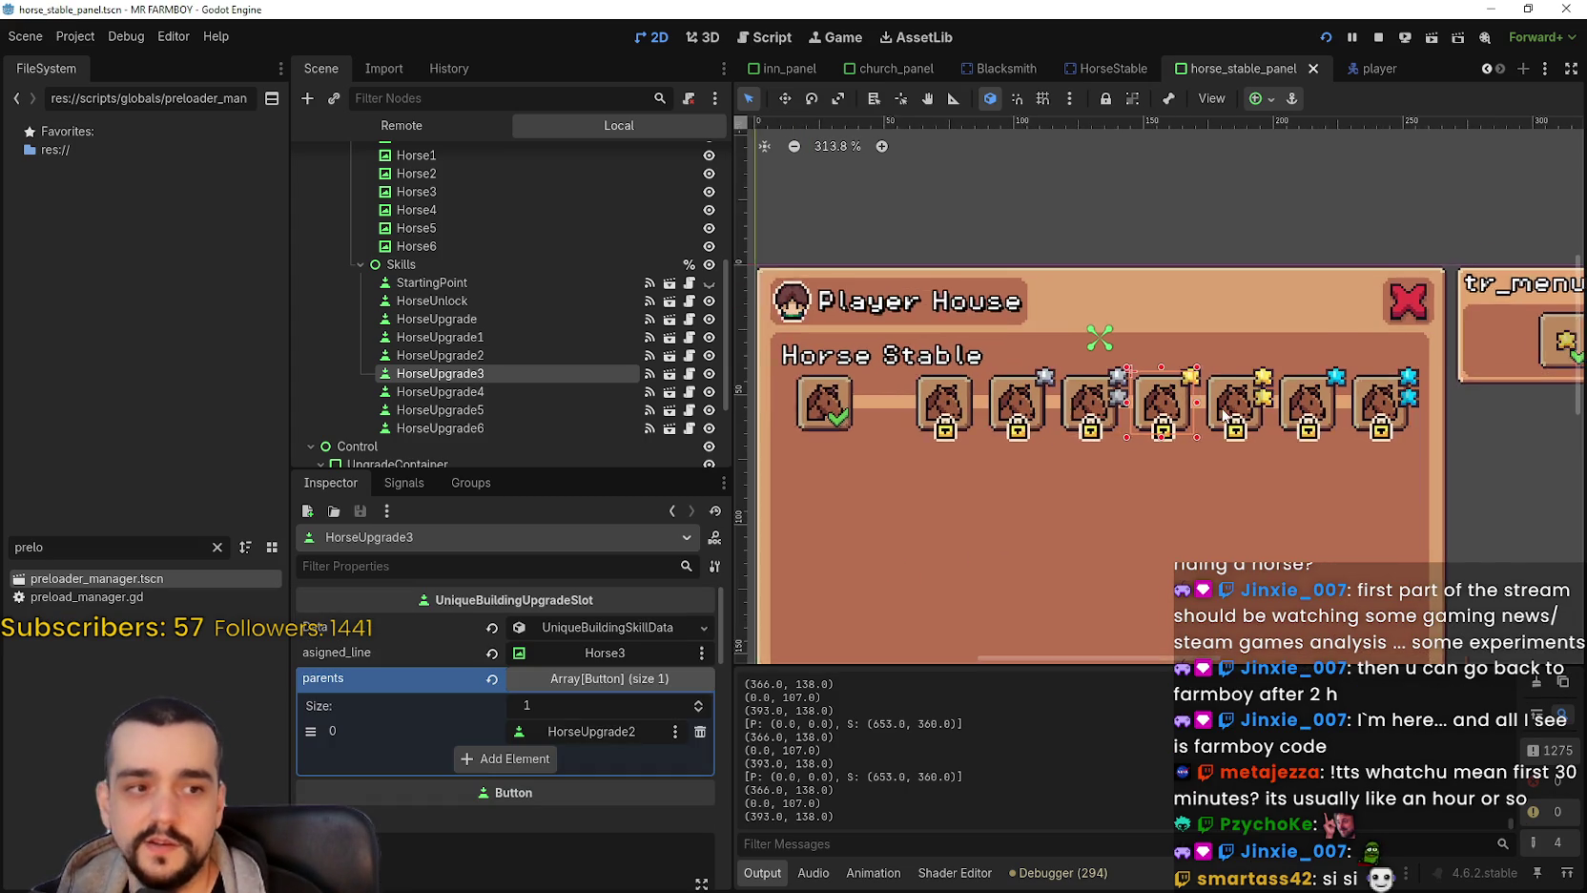
pyautogui.scroll(-3, 903, 543)
pyautogui.scroll(5, 620, 678)
pyautogui.scroll(-5, 604, 748)
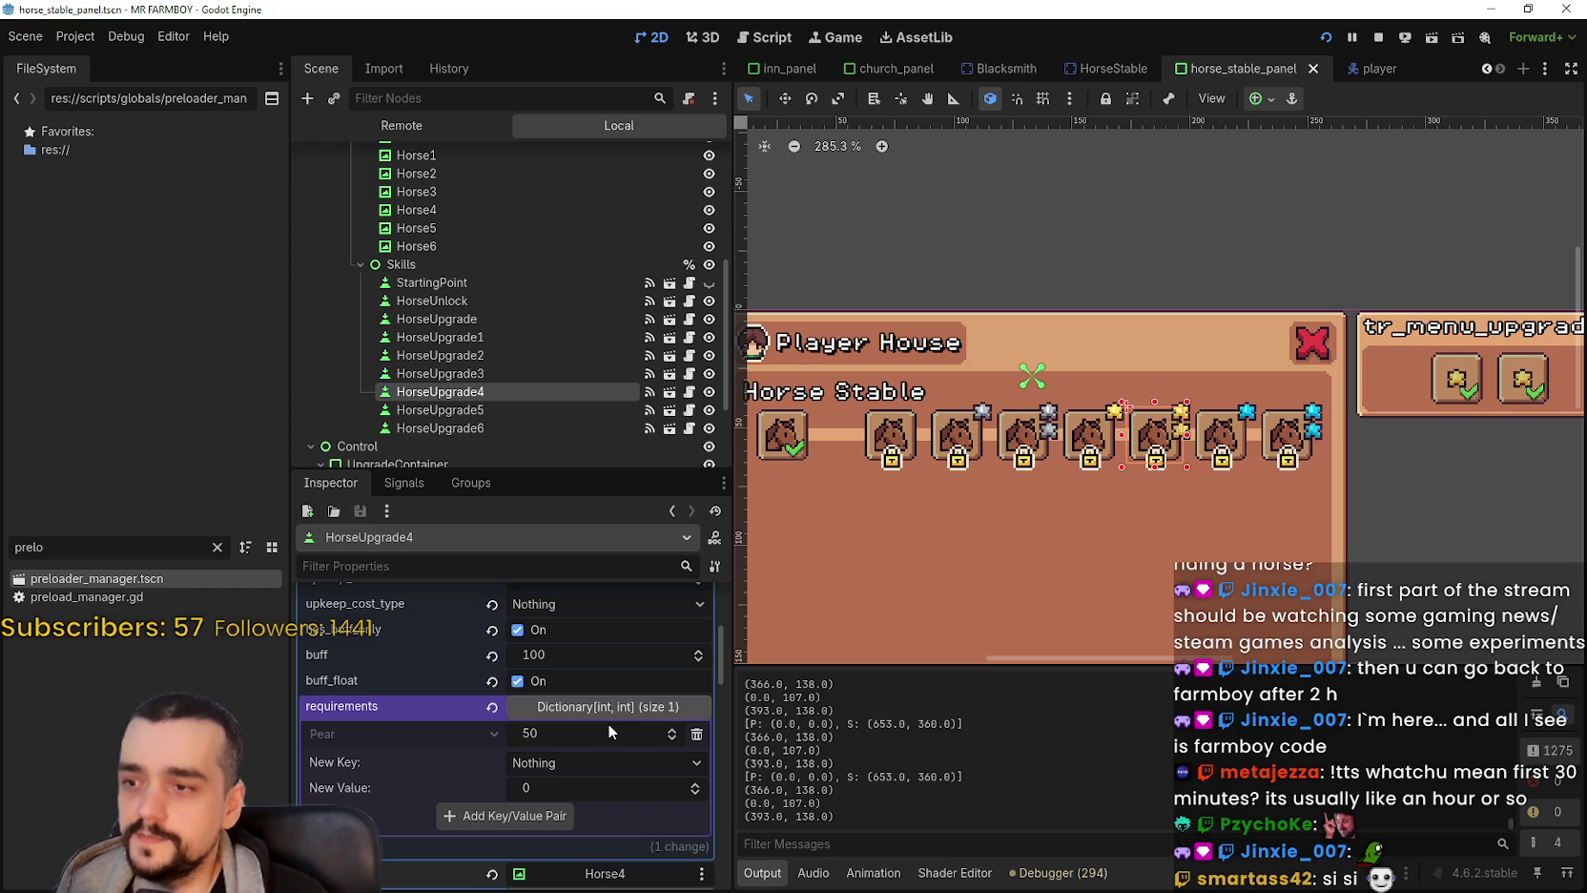
pyautogui.click(604, 714)
pyautogui.scroll(3, 608, 711)
pyautogui.scroll(2, 608, 711)
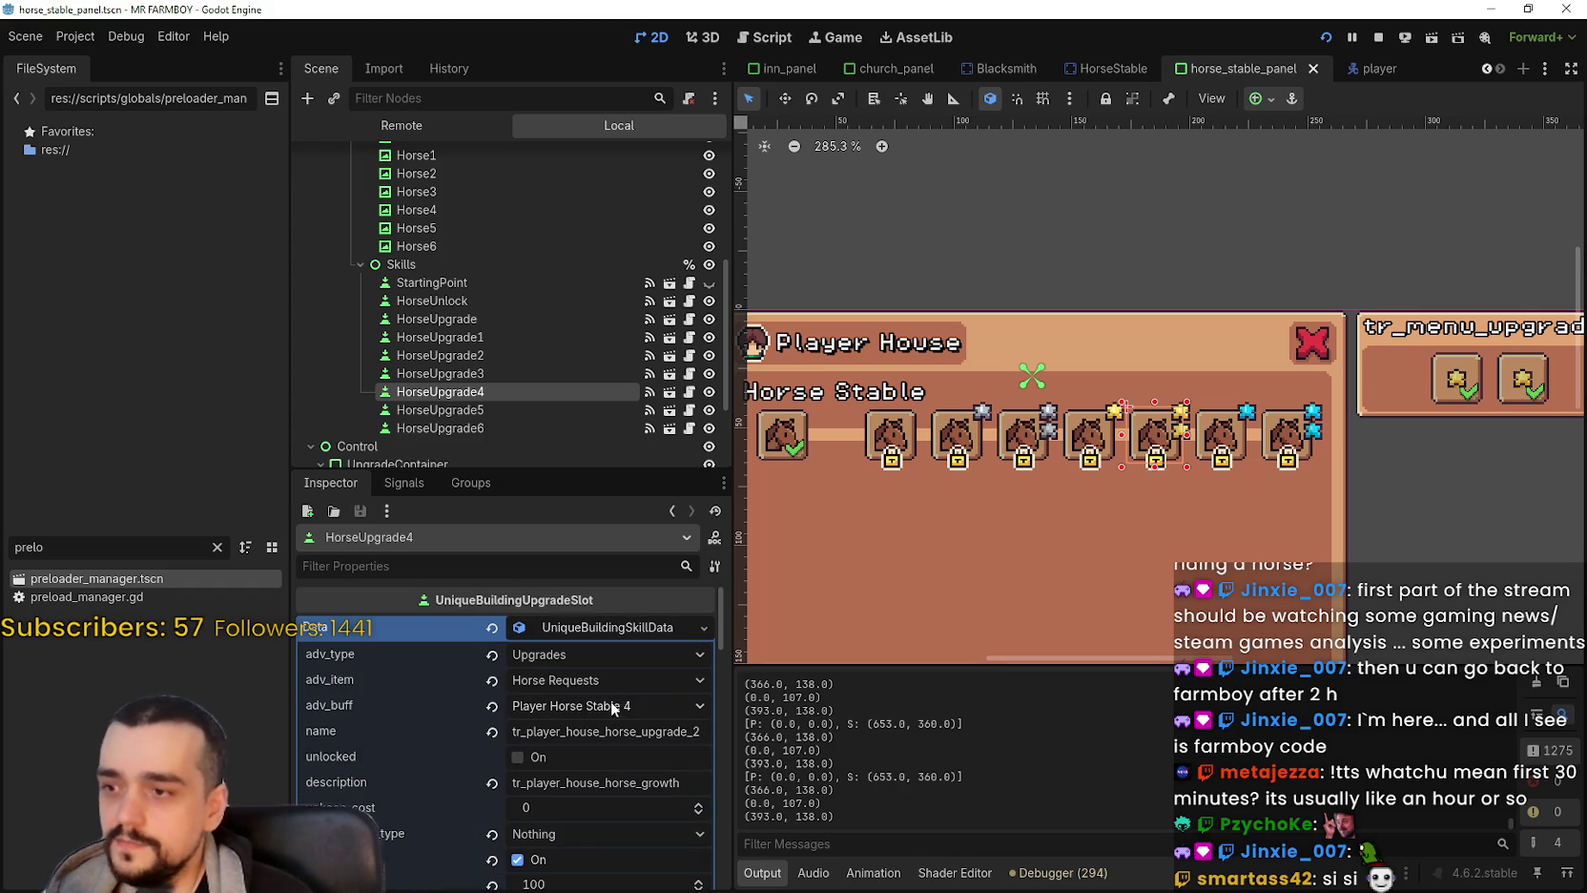
pyautogui.click(625, 621)
pyautogui.scroll(-4, 1009, 425)
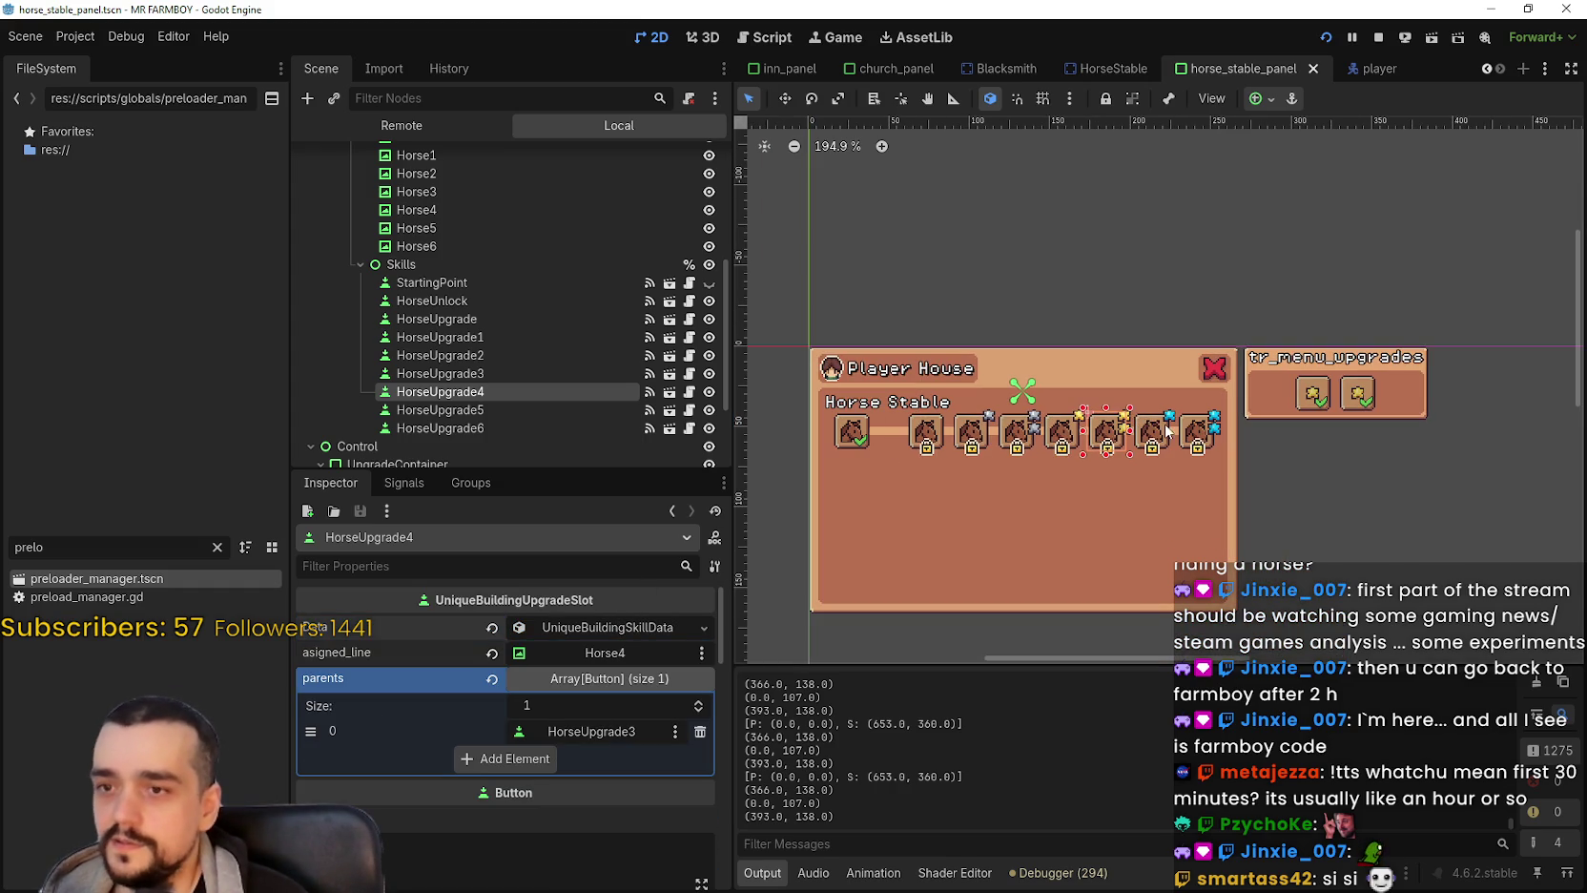
# Select HorseUpgrade5 and HorseUpgrade6, folding the Data resource to see HorseUpgrade6's parent.
pyautogui.click(1153, 427)
pyautogui.scroll(1, 1153, 427)
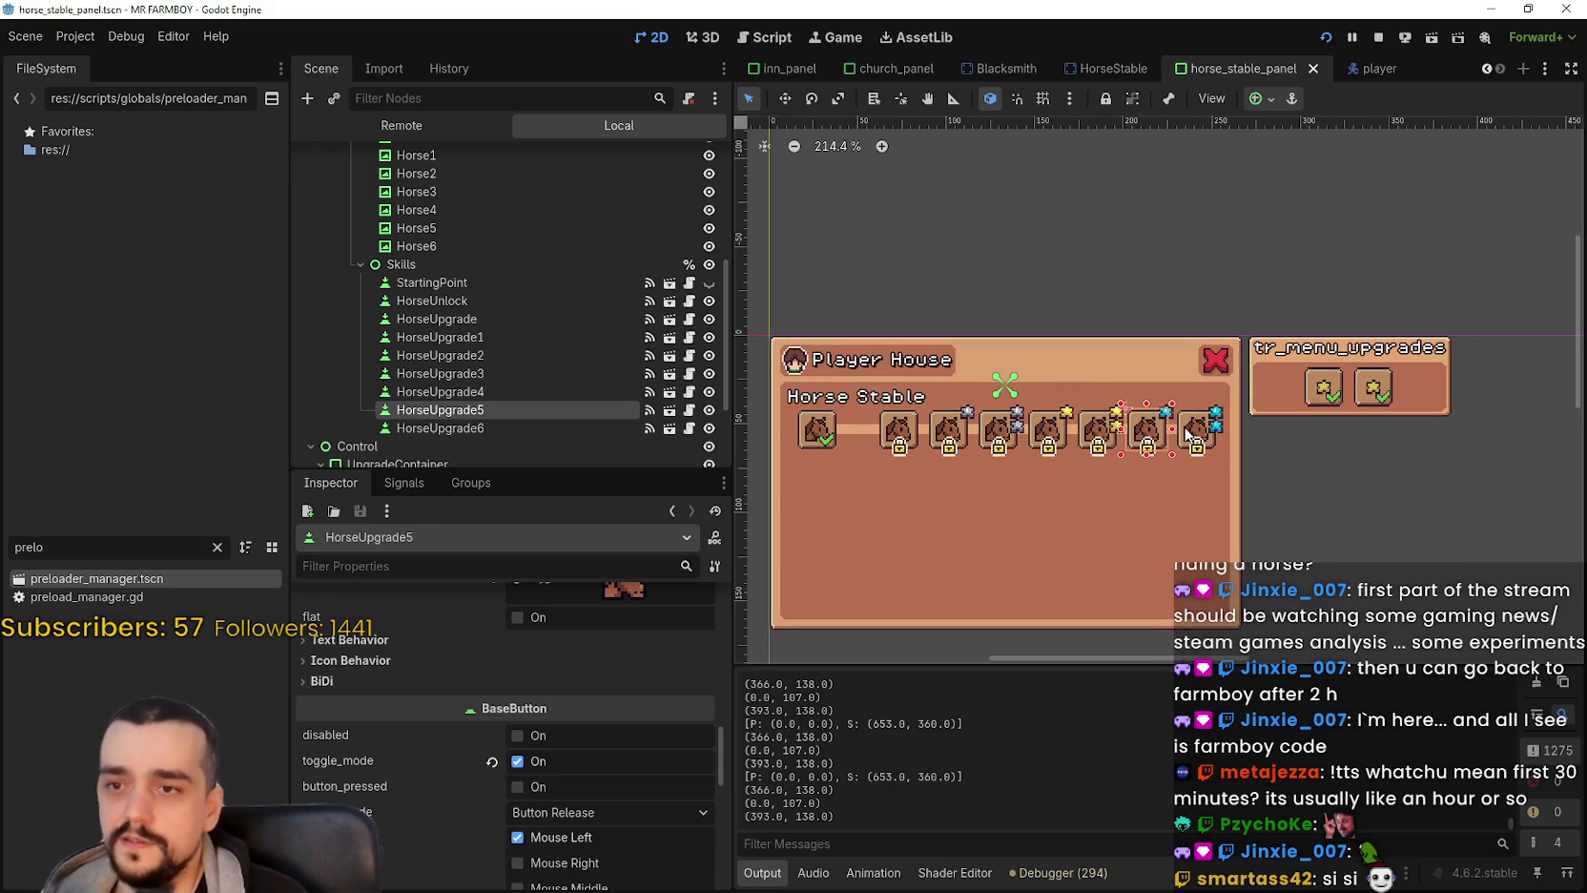
pyautogui.click(1187, 434)
pyautogui.scroll(3, 1168, 448)
pyautogui.scroll(3, 420, 725)
pyautogui.moveTo(716, 741)
pyautogui.mouseDown()
pyautogui.moveTo(725, 659)
pyautogui.moveTo(700, 599)
pyautogui.mouseUp()
pyautogui.click(620, 627)
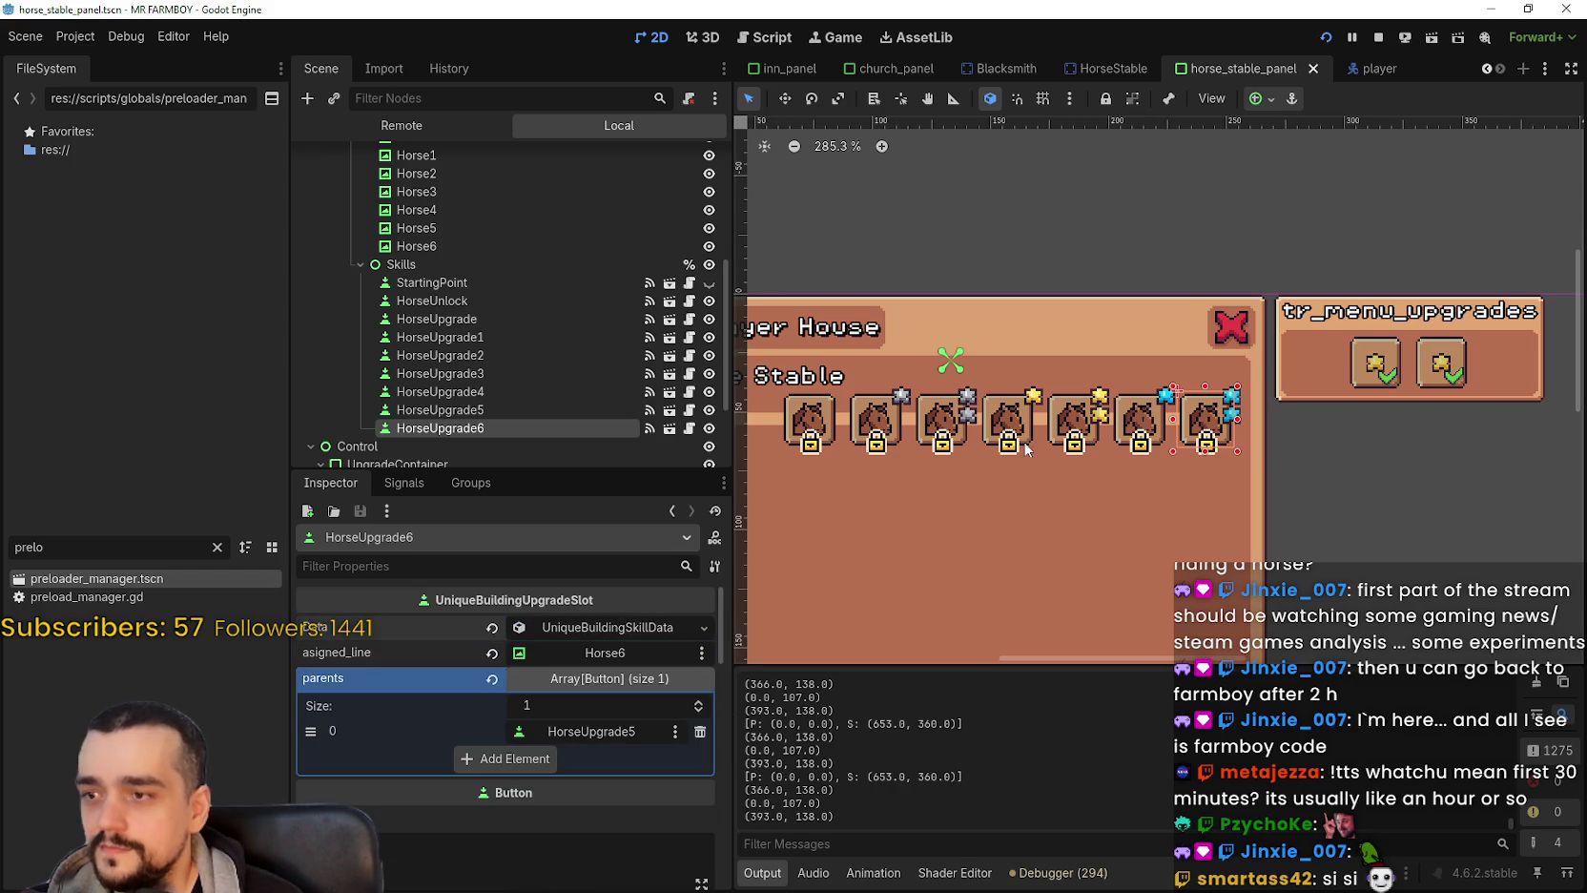
pyautogui.scroll(-2, 1045, 460)
pyautogui.hscroll(-1, 1042, 440)
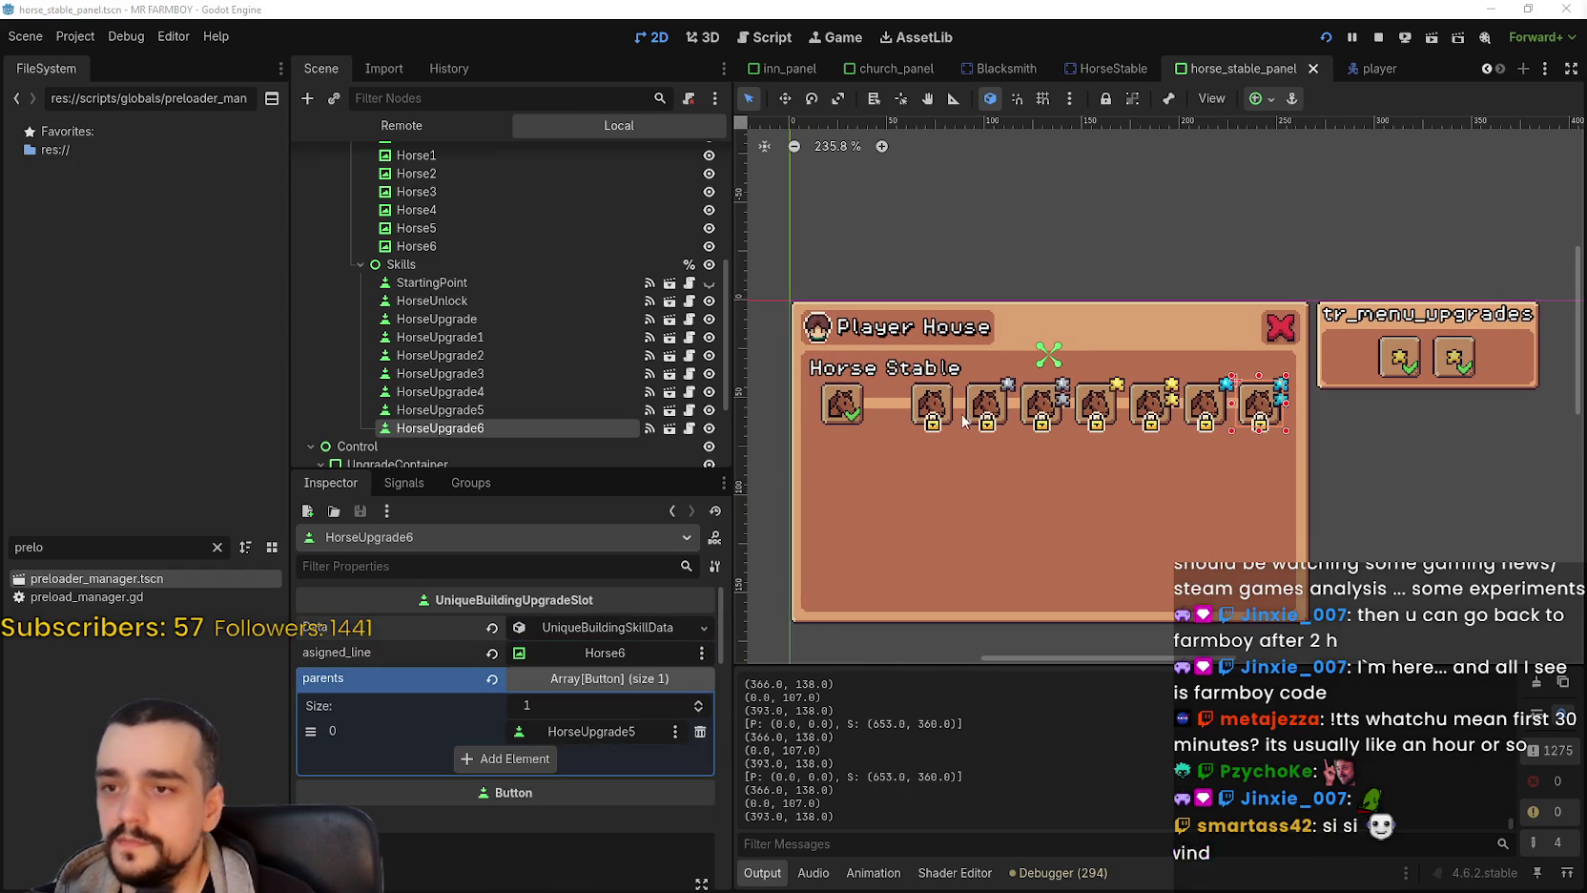
# Click through HorseUpgrade, HorseUpgrade1–4 and HorseUpgrade6 to confirm each parent is the previous slot.
pyautogui.click(949, 404)
pyautogui.scroll(4, 952, 402)
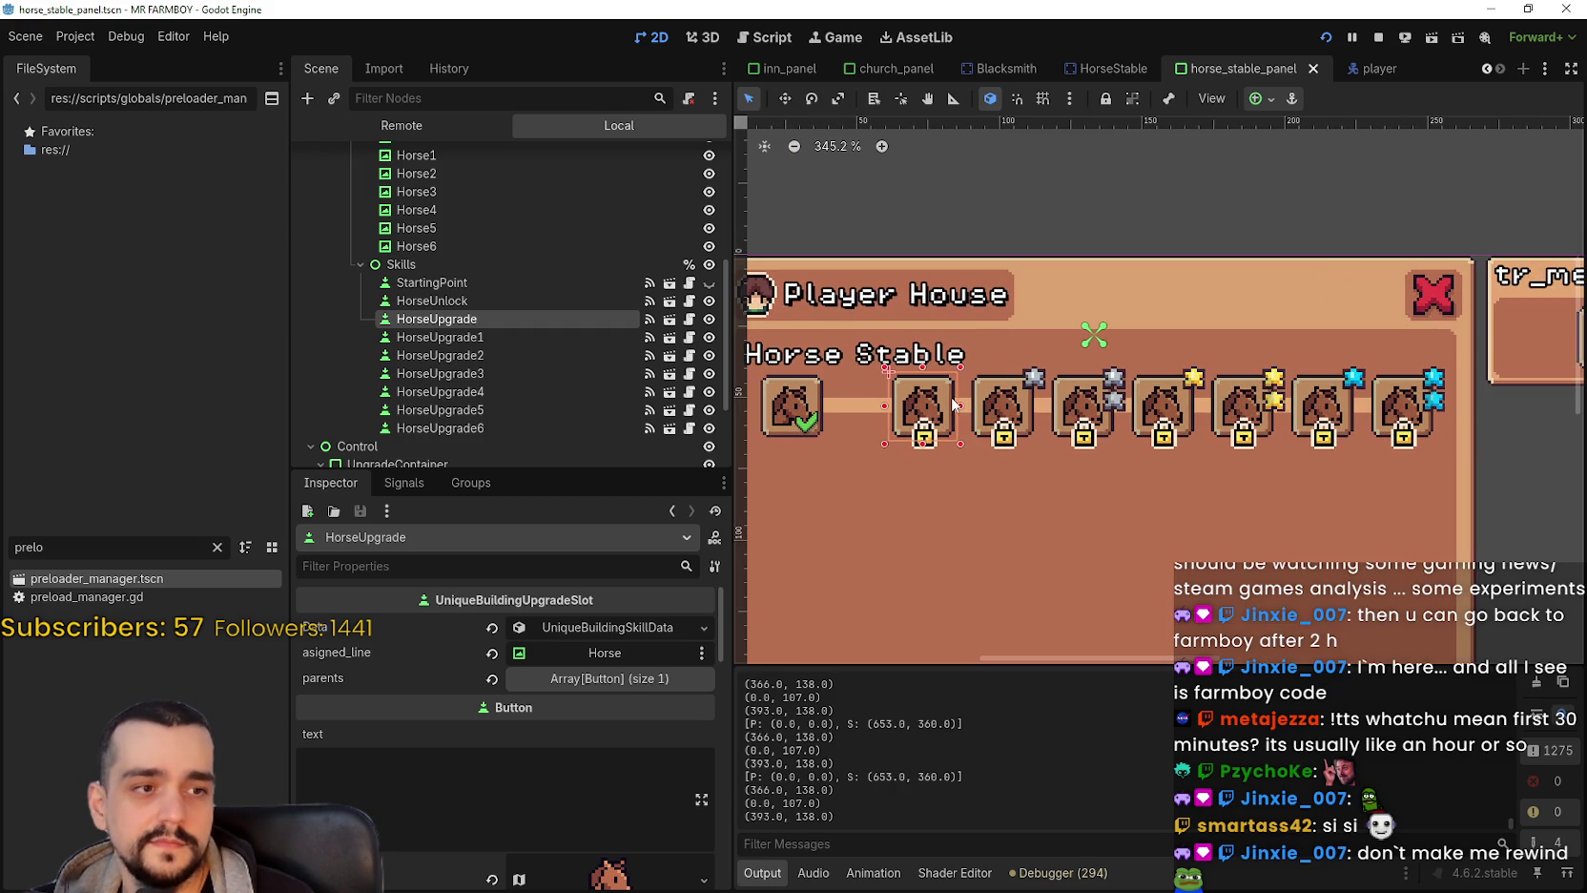
pyautogui.click(1009, 412)
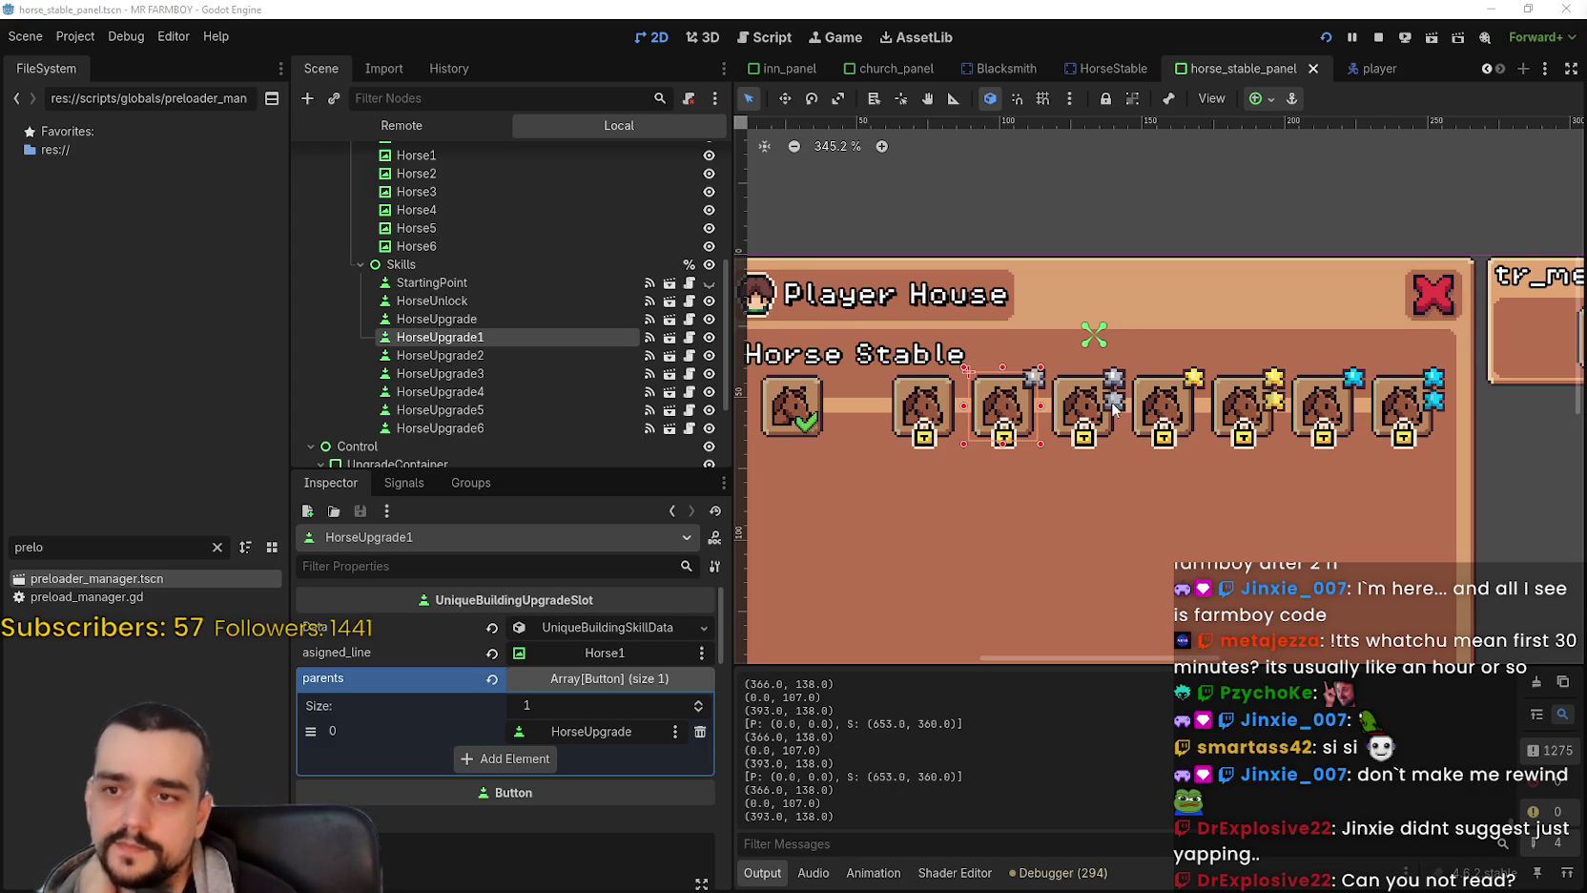
pyautogui.scroll(1, 1122, 417)
pyautogui.click(1081, 410)
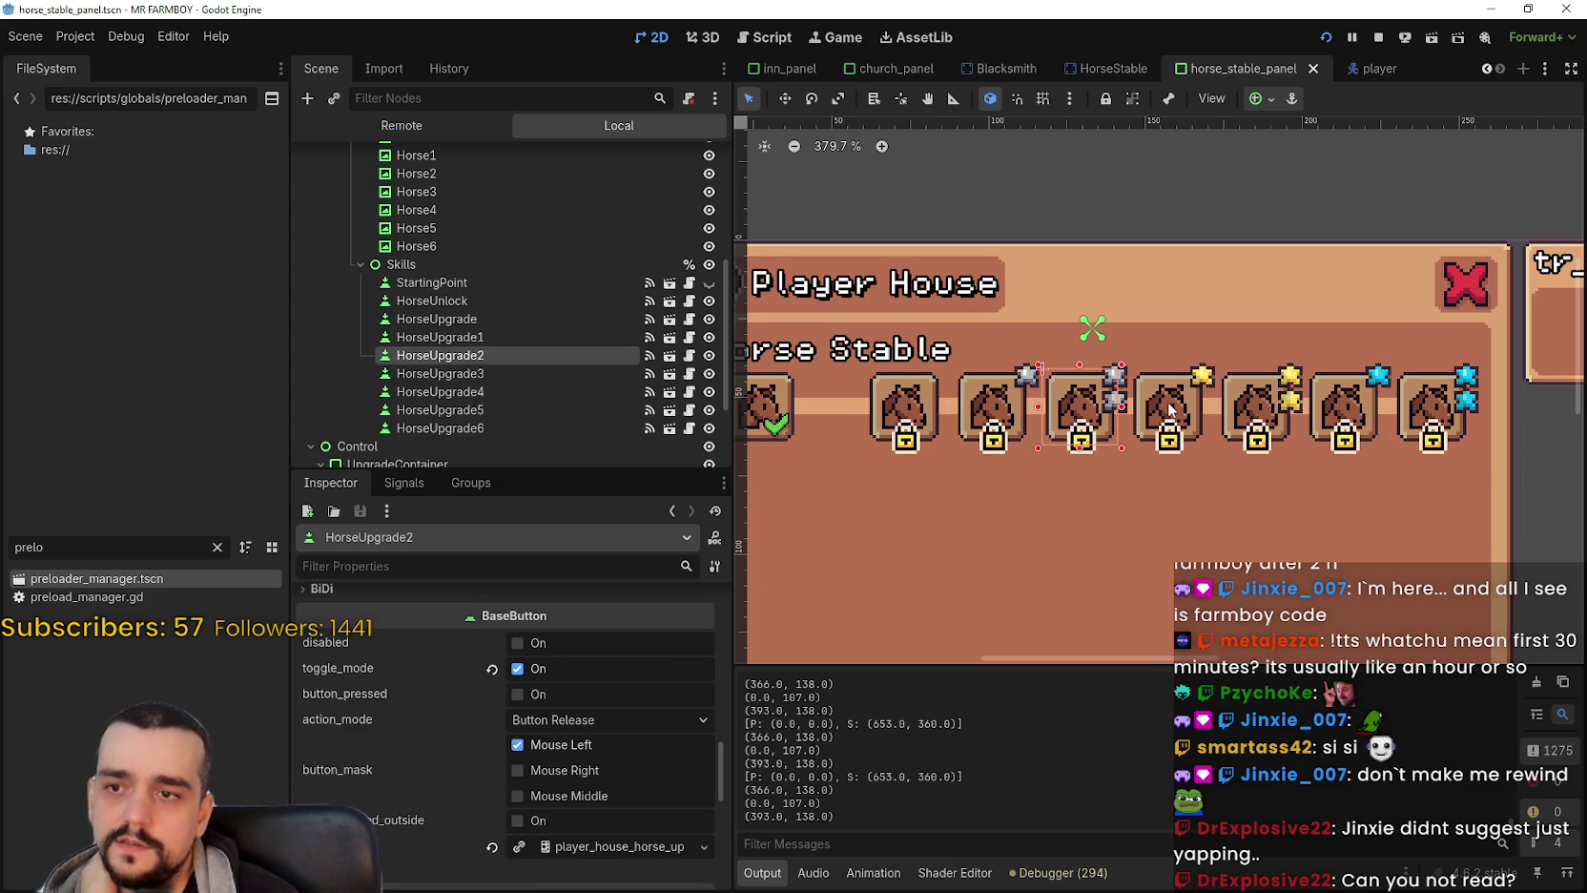
pyautogui.click(1168, 410)
pyautogui.scroll(1, 1164, 415)
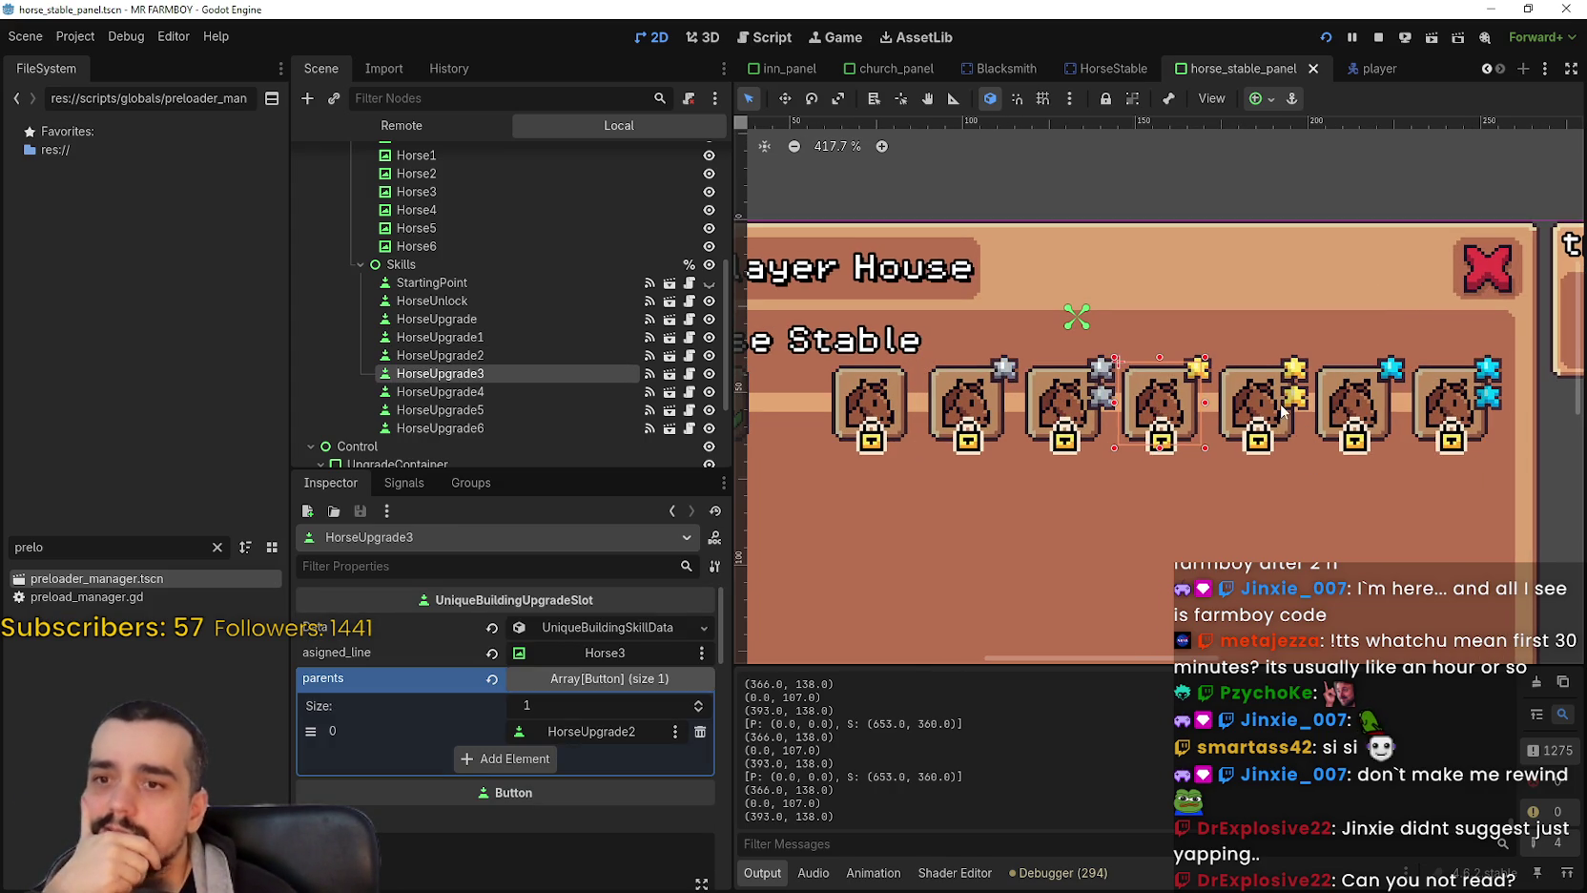
pyautogui.click(1279, 410)
pyautogui.click(1450, 420)
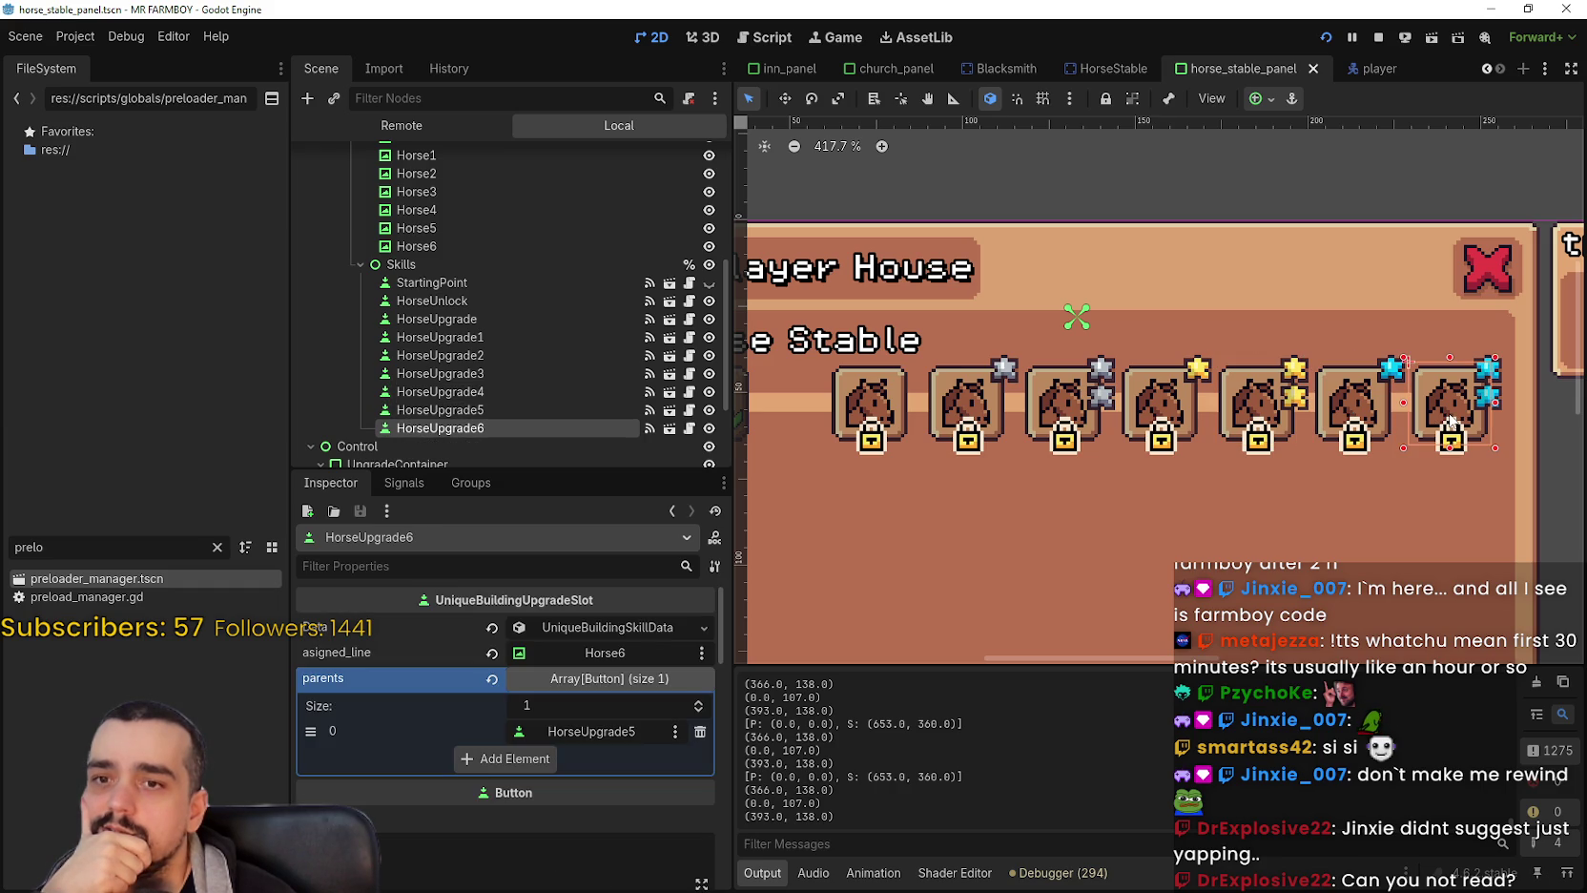
# Select HorseUpgrade4 and open the TextureRect node picker for its asigned_line.
pyautogui.click(439, 410)
pyautogui.click(490, 389)
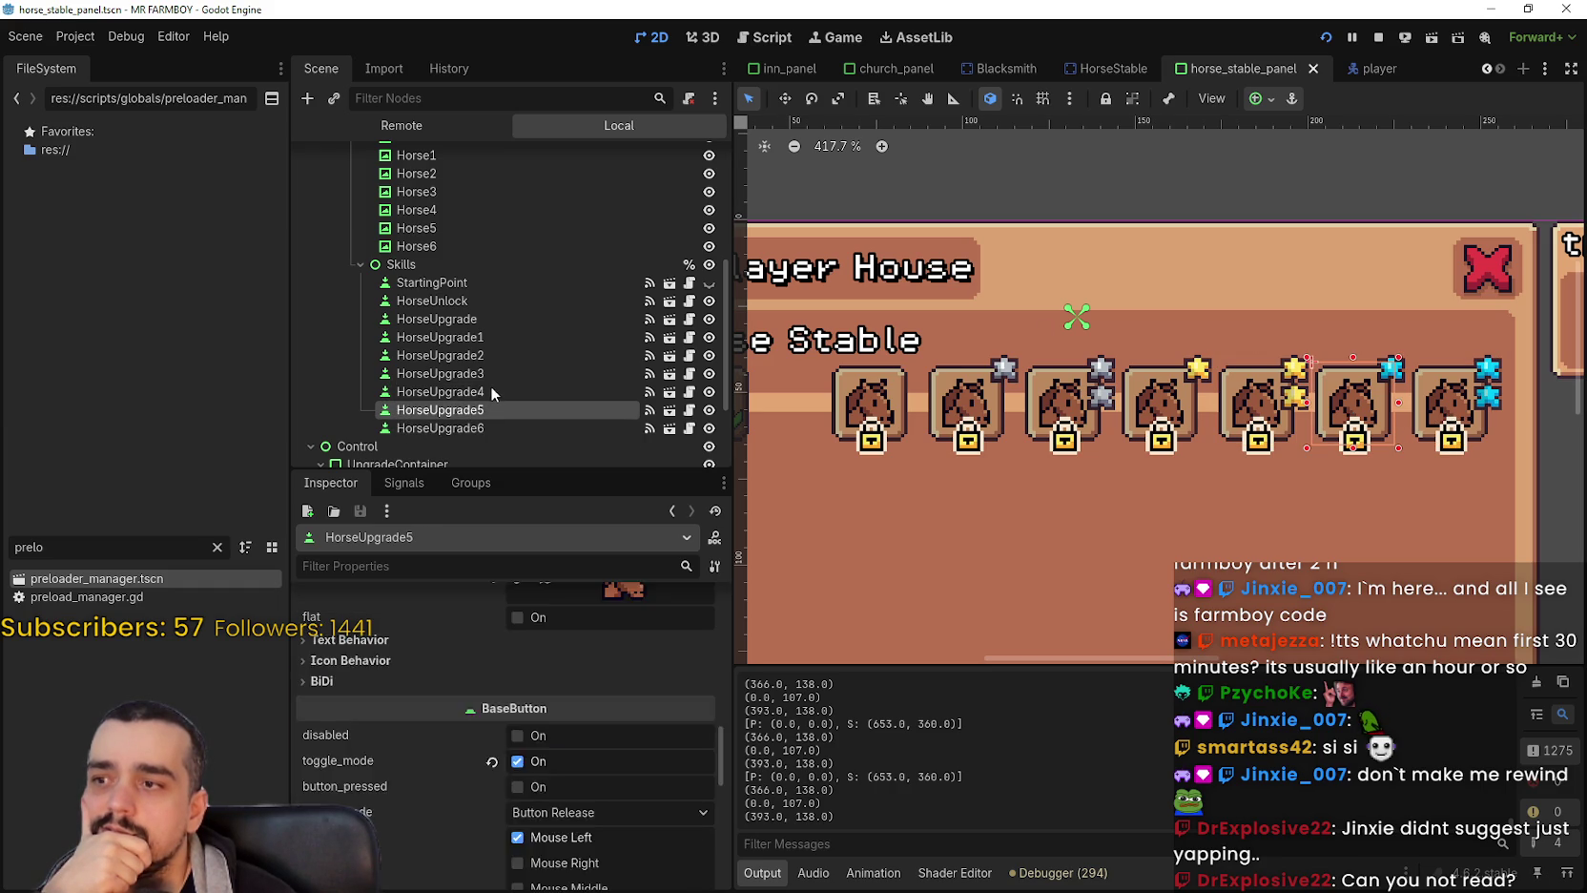
pyautogui.click(628, 650)
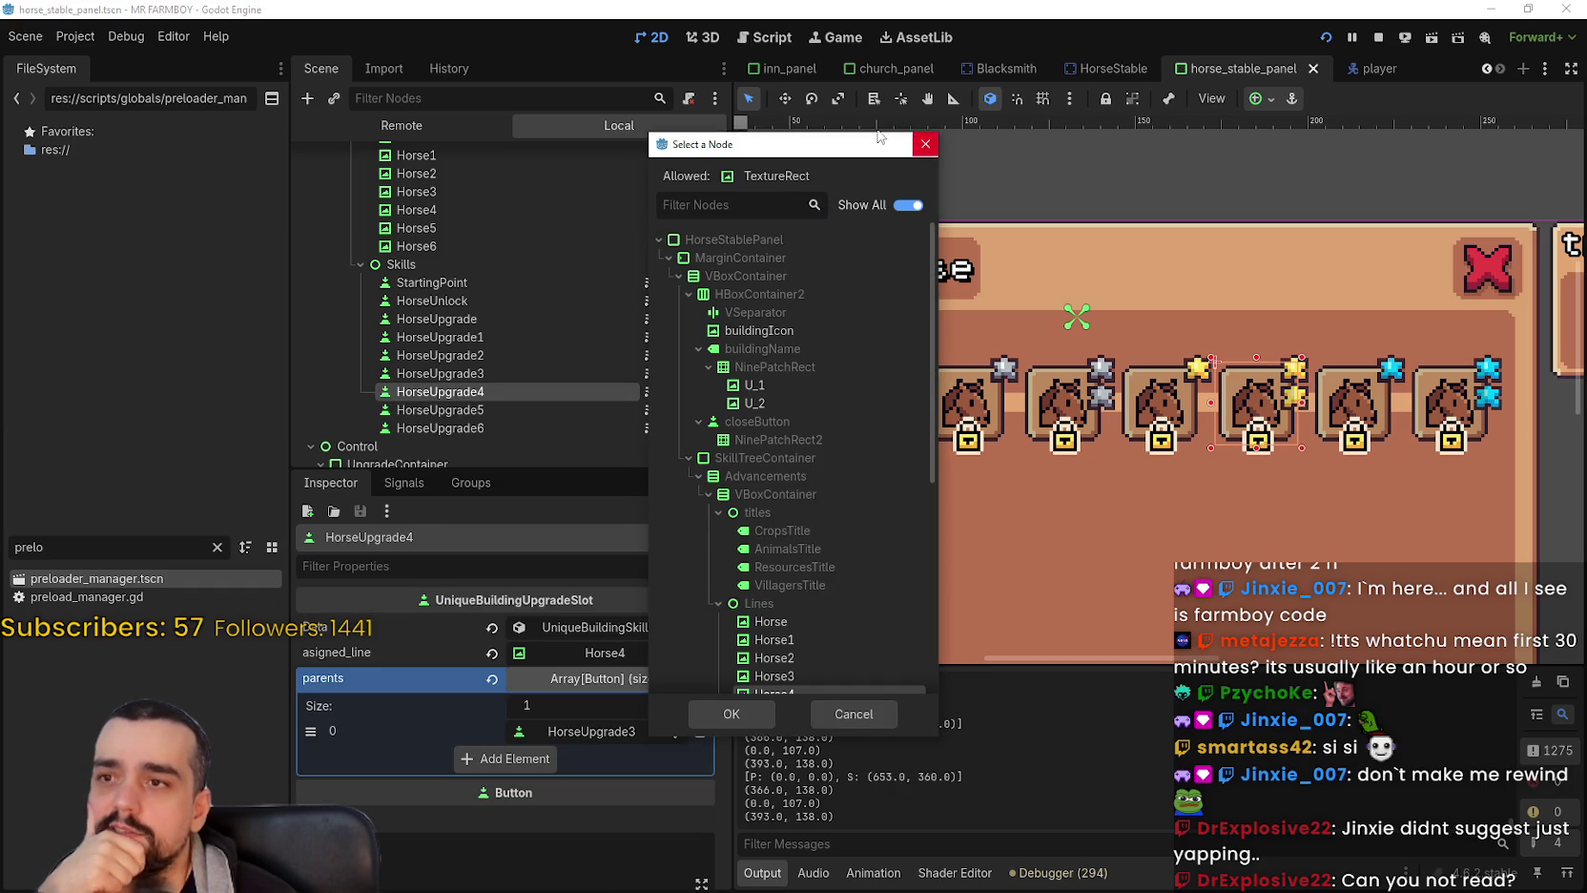
# Cancel the Select a Node dialog, keeping Horse4 as HorseUpgrade4's assigned line, and zoom out.
pyautogui.click(839, 699)
pyautogui.scroll(2, 972, 540)
pyautogui.scroll(-2, 968, 526)
pyautogui.scroll(-1, 1295, 444)
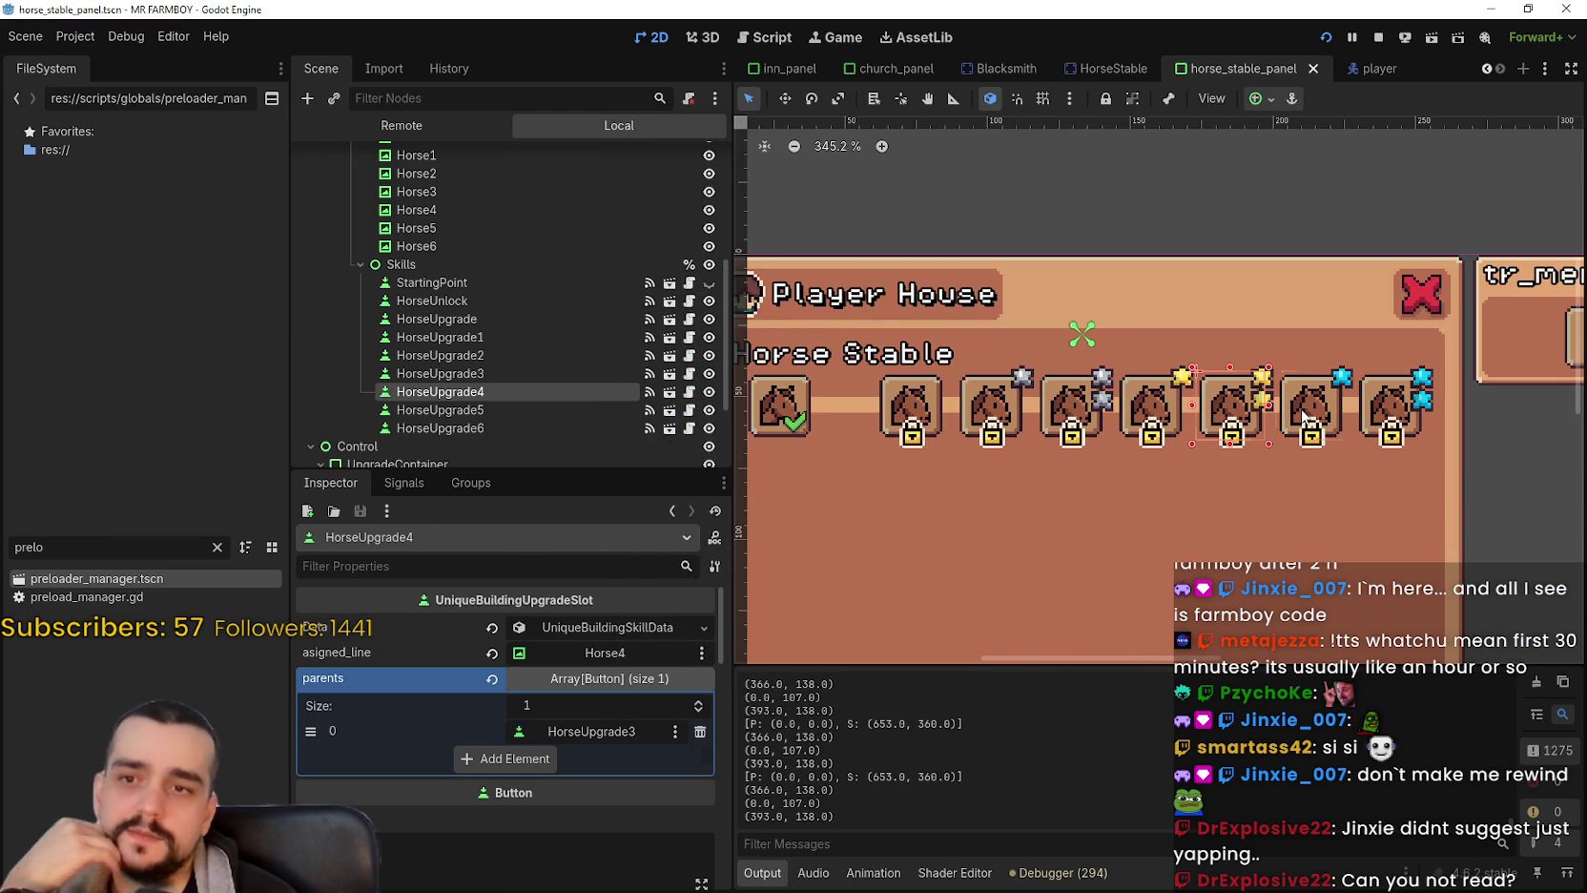
# Recheck parents of HorseUpgrade5, HorseUpgrade6 and HorseUpgrade4, which points to HorseUpgrade3.
pyautogui.click(1306, 416)
pyautogui.click(1372, 409)
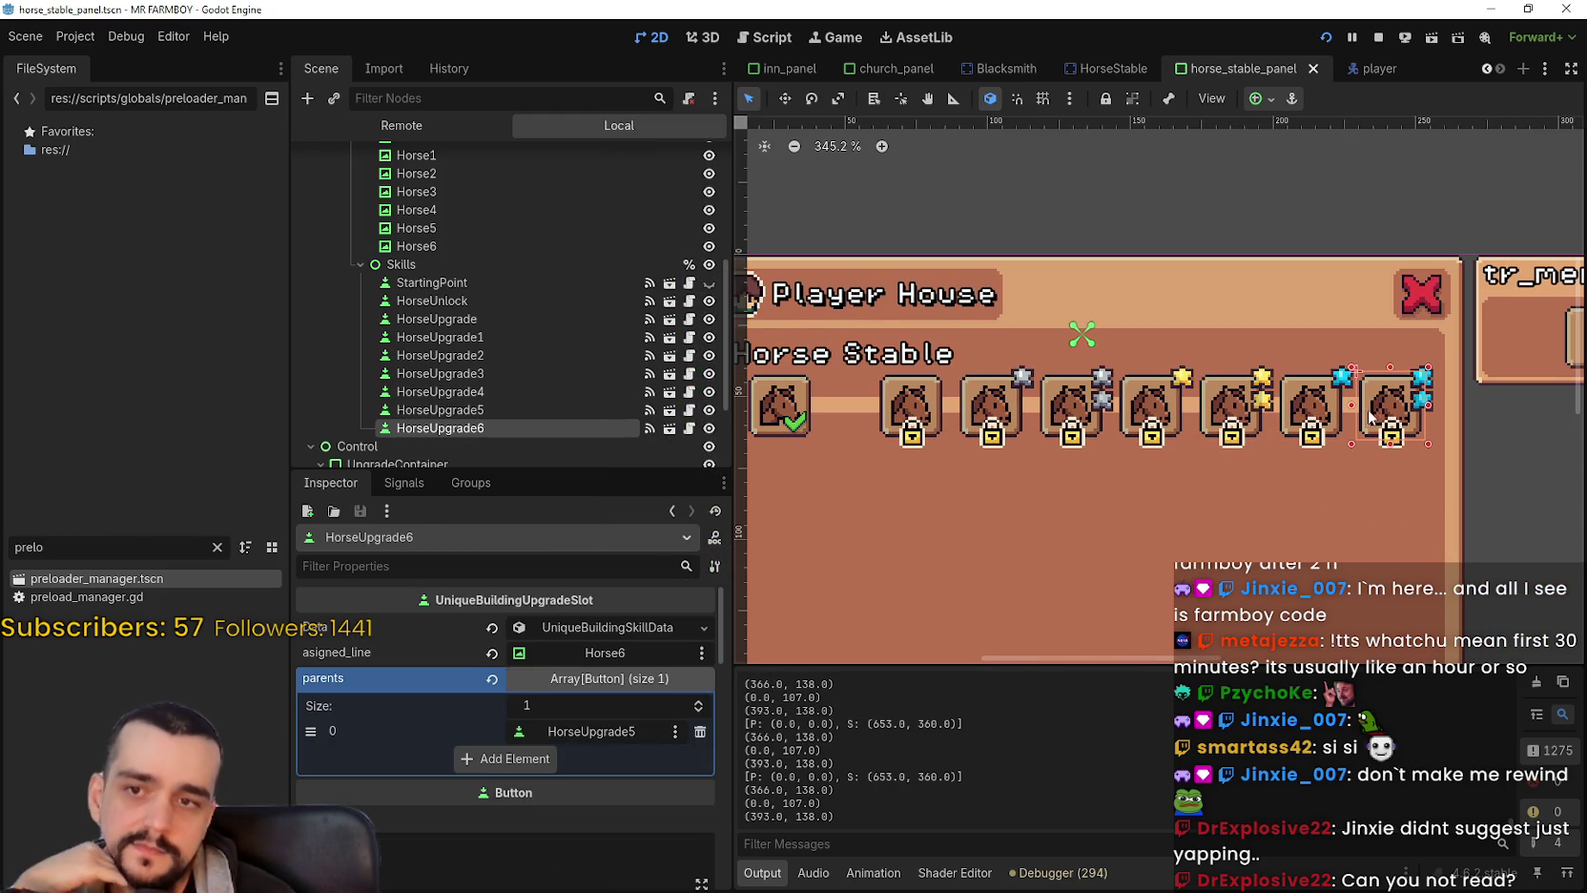
pyautogui.click(1234, 391)
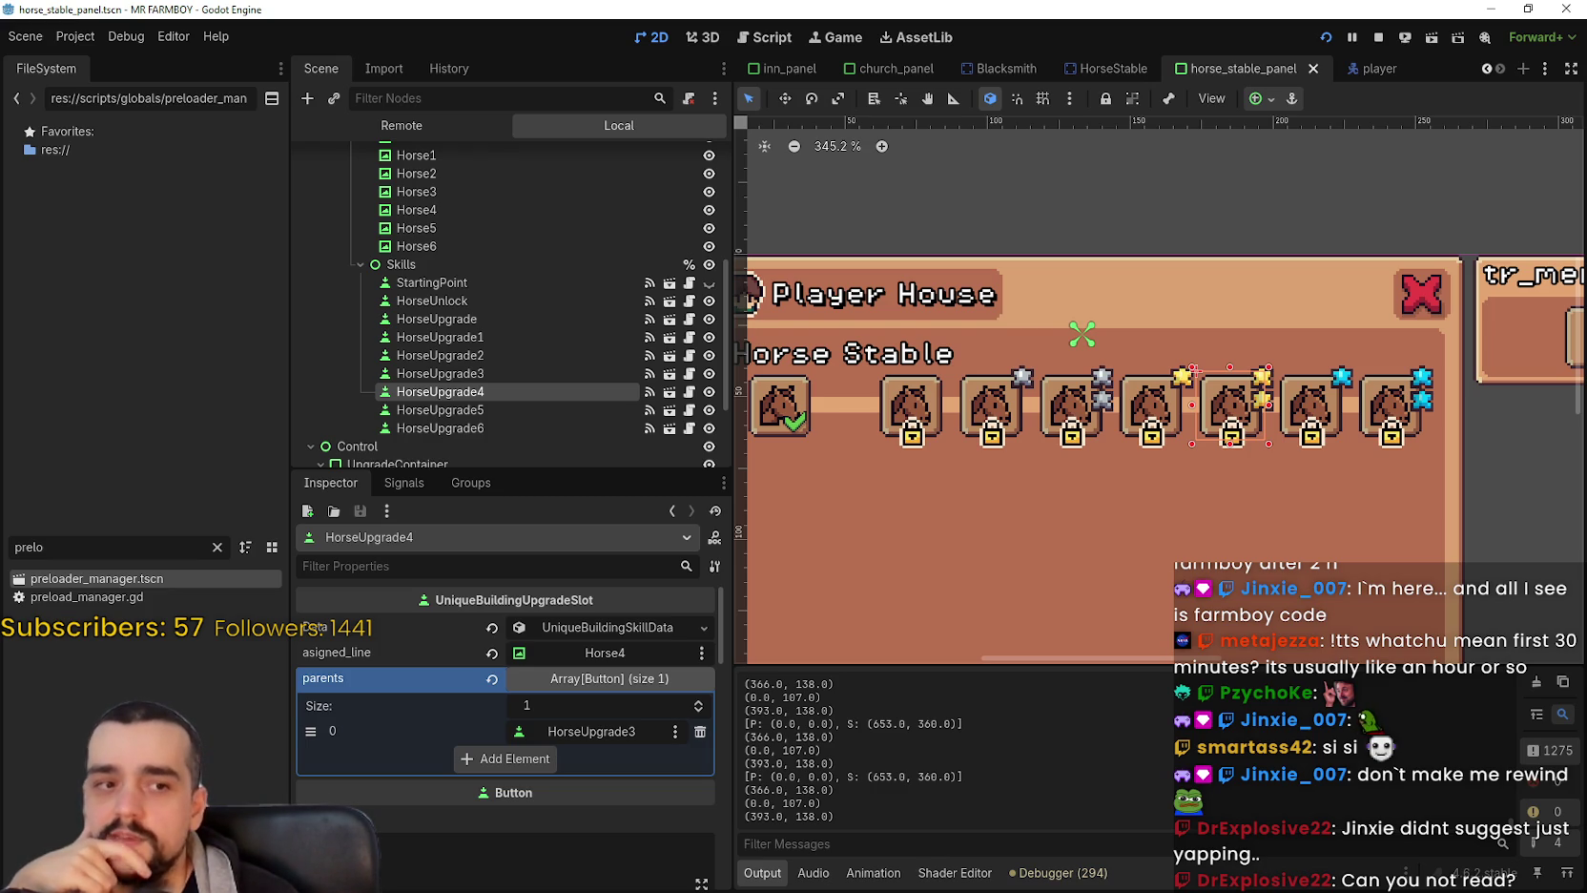
pyautogui.scroll(-1, 1066, 400)
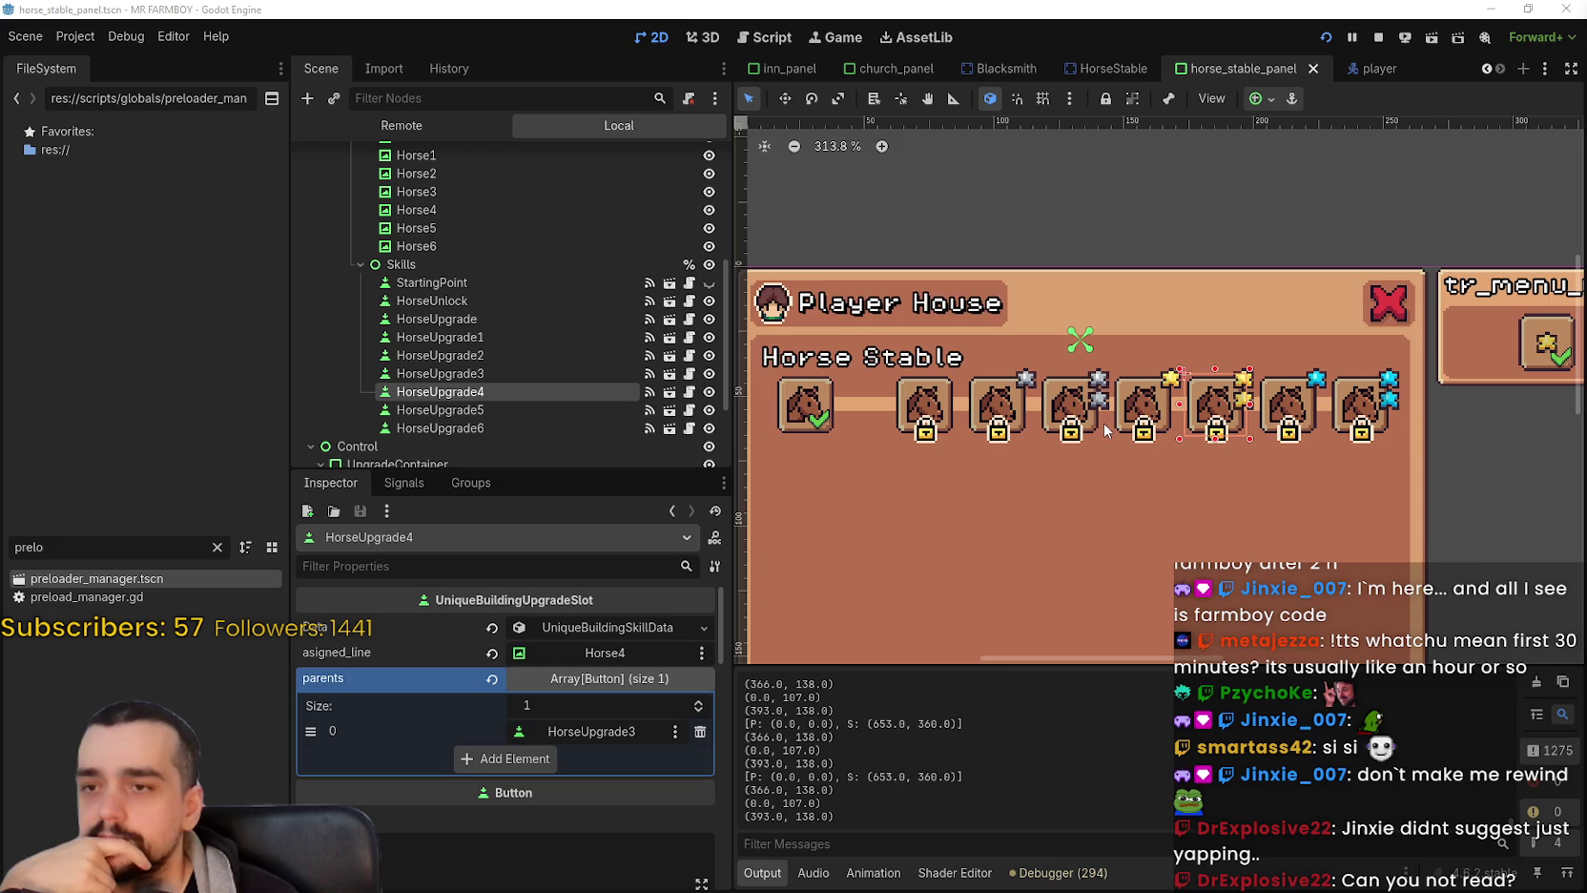
pyautogui.click(1006, 431)
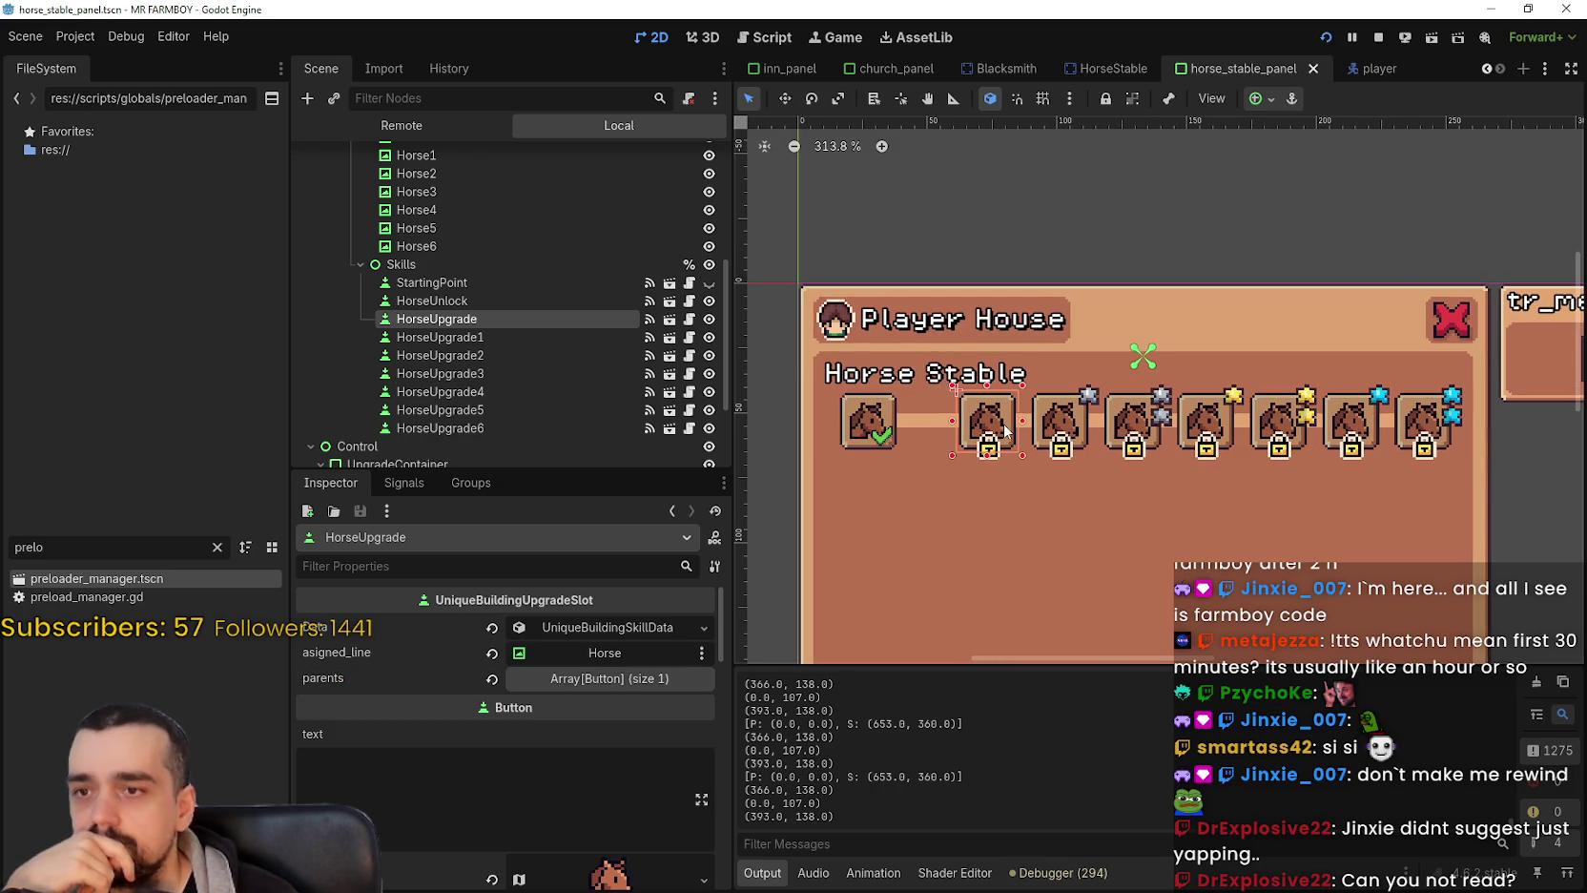
pyautogui.click(1068, 424)
pyautogui.click(1145, 419)
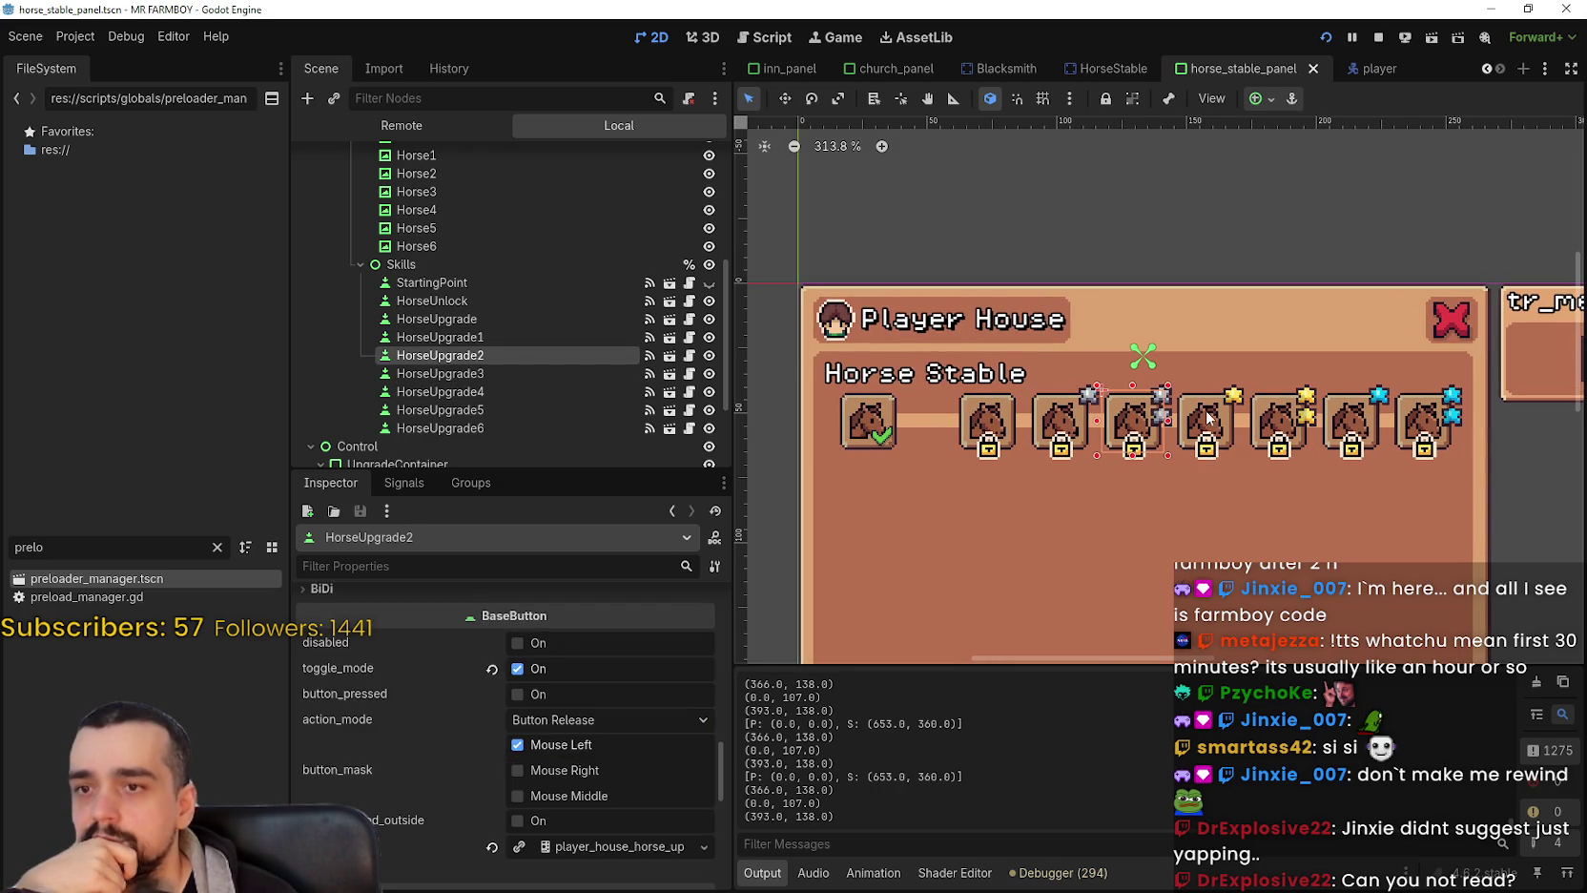
pyautogui.click(1210, 422)
pyautogui.click(1290, 431)
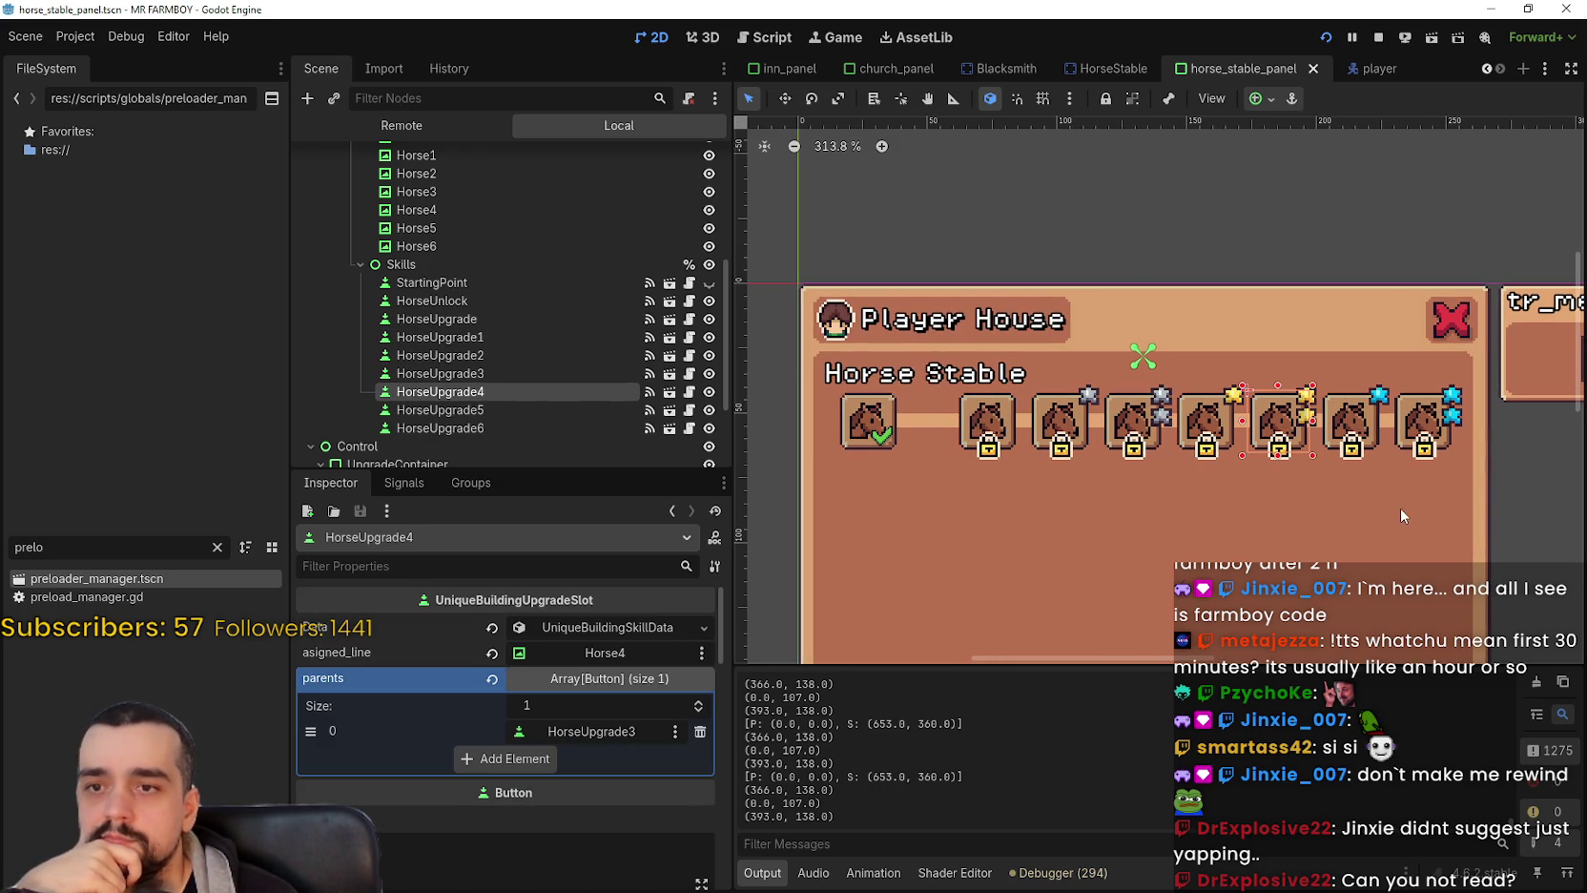
pyautogui.click(1359, 429)
pyautogui.click(1421, 424)
pyautogui.click(982, 437)
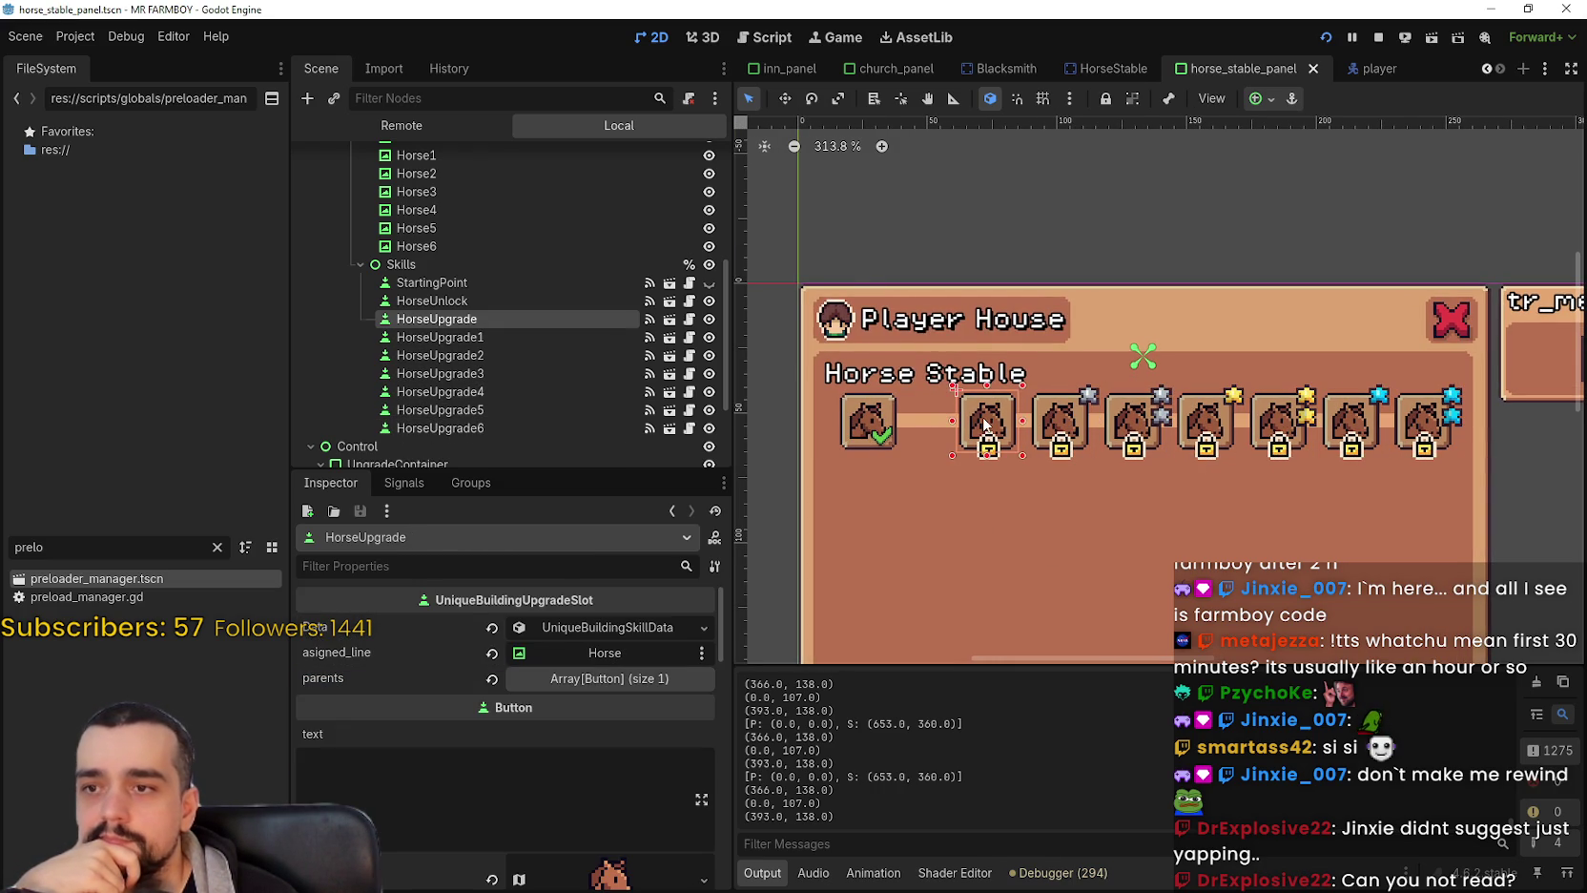
pyautogui.scroll(-1, 1040, 466)
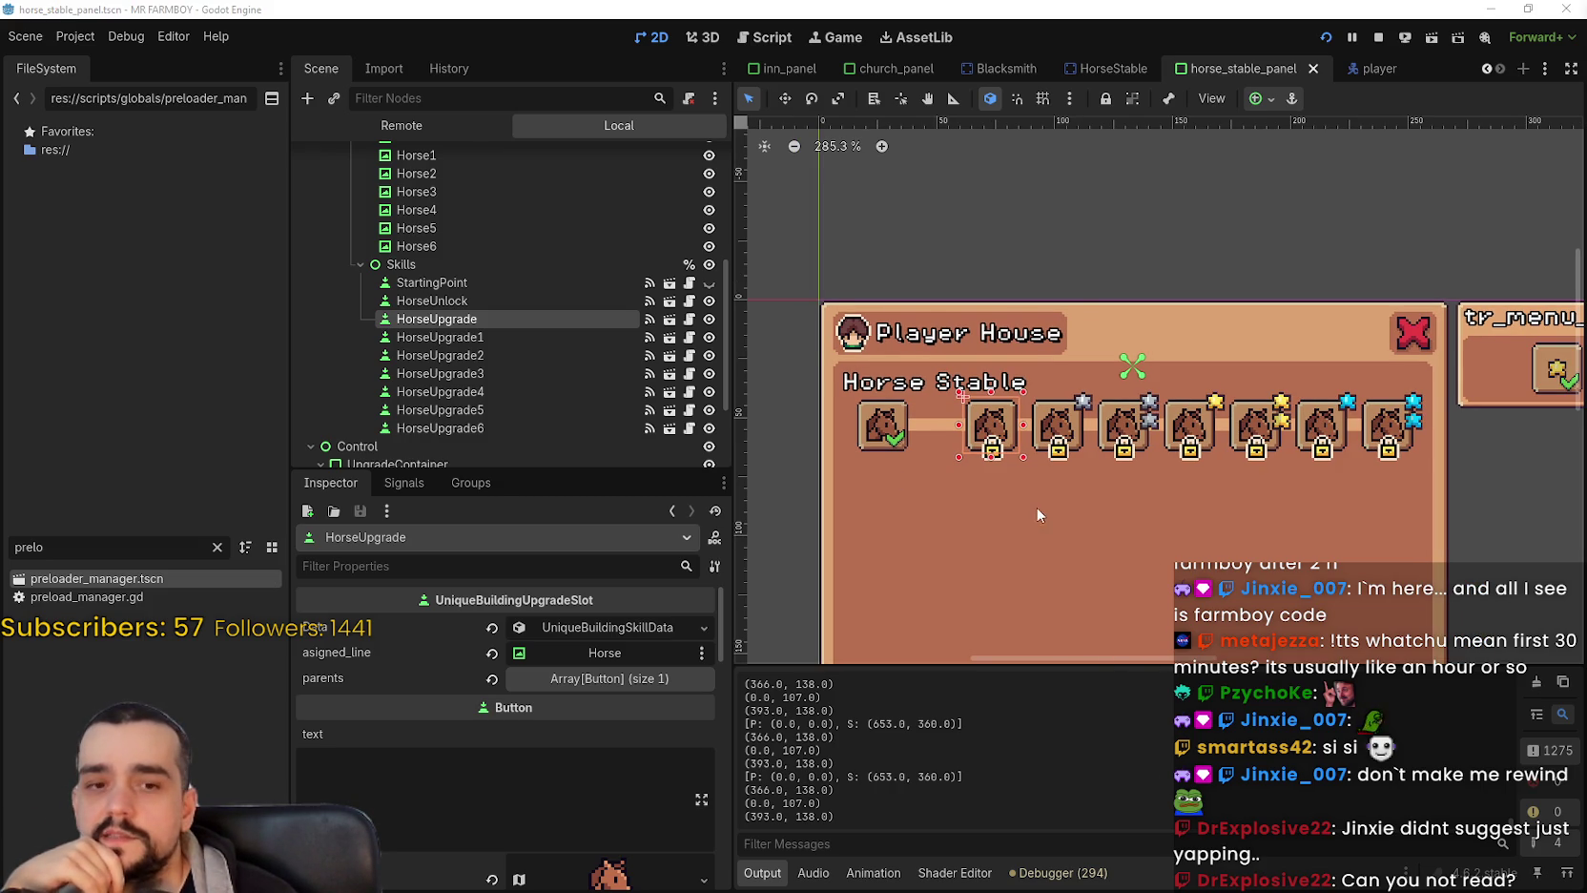
pyautogui.scroll(1, 1025, 505)
pyautogui.click(1066, 483)
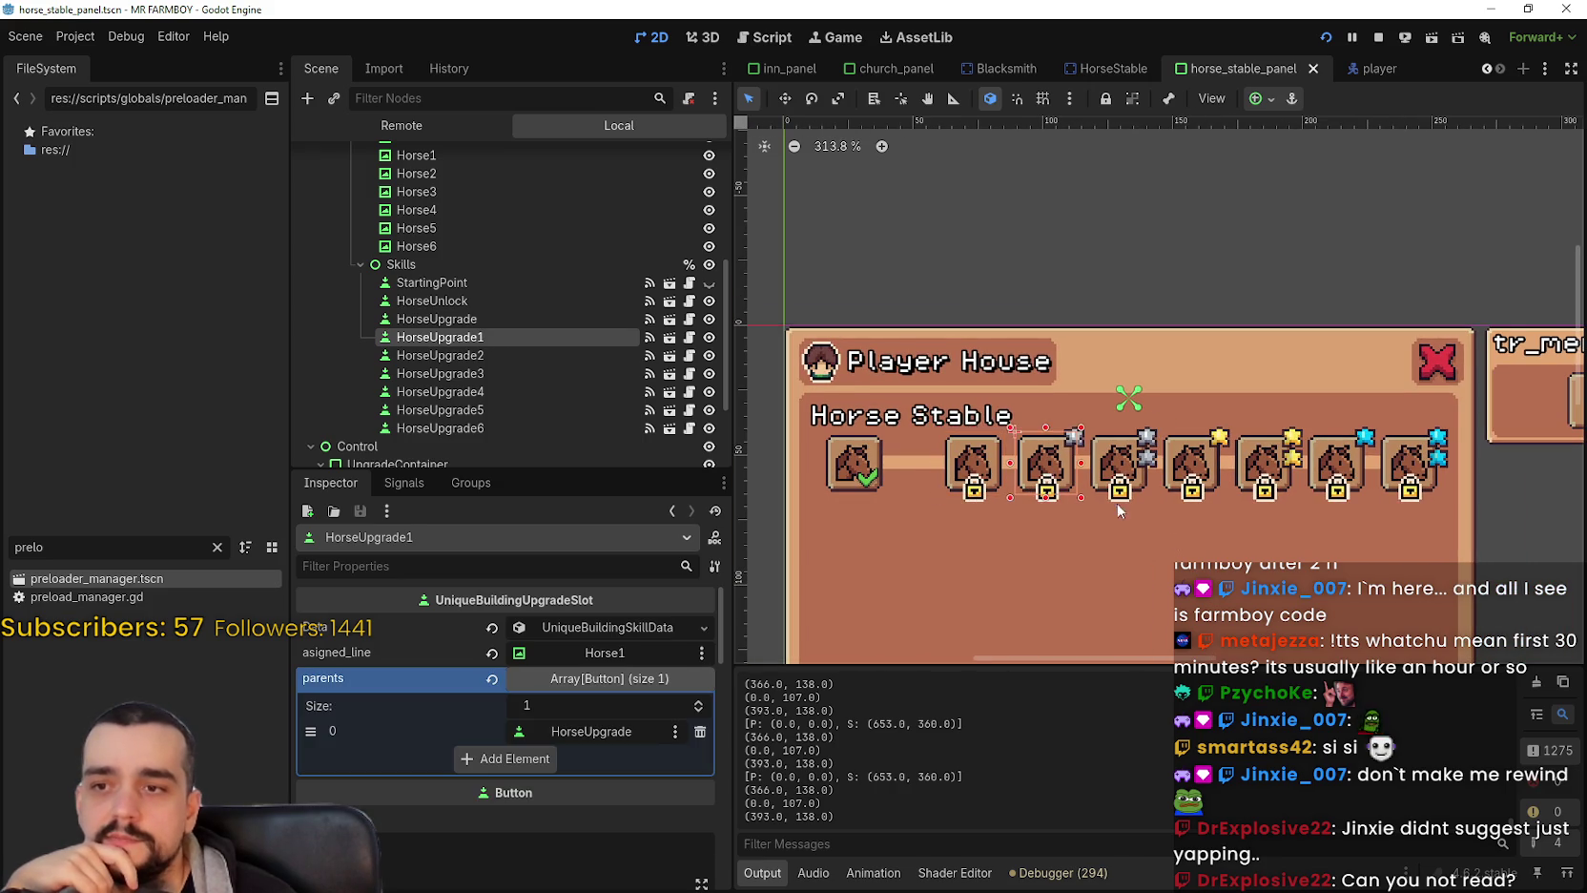
pyautogui.click(1094, 421)
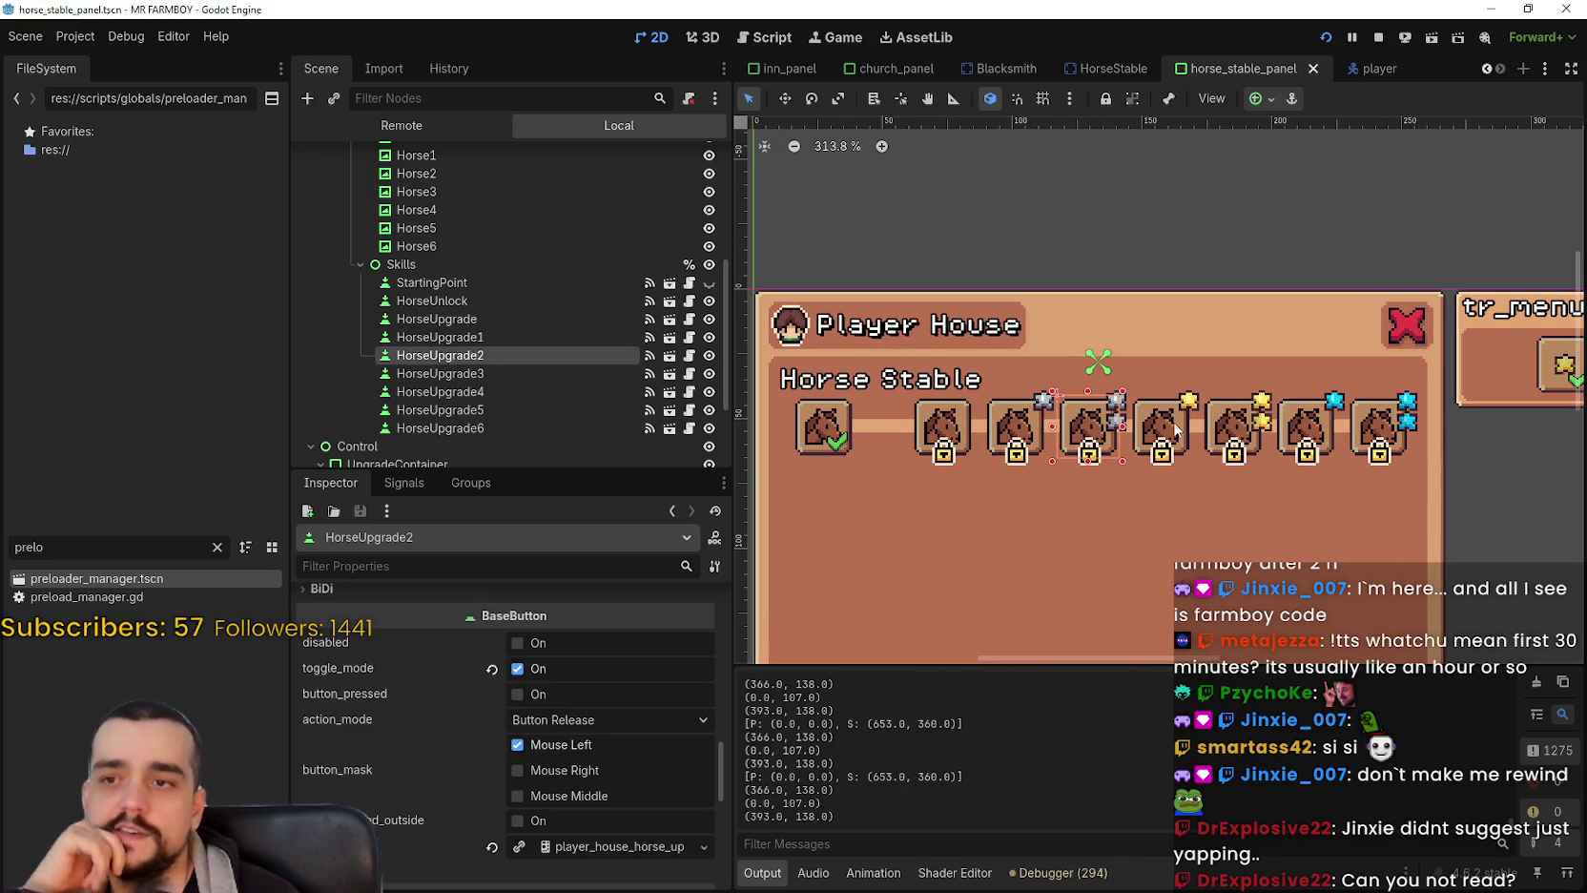
pyautogui.click(1234, 439)
pyautogui.scroll(-1, 1210, 441)
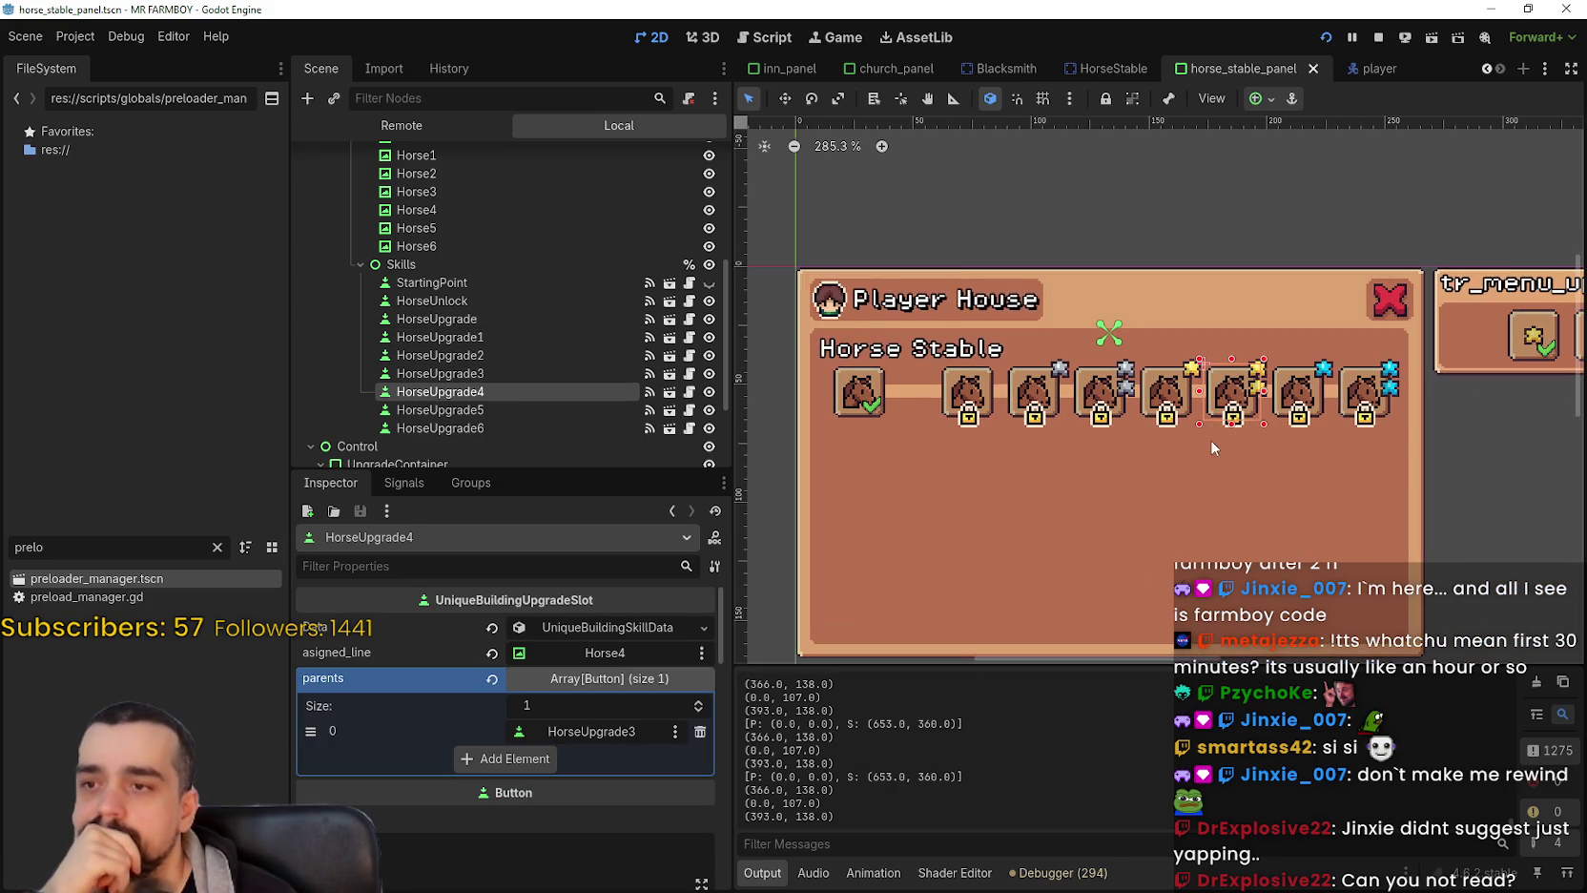
pyautogui.click(1365, 391)
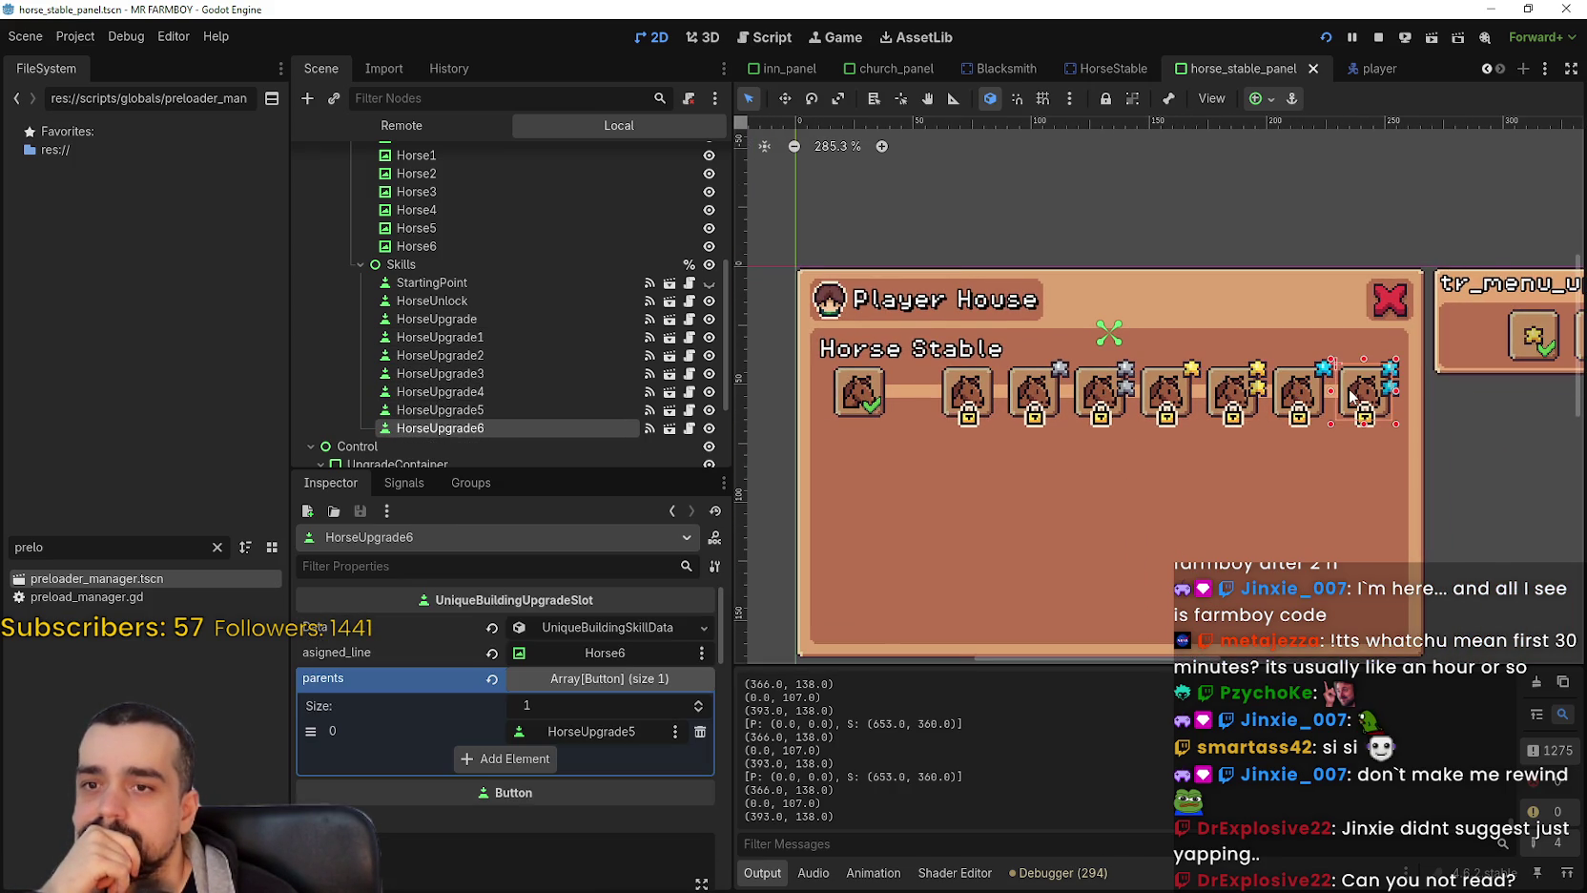
pyautogui.scroll(-2, 1202, 448)
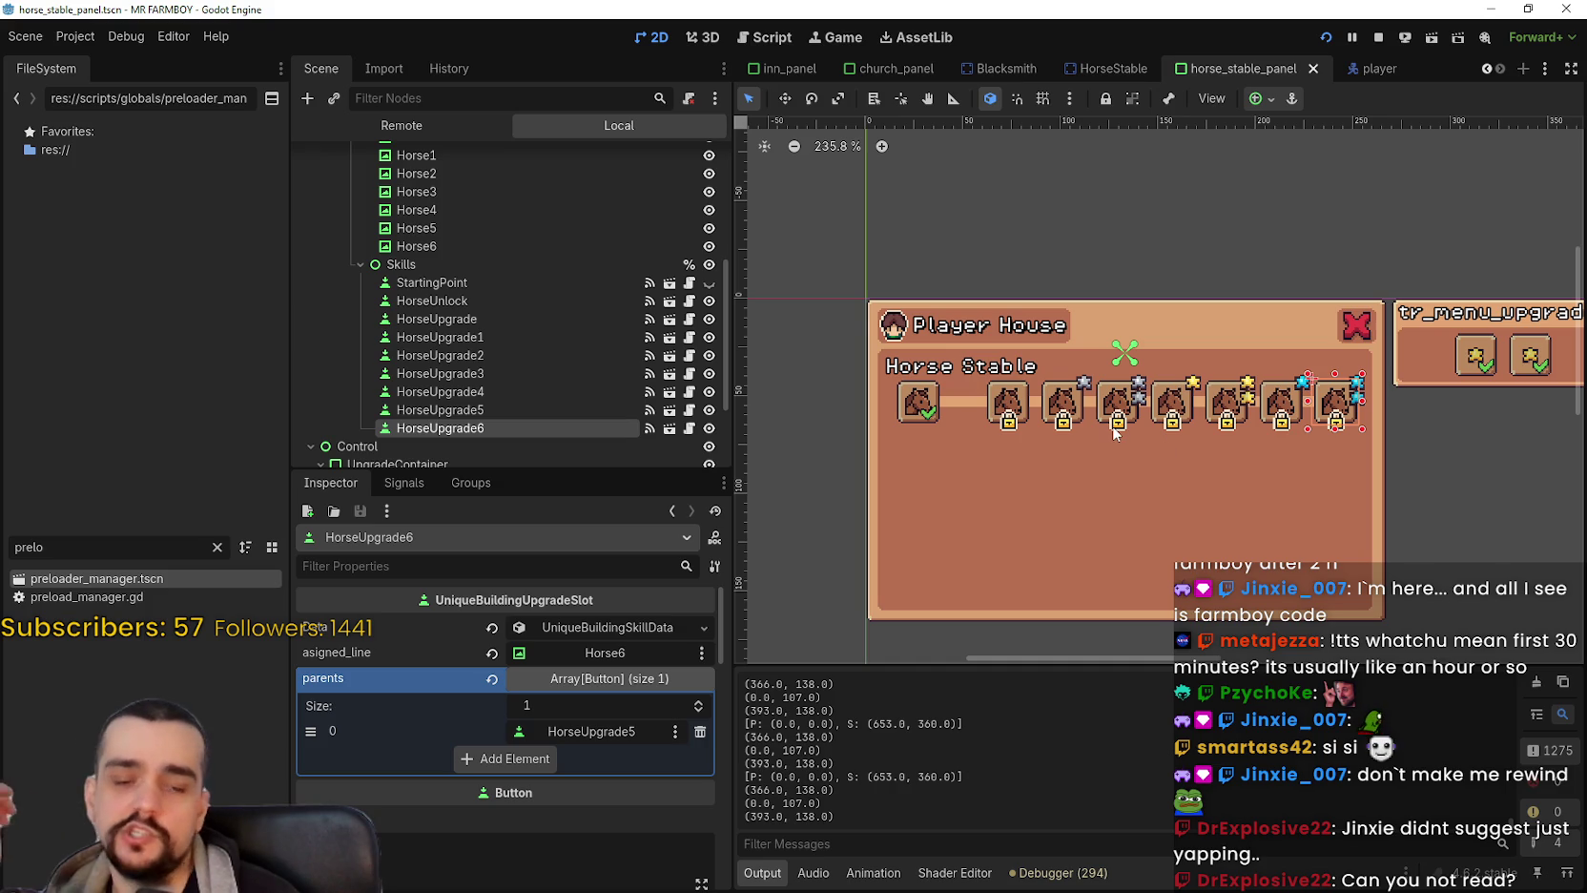
pyautogui.scroll(1, 1114, 434)
pyautogui.scroll(1, 1115, 432)
pyautogui.scroll(-1, 1116, 429)
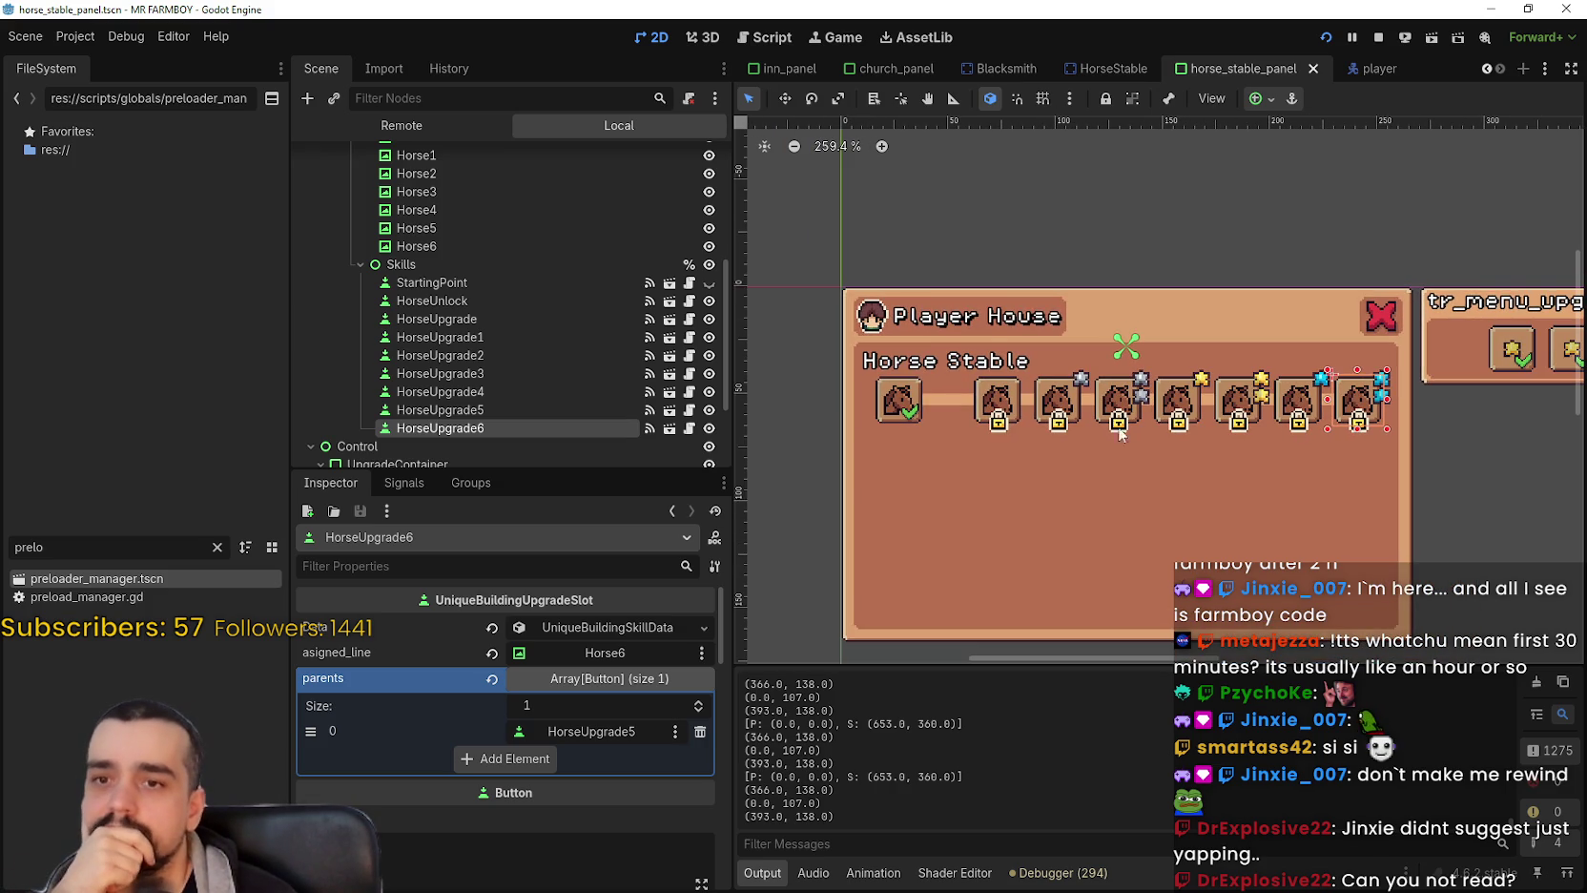
pyautogui.click(469, 410)
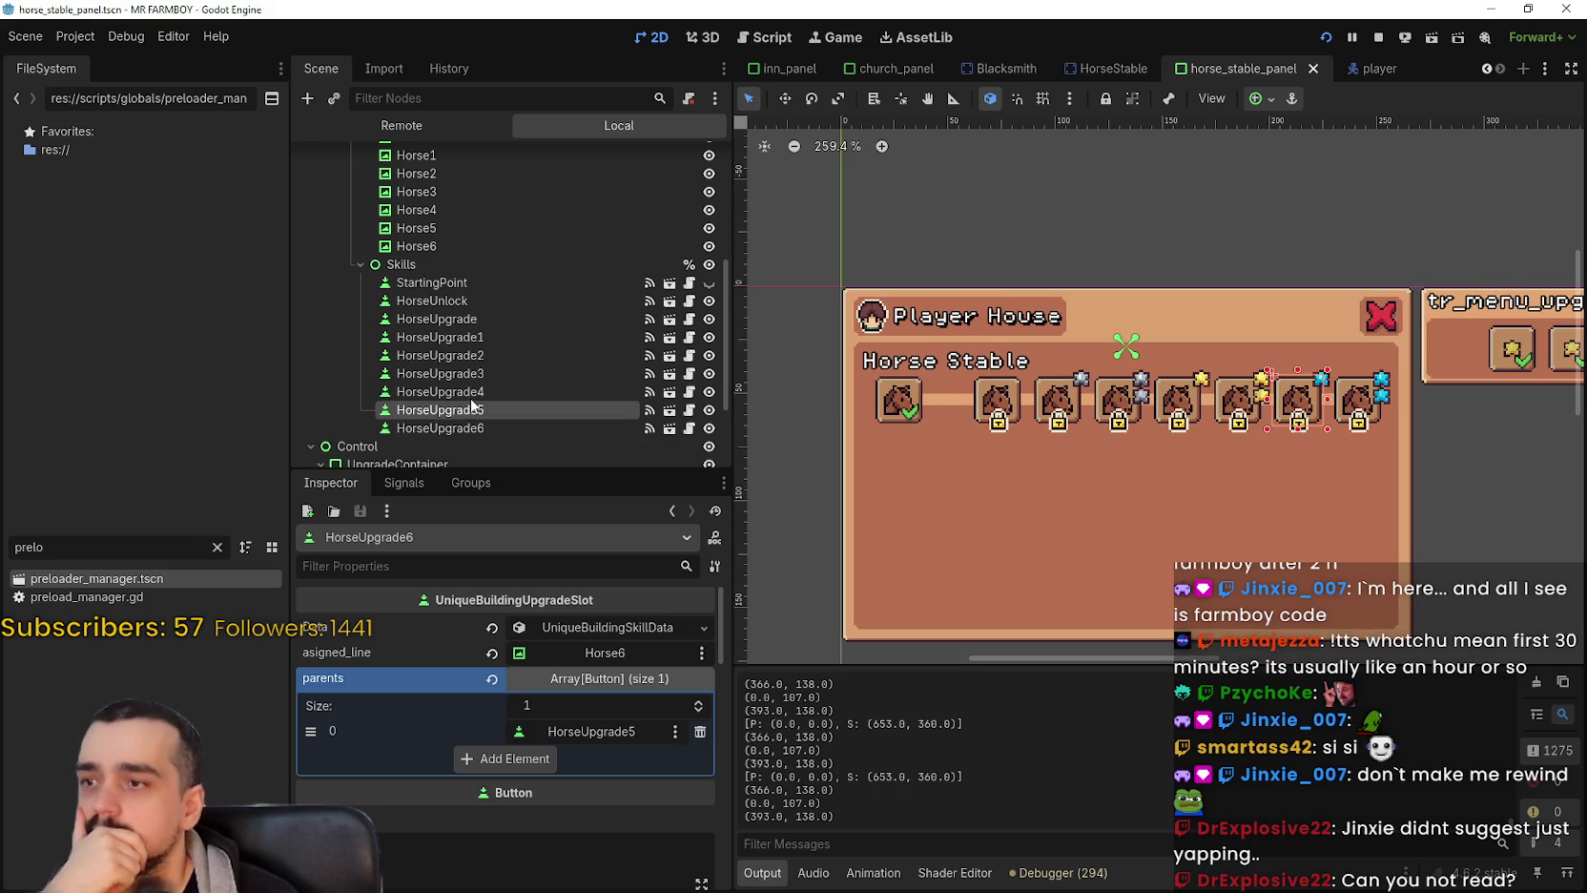
pyautogui.click(484, 337)
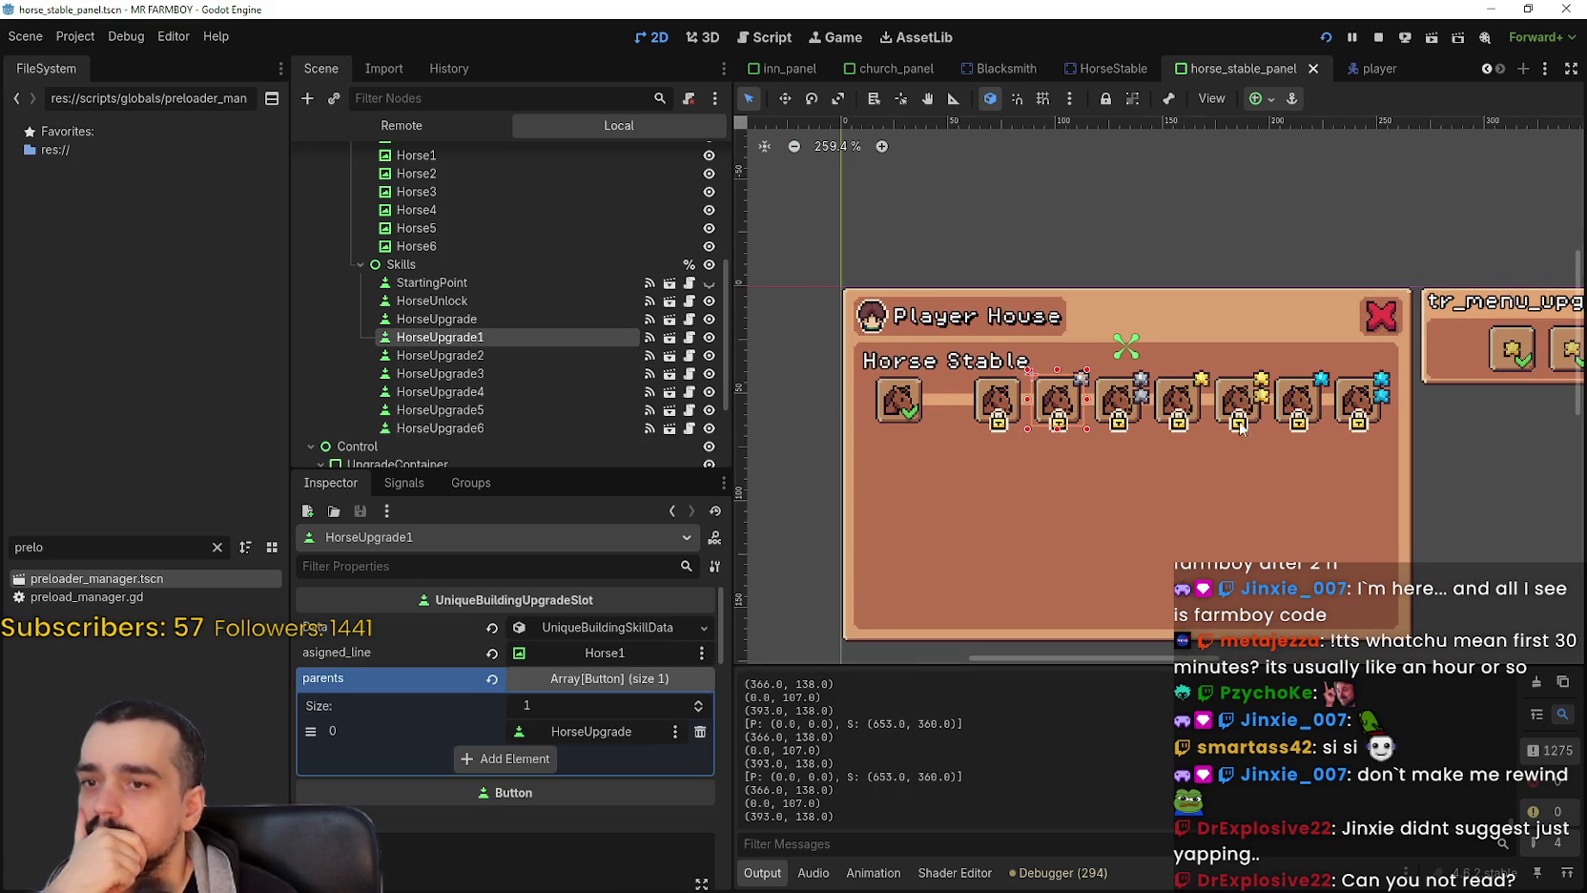
pyautogui.click(507, 302)
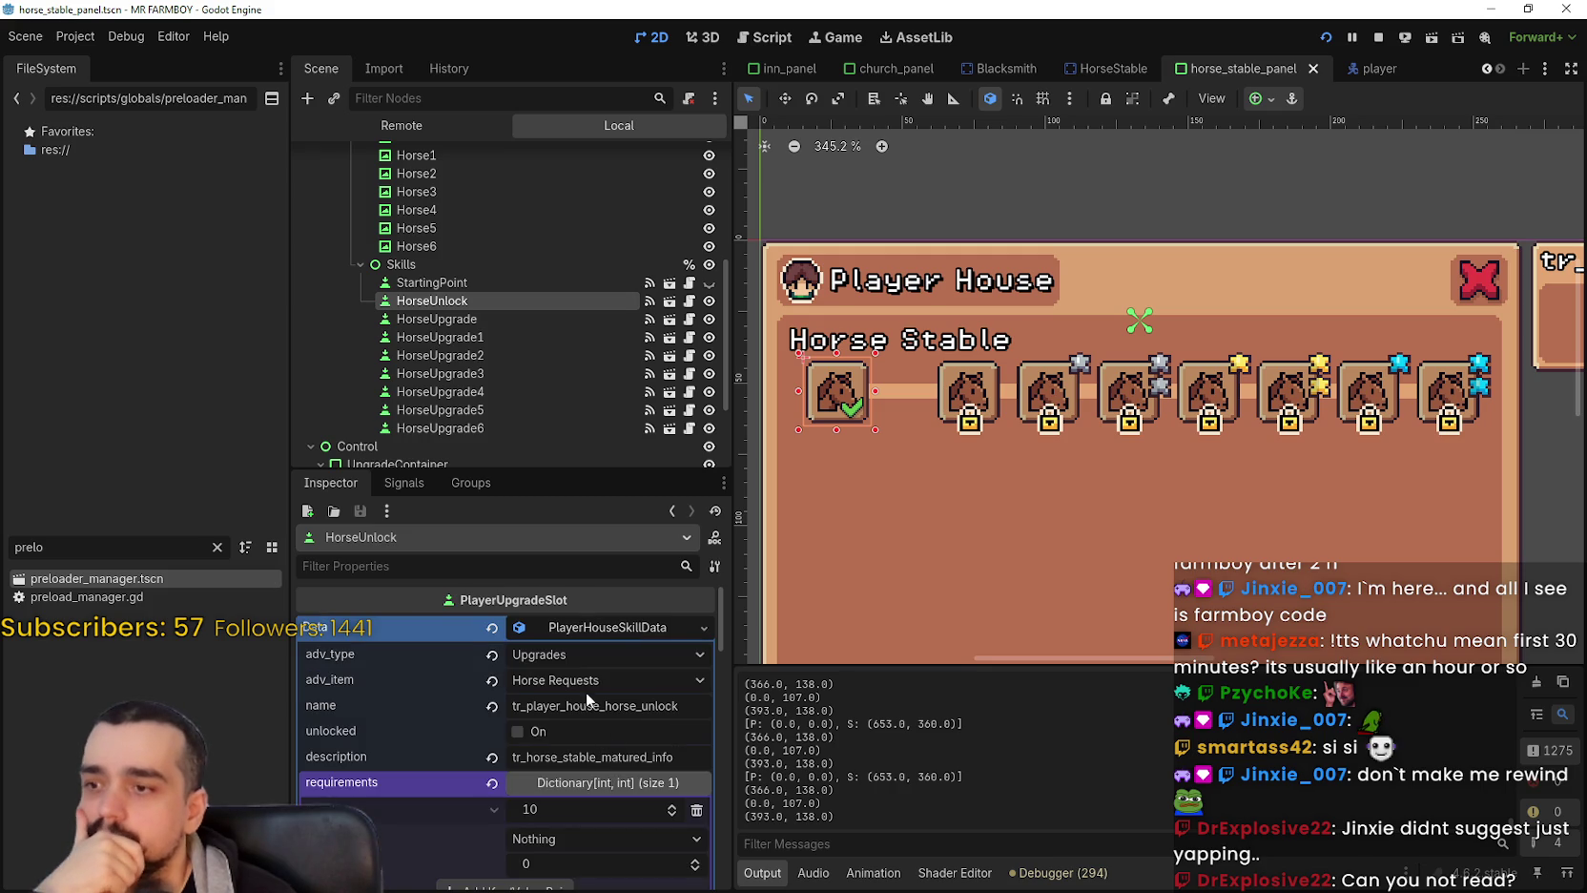
# Fold the skill data to reveal HorseUnlock's parents array.
pyautogui.click(624, 629)
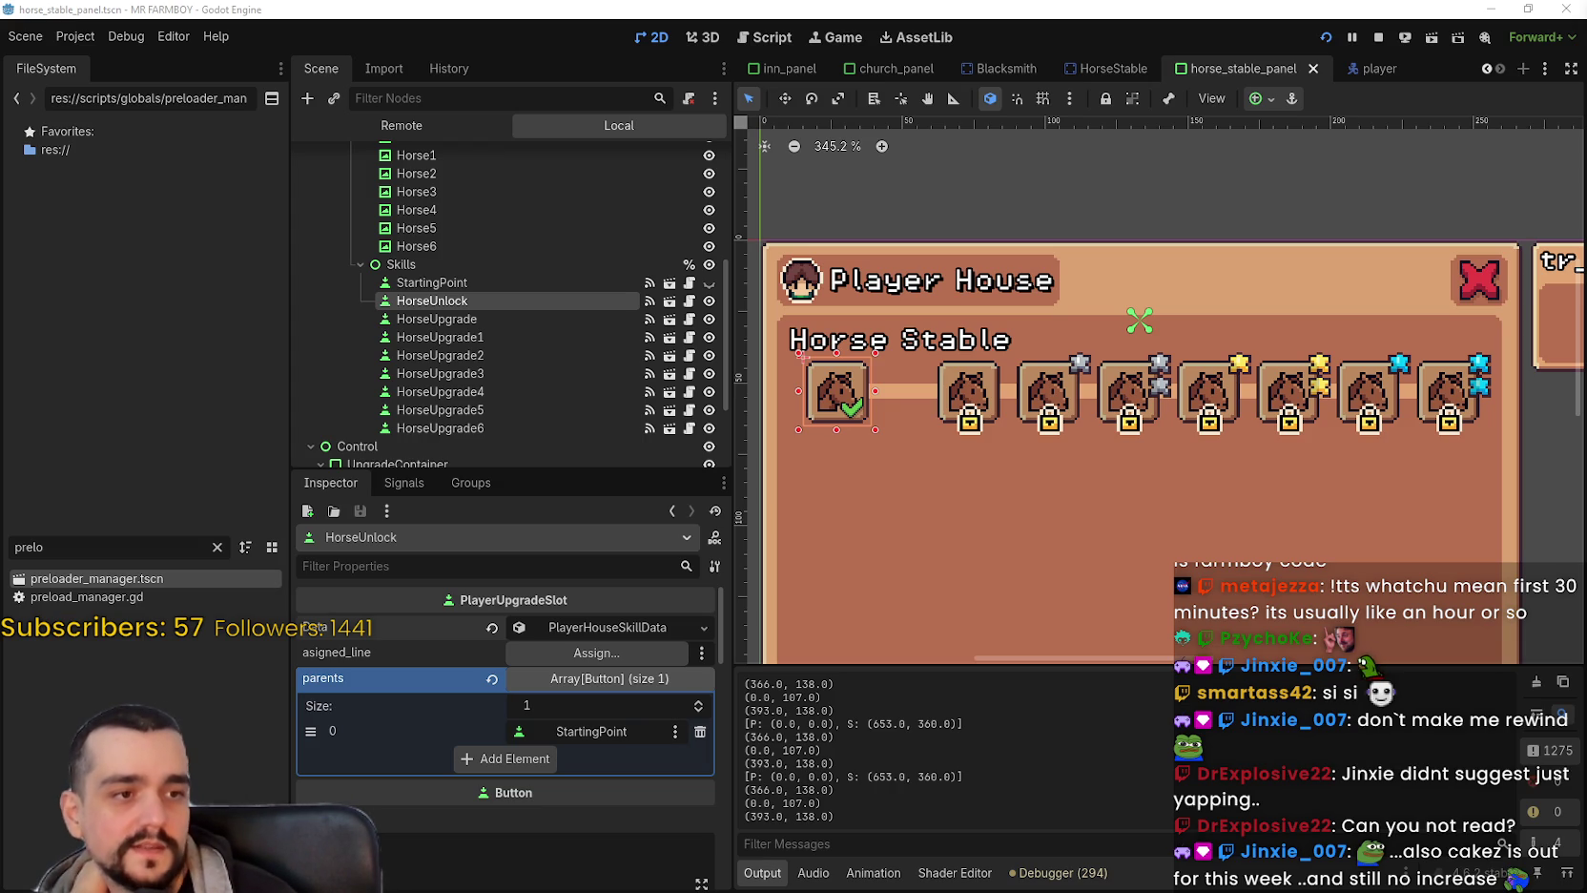
pyautogui.scroll(-2, 1105, 493)
pyautogui.scroll(2, 1109, 470)
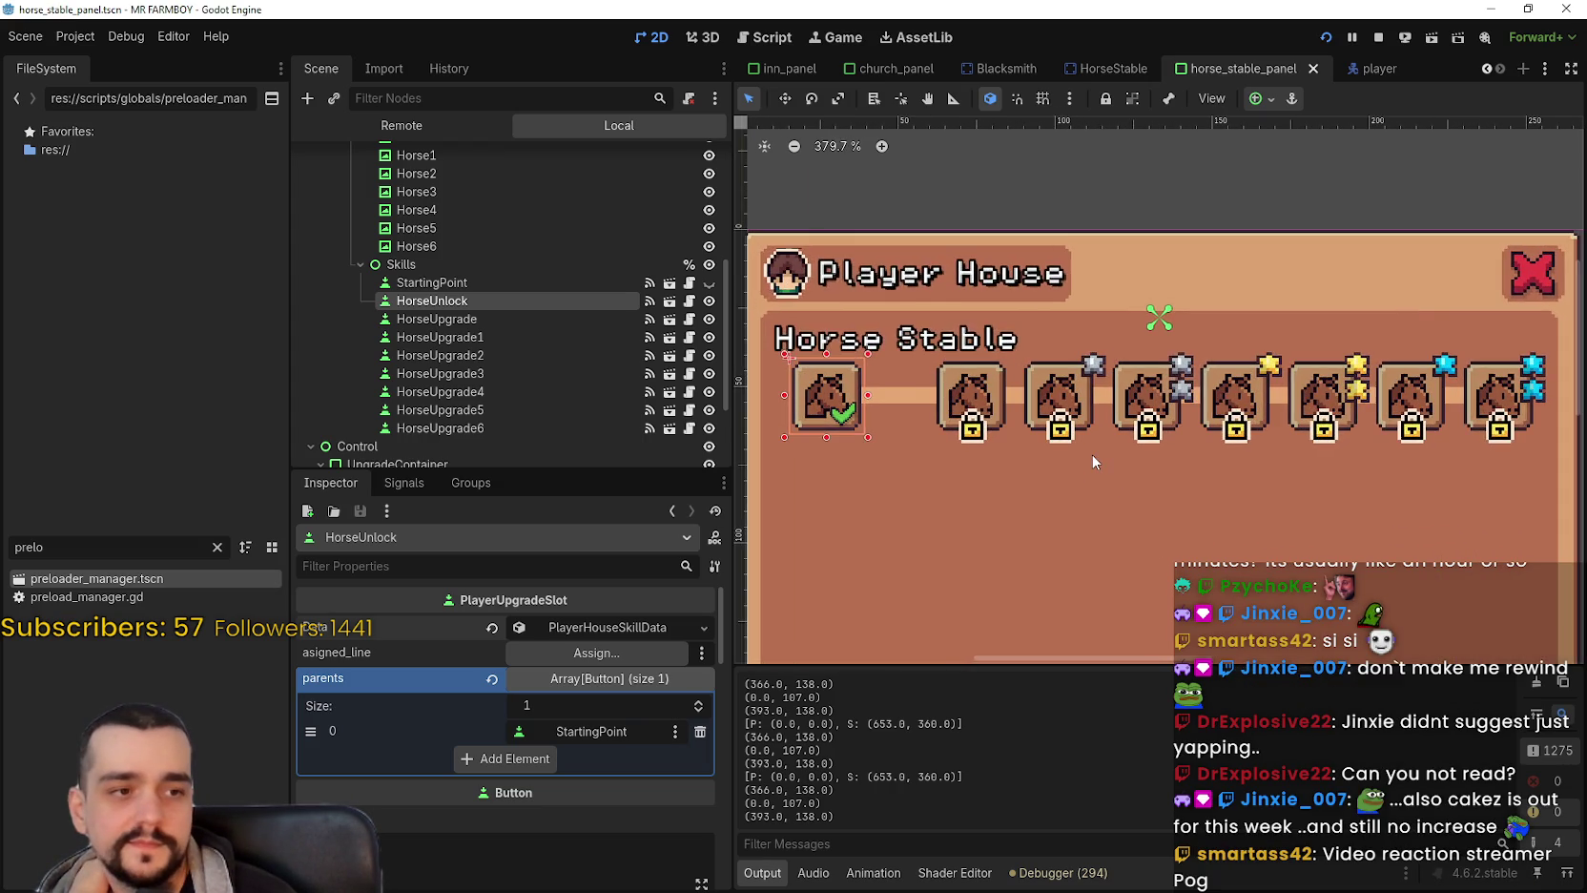
pyautogui.scroll(-1, 1017, 401)
# Click HorseUpgrade, HorseUpgrade1, 2, 4, 5 and 6 on the canvas to check their parents.
pyautogui.click(1017, 401)
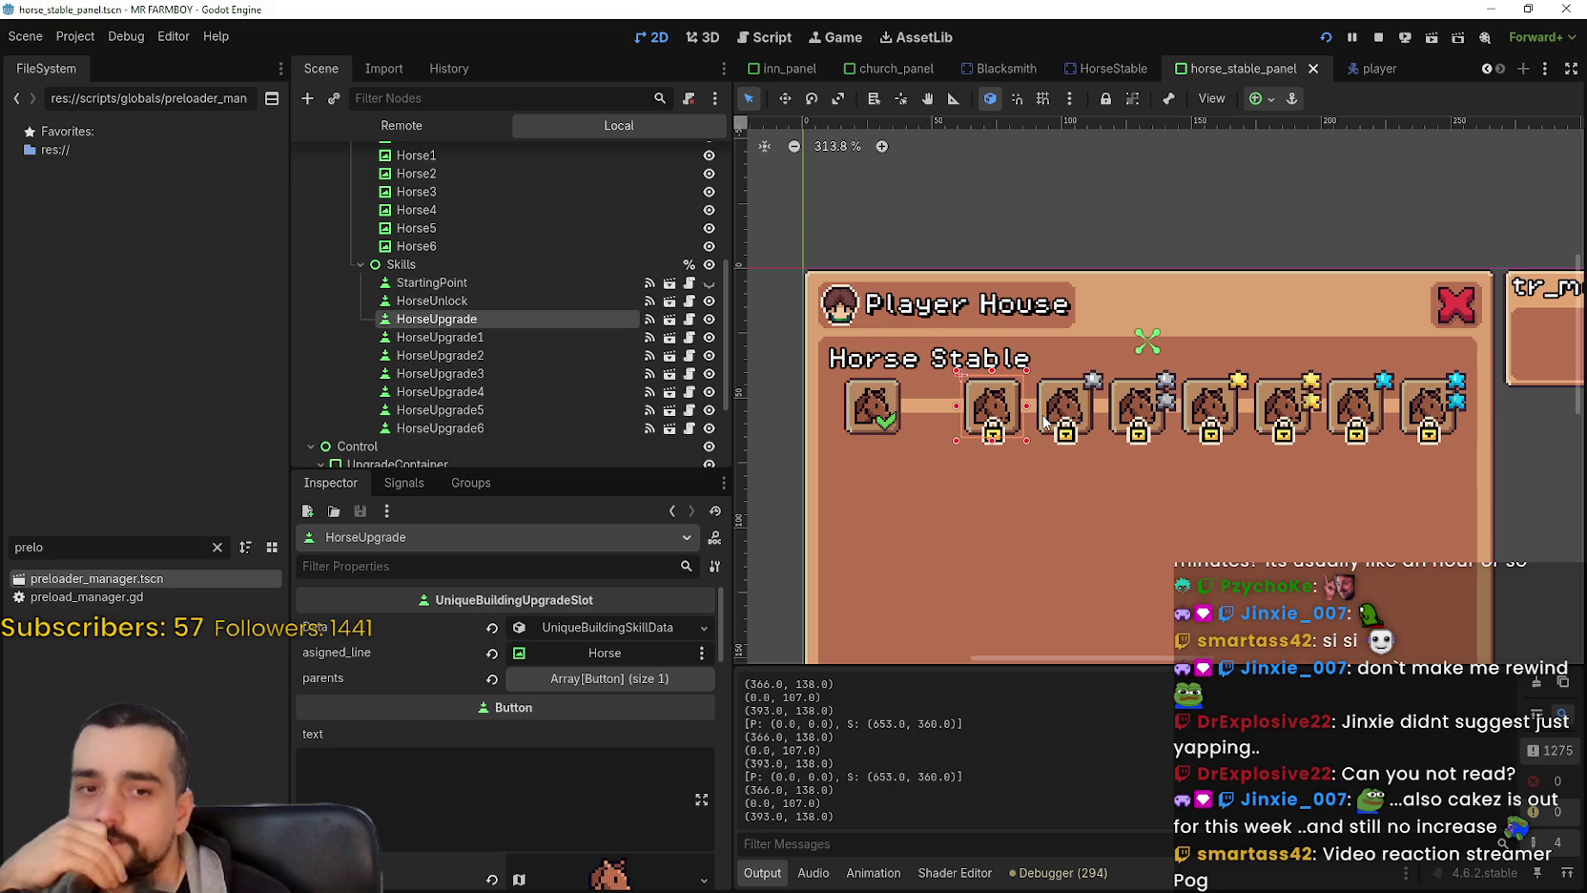
pyautogui.click(1084, 416)
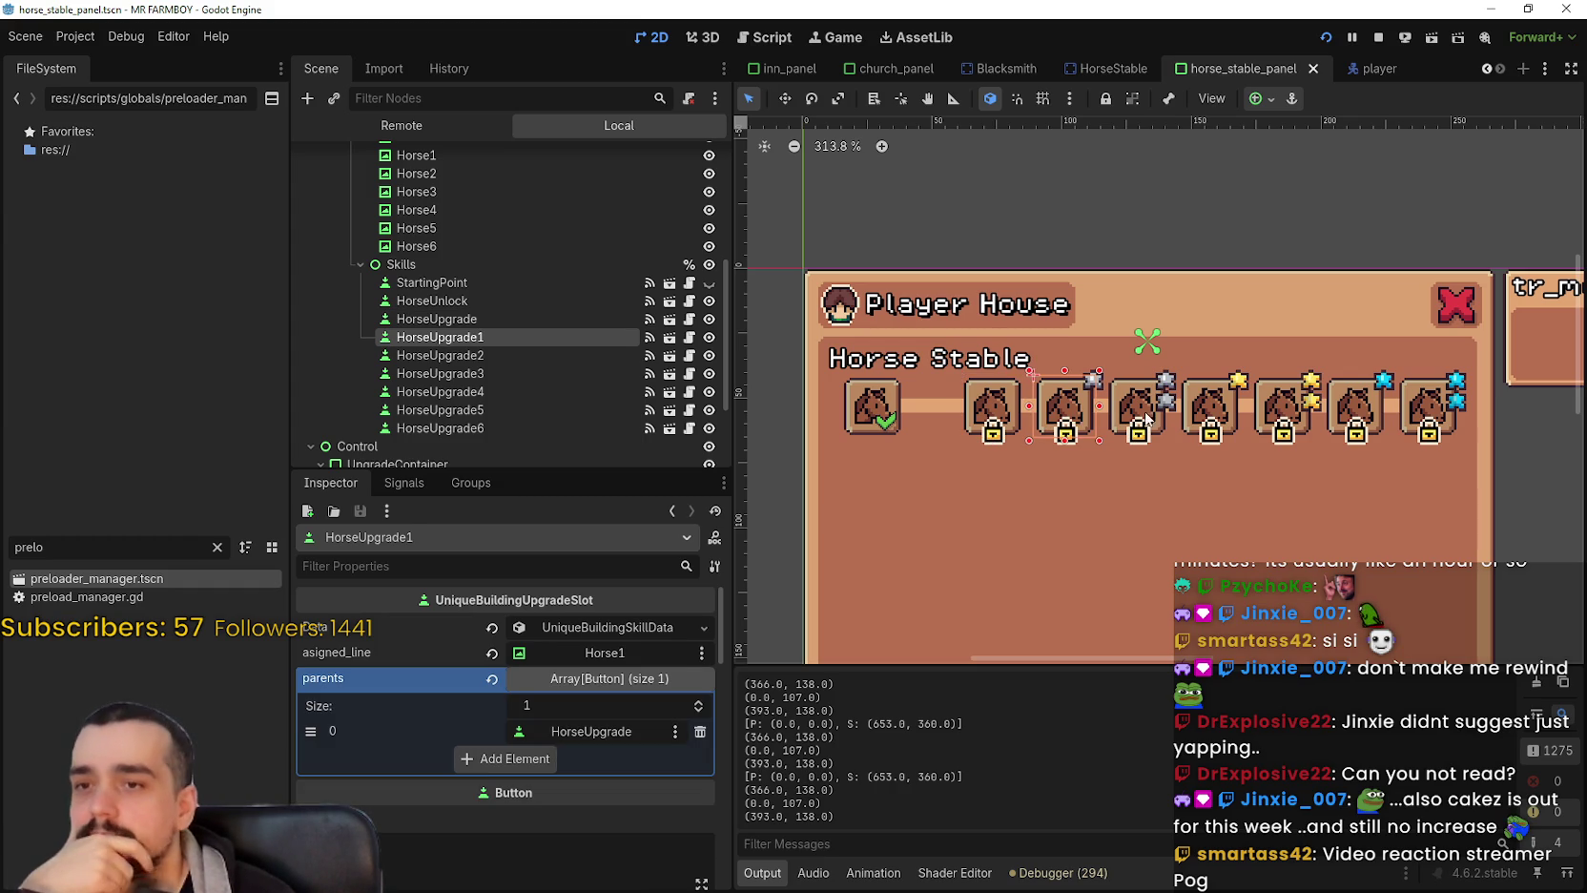
pyautogui.click(1149, 418)
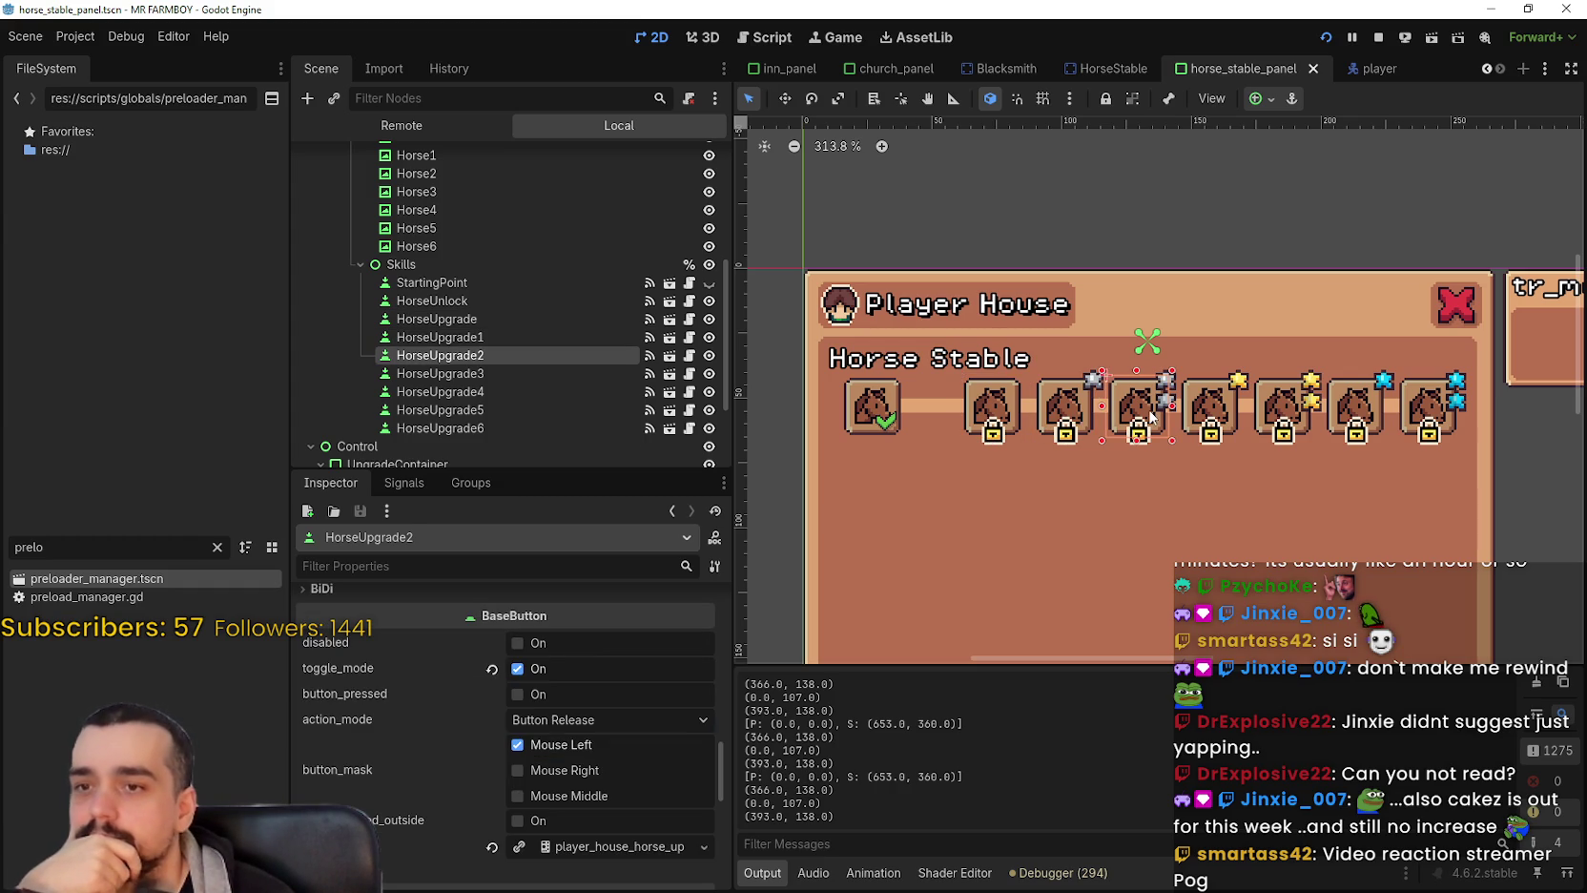
pyautogui.click(1290, 415)
pyautogui.click(1367, 412)
pyautogui.click(1421, 417)
# Repeat the canvas pass over HorseUpgrade through HorseUpgrade6, including HorseUpgrade3.
pyautogui.click(1016, 408)
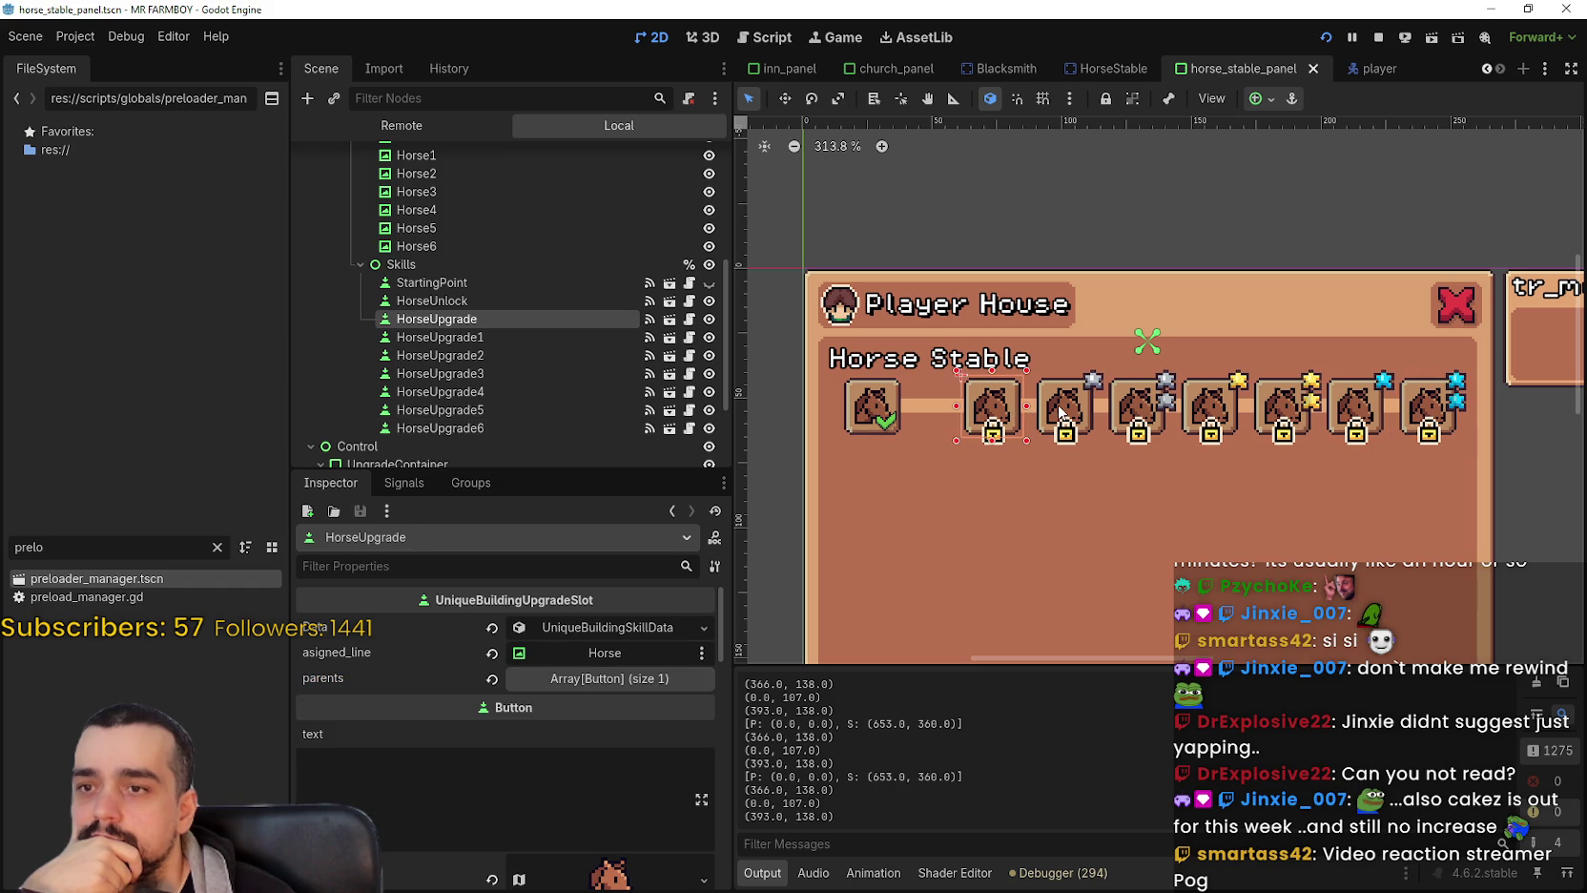
pyautogui.click(1061, 412)
pyautogui.click(1126, 409)
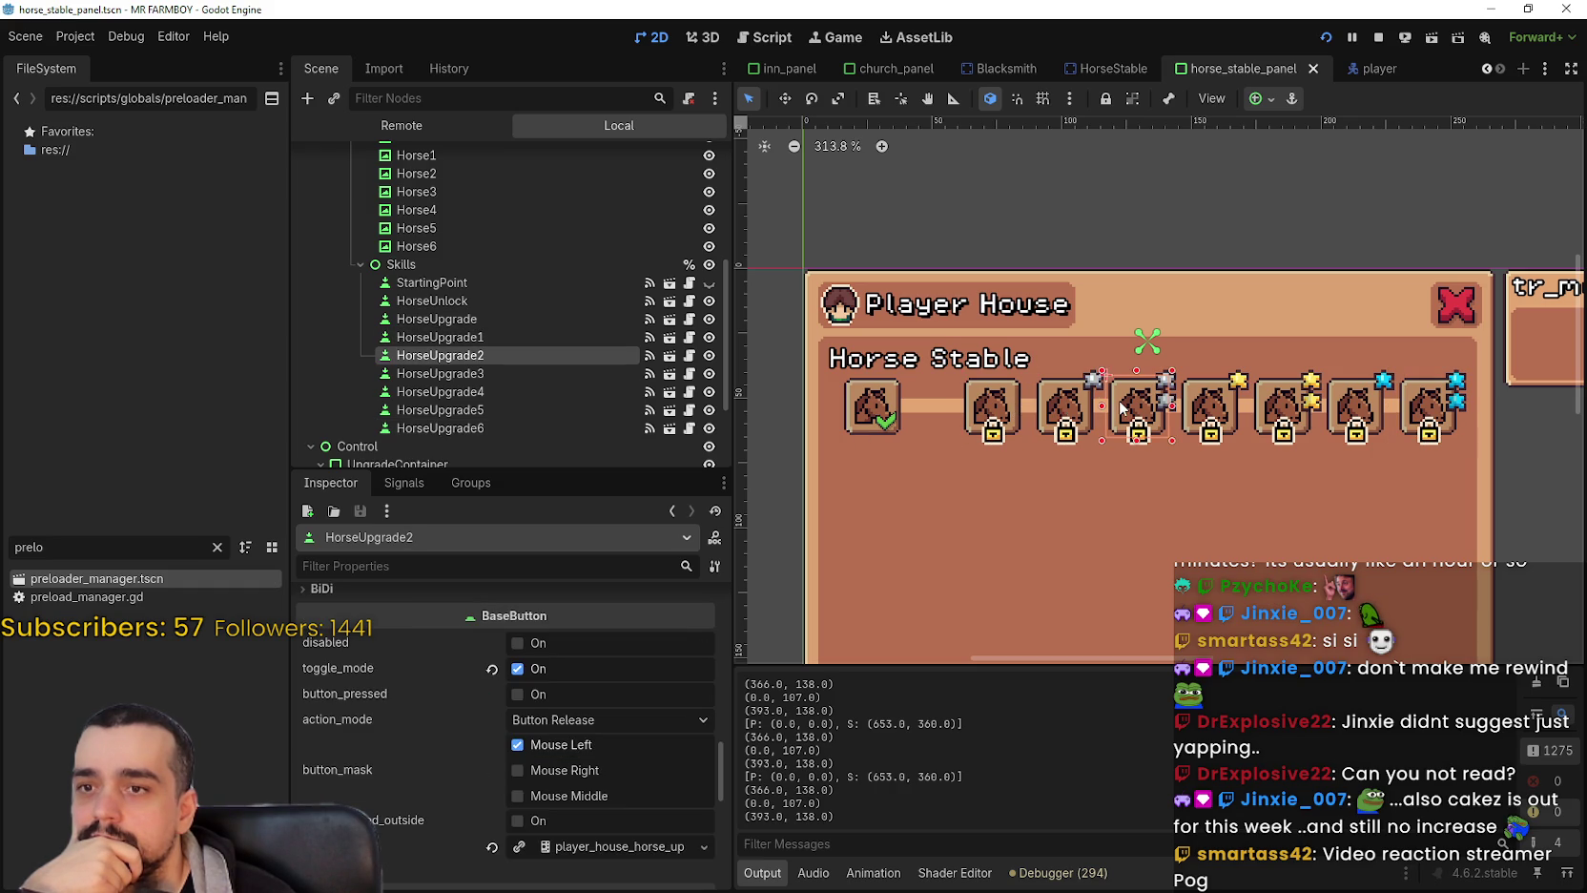
pyautogui.click(1210, 424)
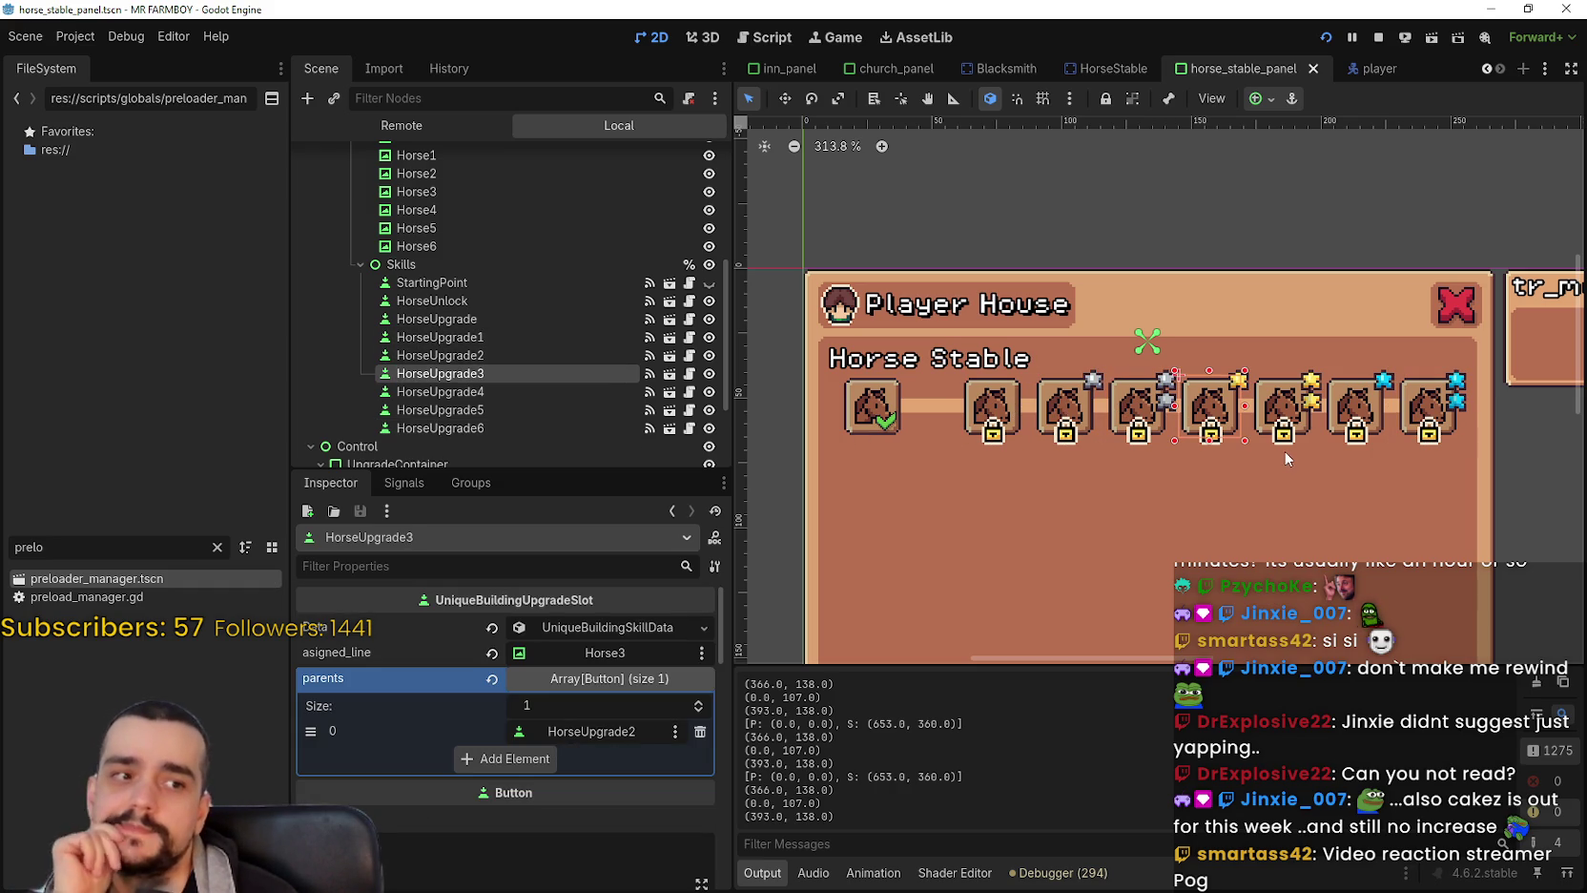
pyautogui.click(1289, 420)
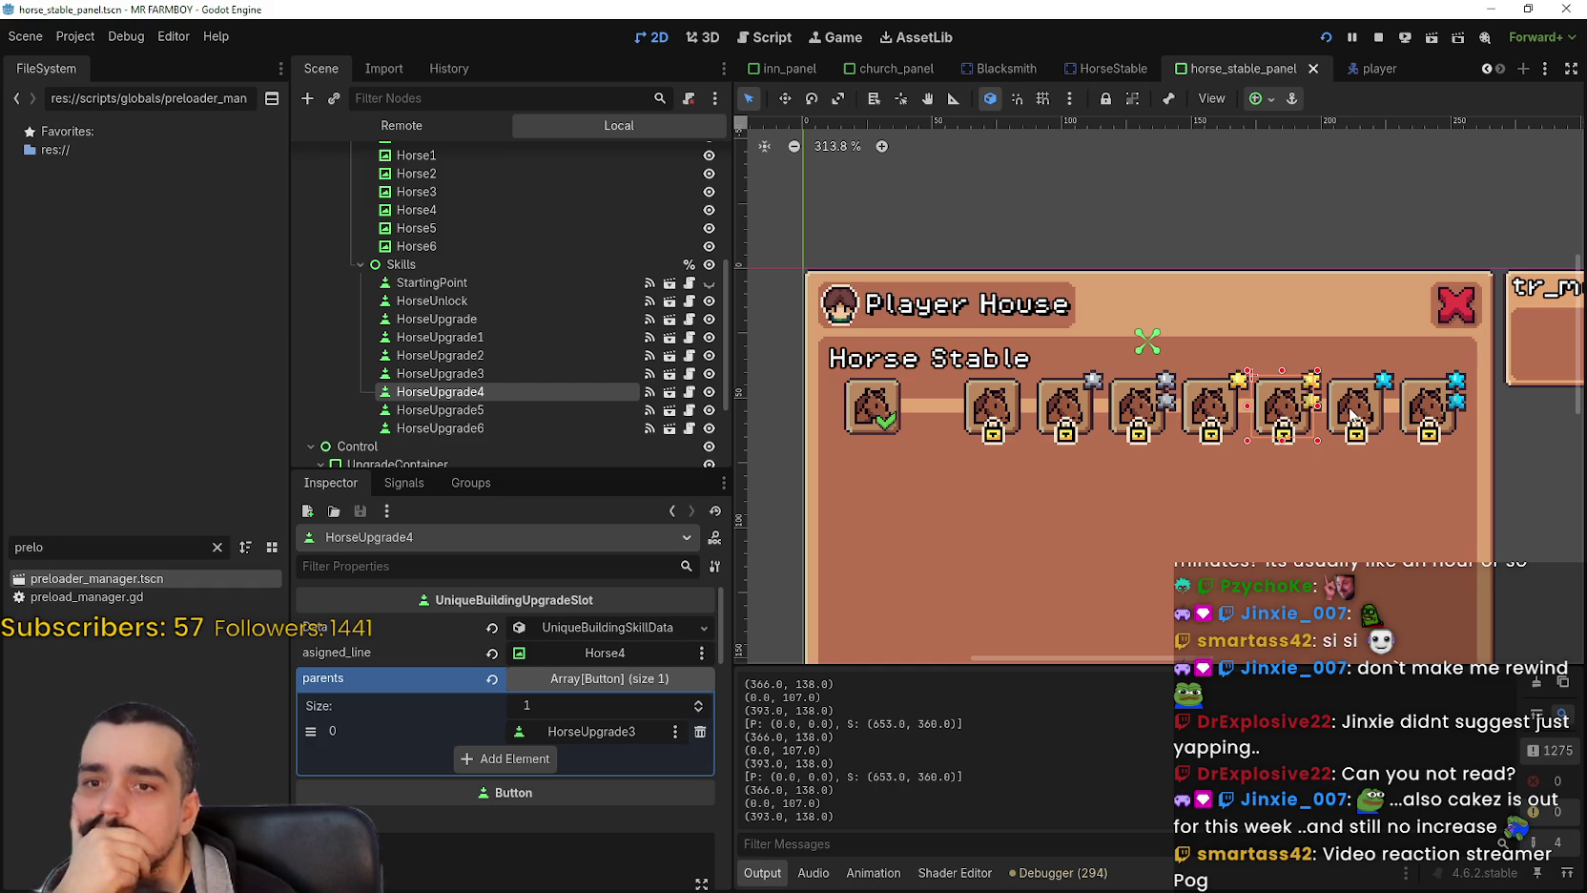
pyautogui.click(1426, 413)
pyautogui.scroll(-1, 1007, 417)
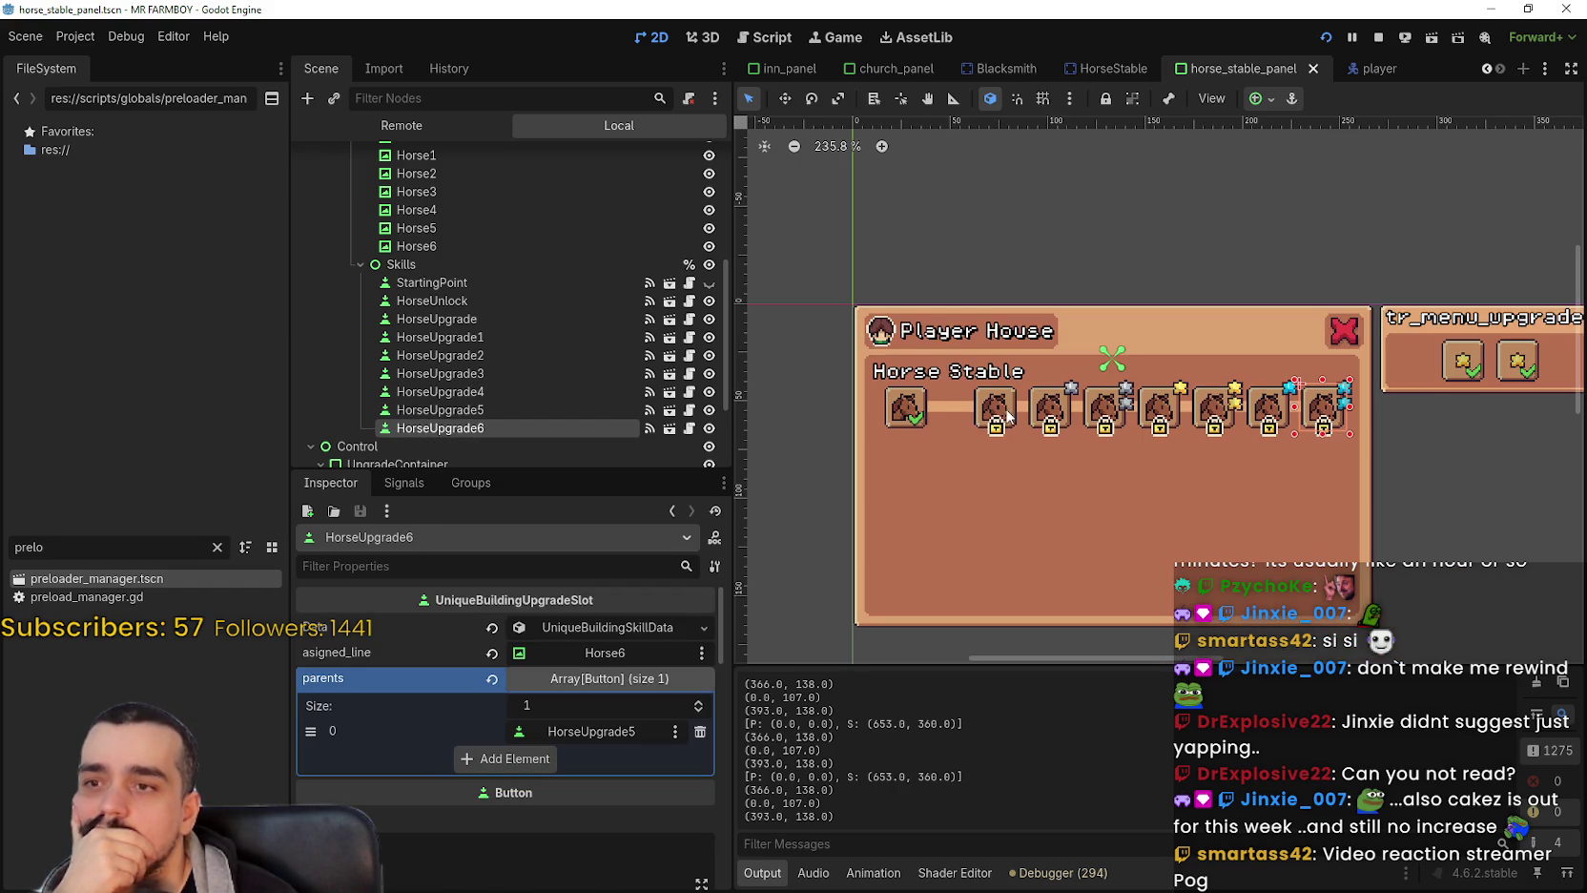
# Select HorseUpgrade1, HorseUpgrade and HorseUpgrade2 in the Scene dock, folding skill data to show HorseUpgrade2's parents.
pyautogui.click(518, 338)
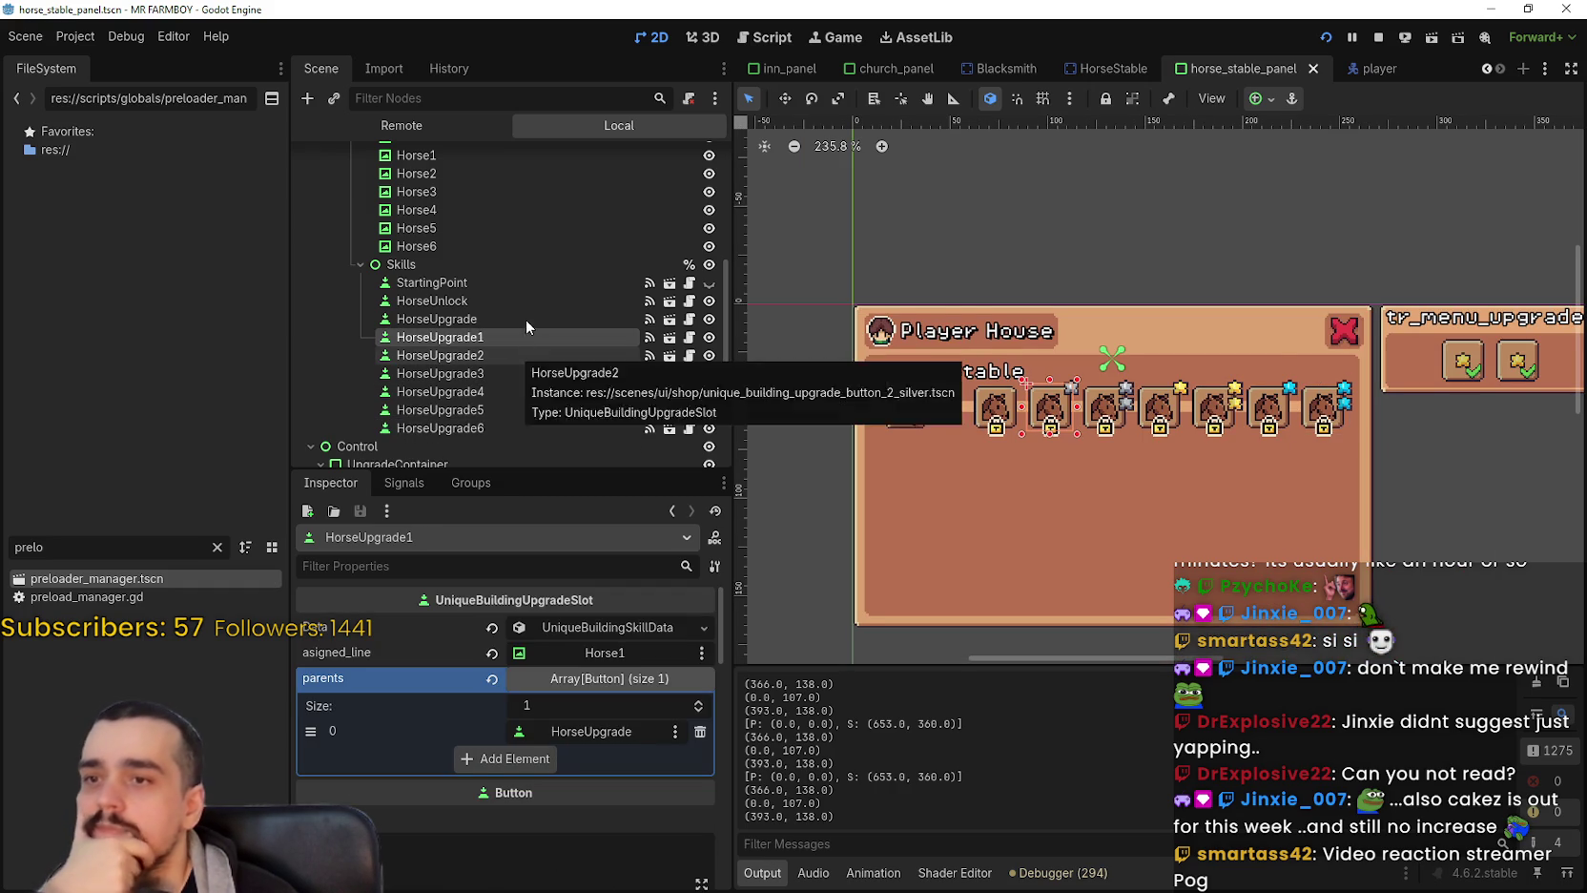
pyautogui.click(531, 319)
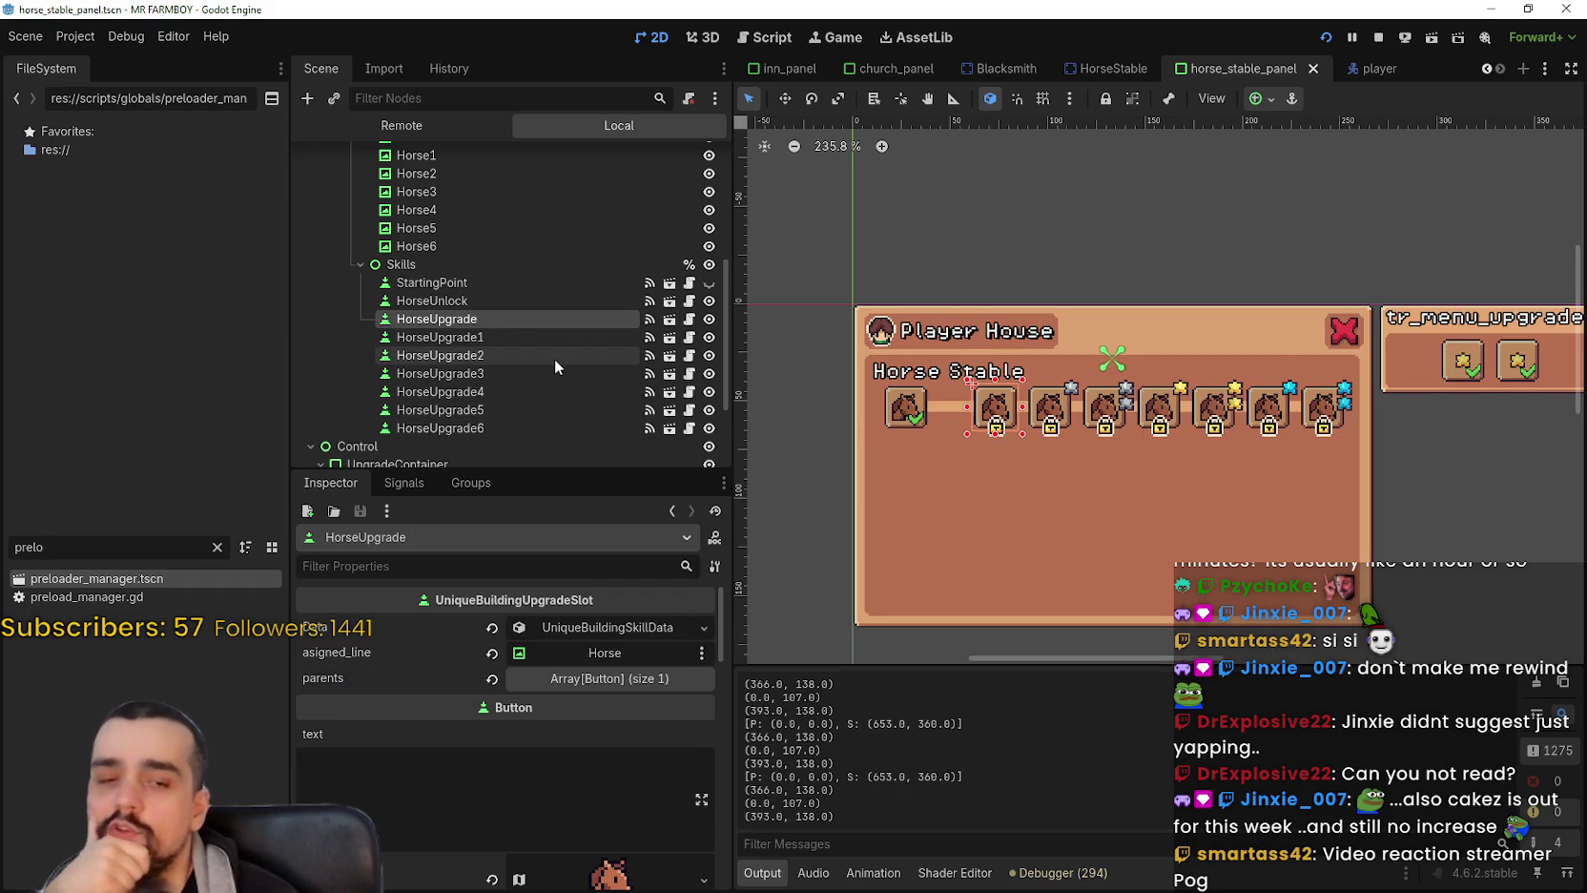
pyautogui.click(496, 340)
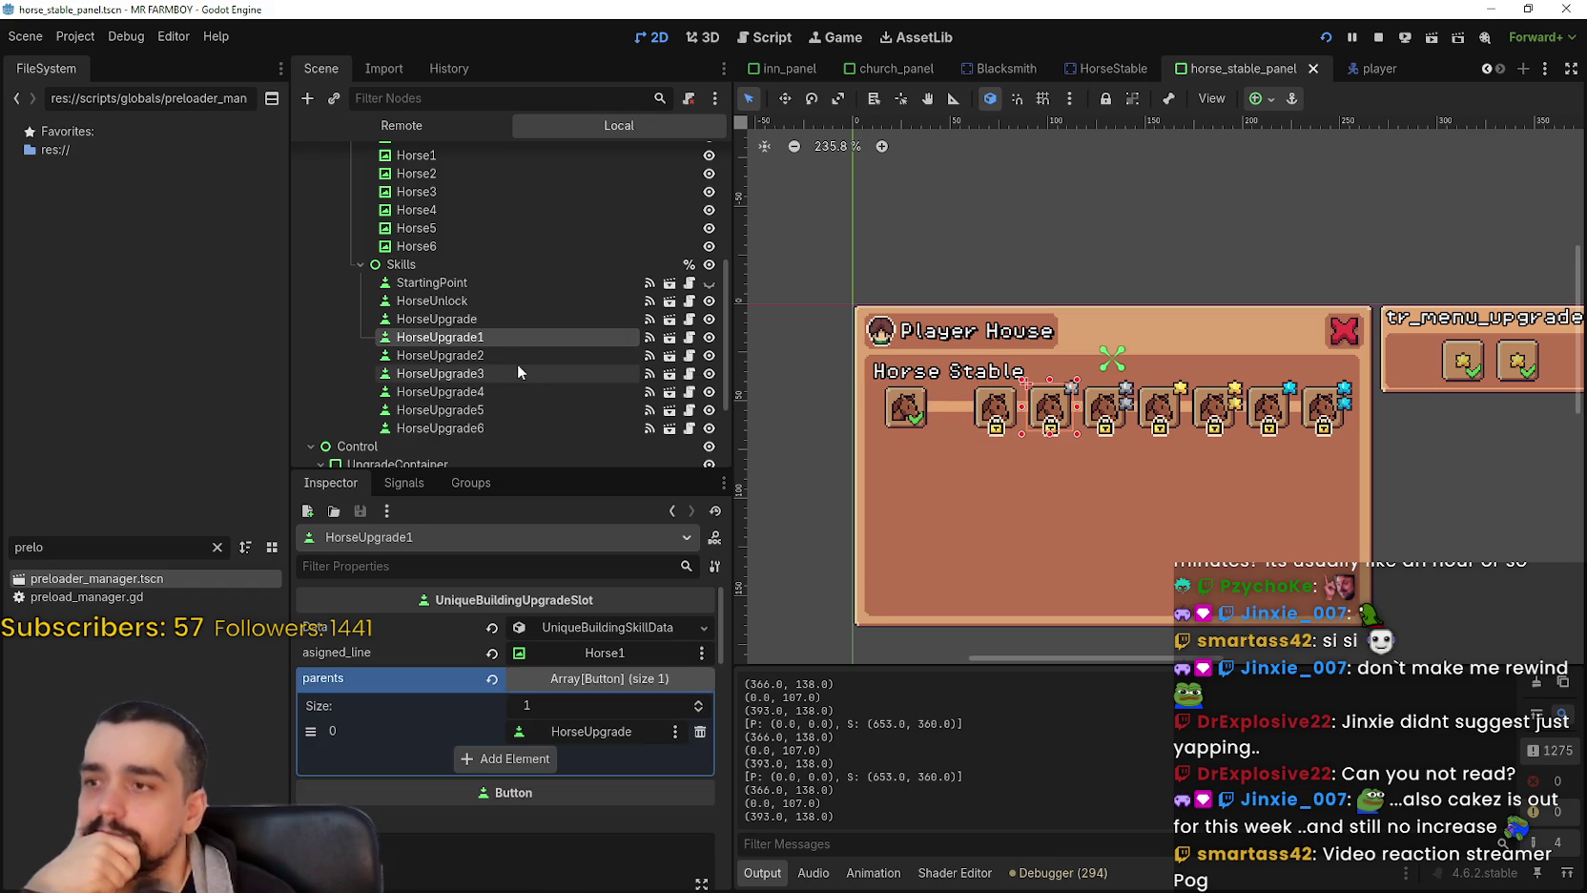
pyautogui.click(524, 355)
pyautogui.scroll(3, 608, 674)
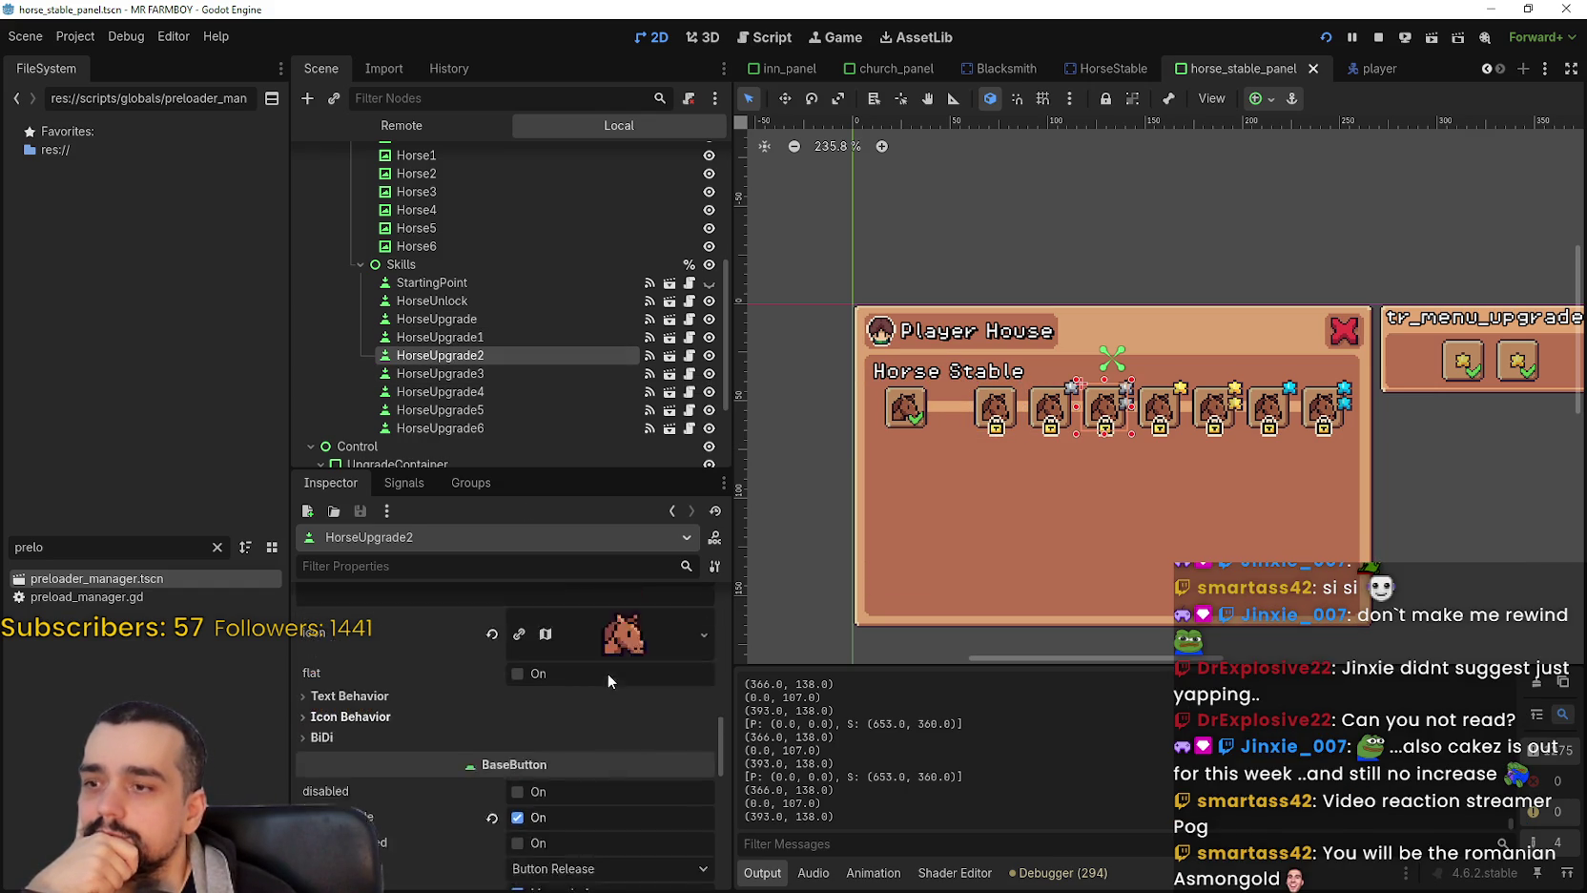
pyautogui.scroll(-10, 607, 673)
pyautogui.scroll(8, 610, 675)
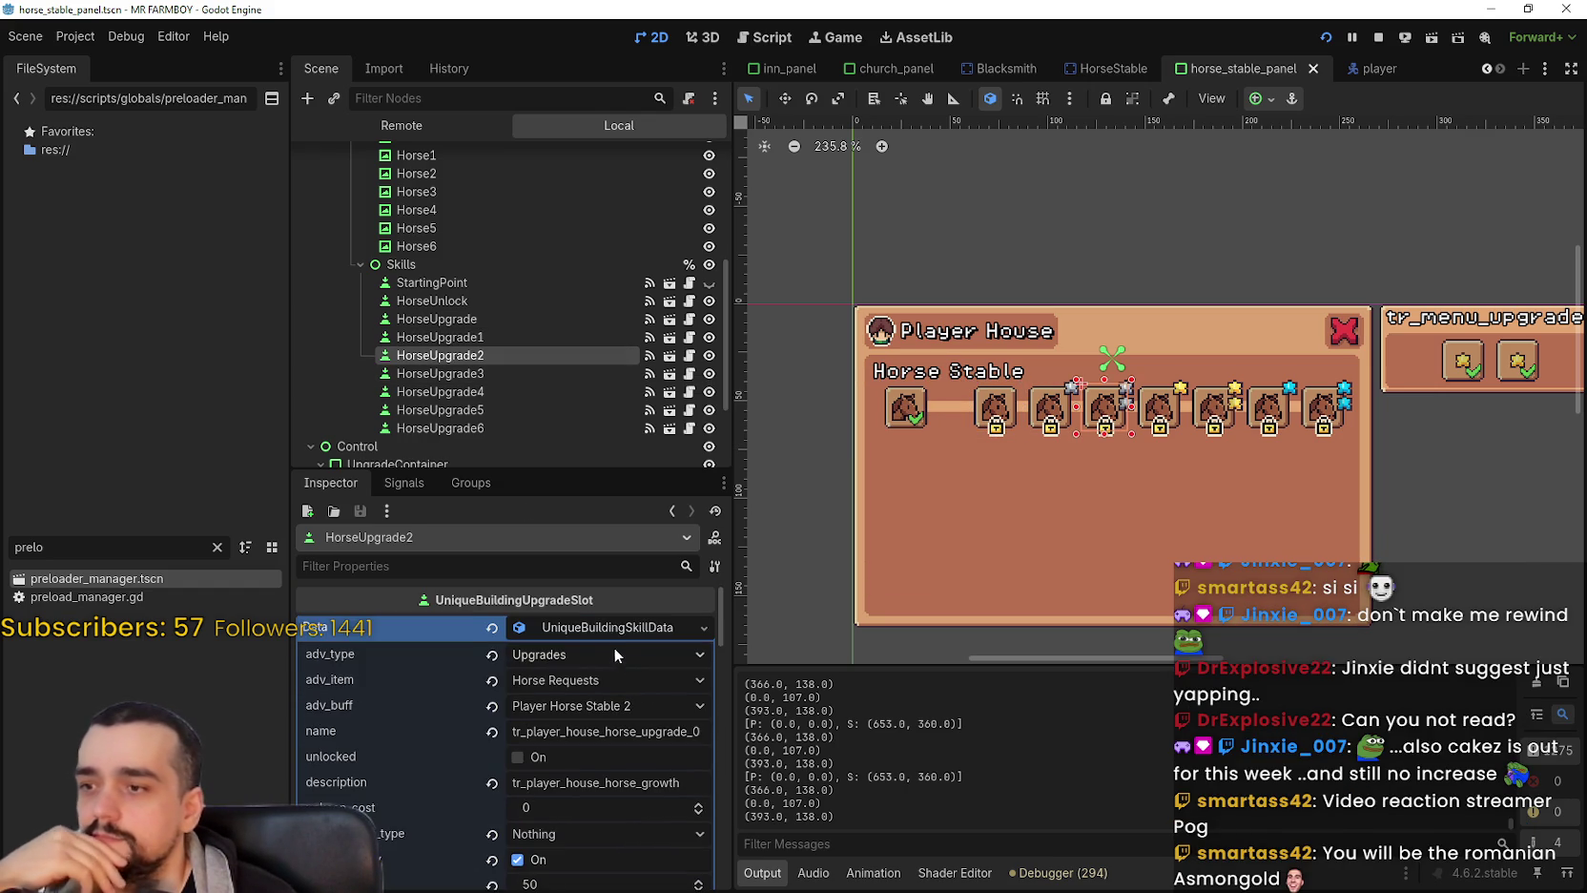
pyautogui.click(607, 627)
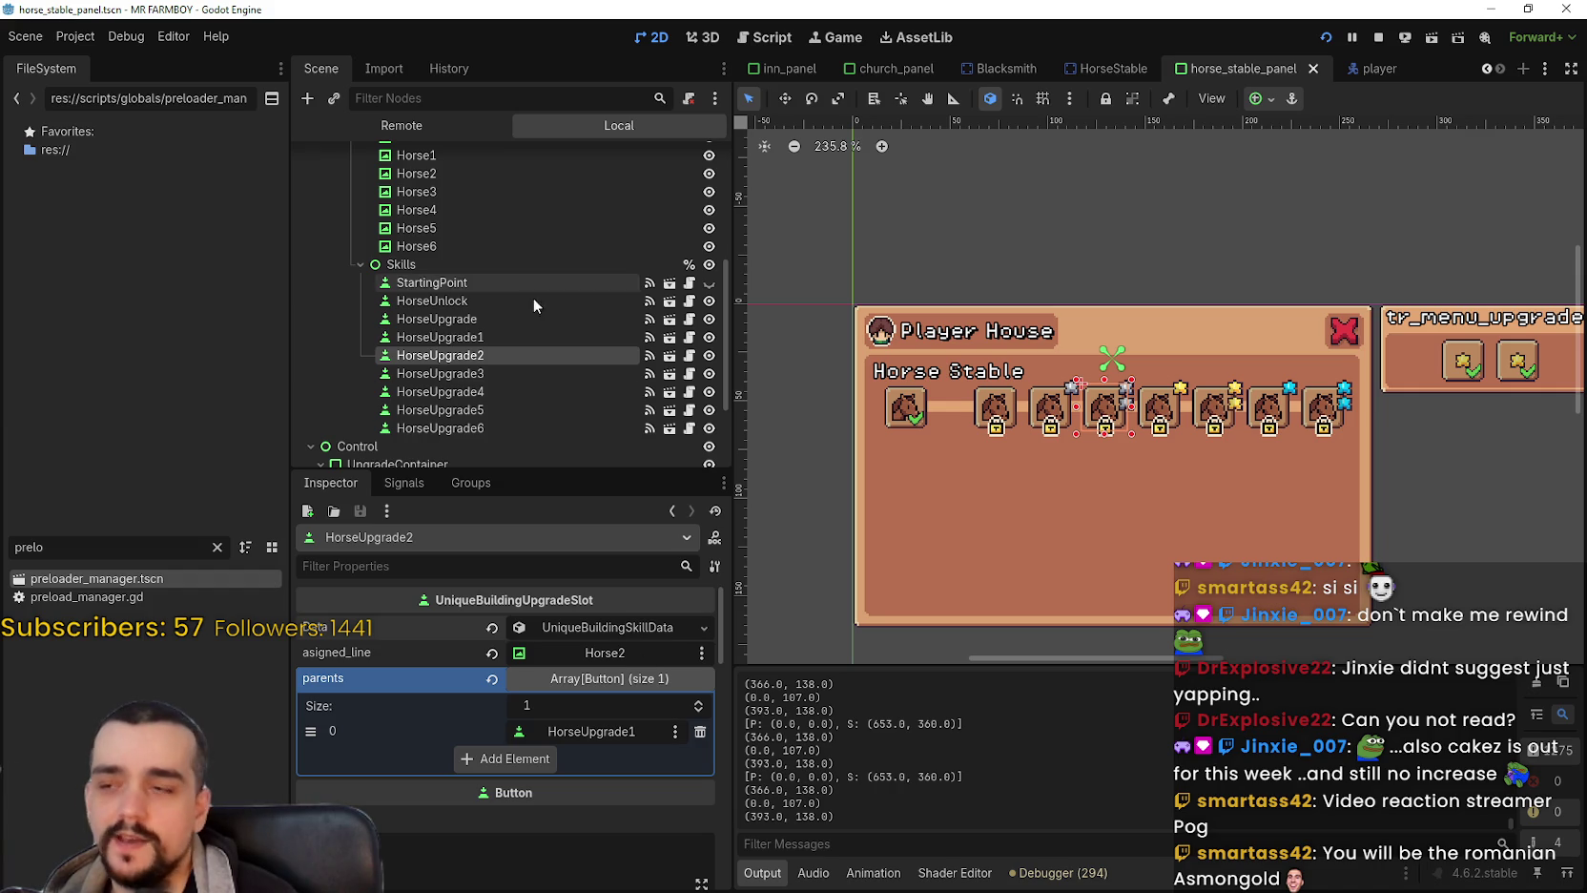
# Check HorseUpgrade1 and HorseUpgrade3, expanding and folding each one's skill data.
pyautogui.click(521, 338)
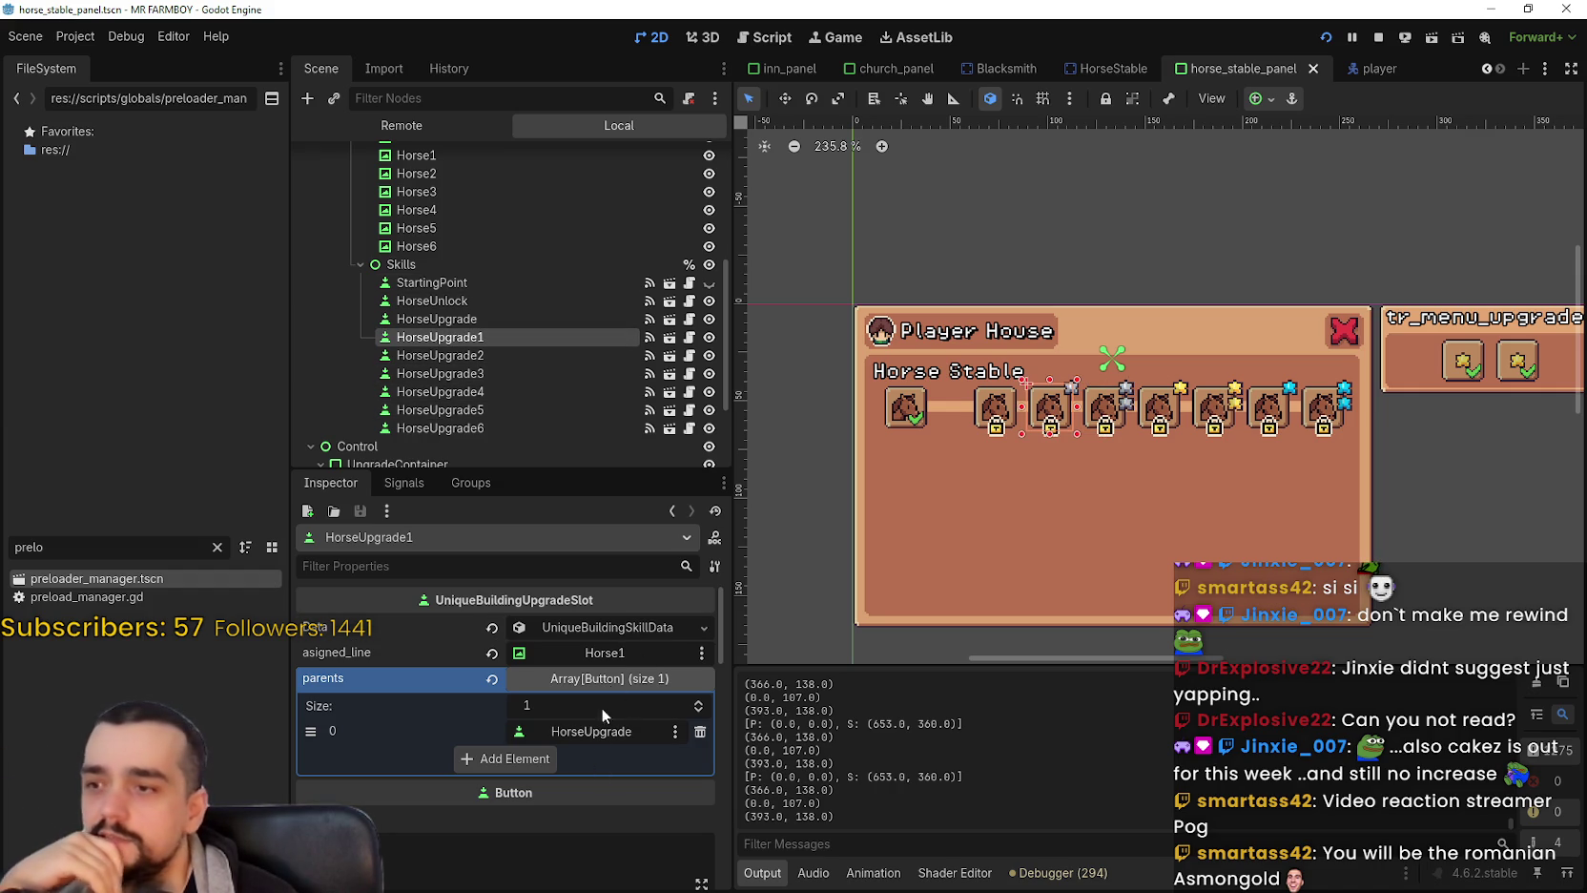
pyautogui.click(607, 630)
pyautogui.click(608, 629)
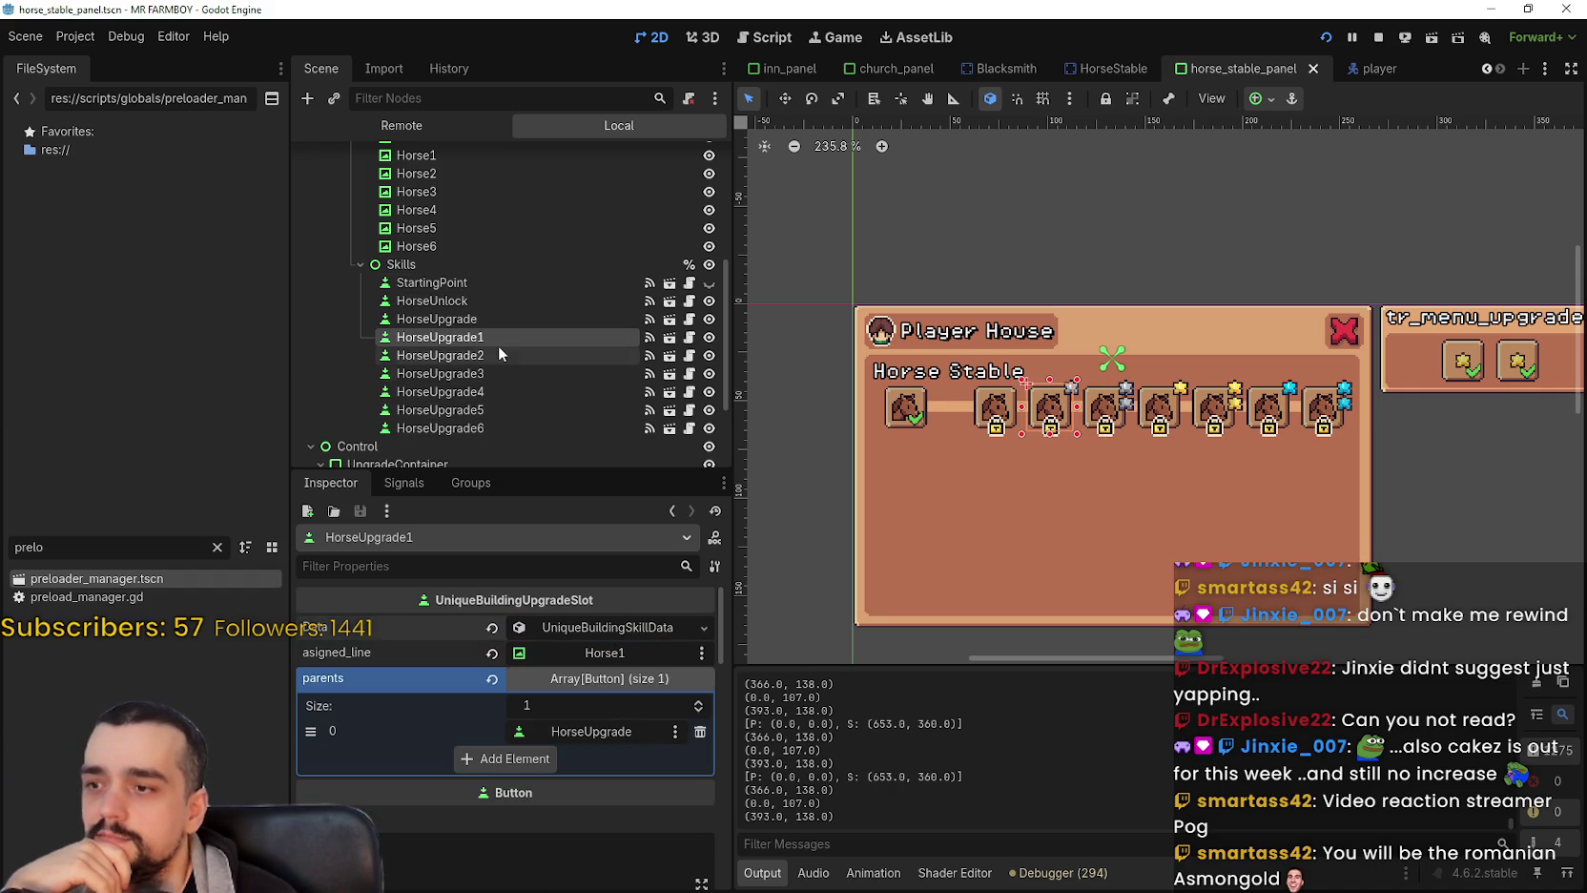
pyautogui.click(500, 373)
pyautogui.click(615, 625)
pyautogui.click(616, 627)
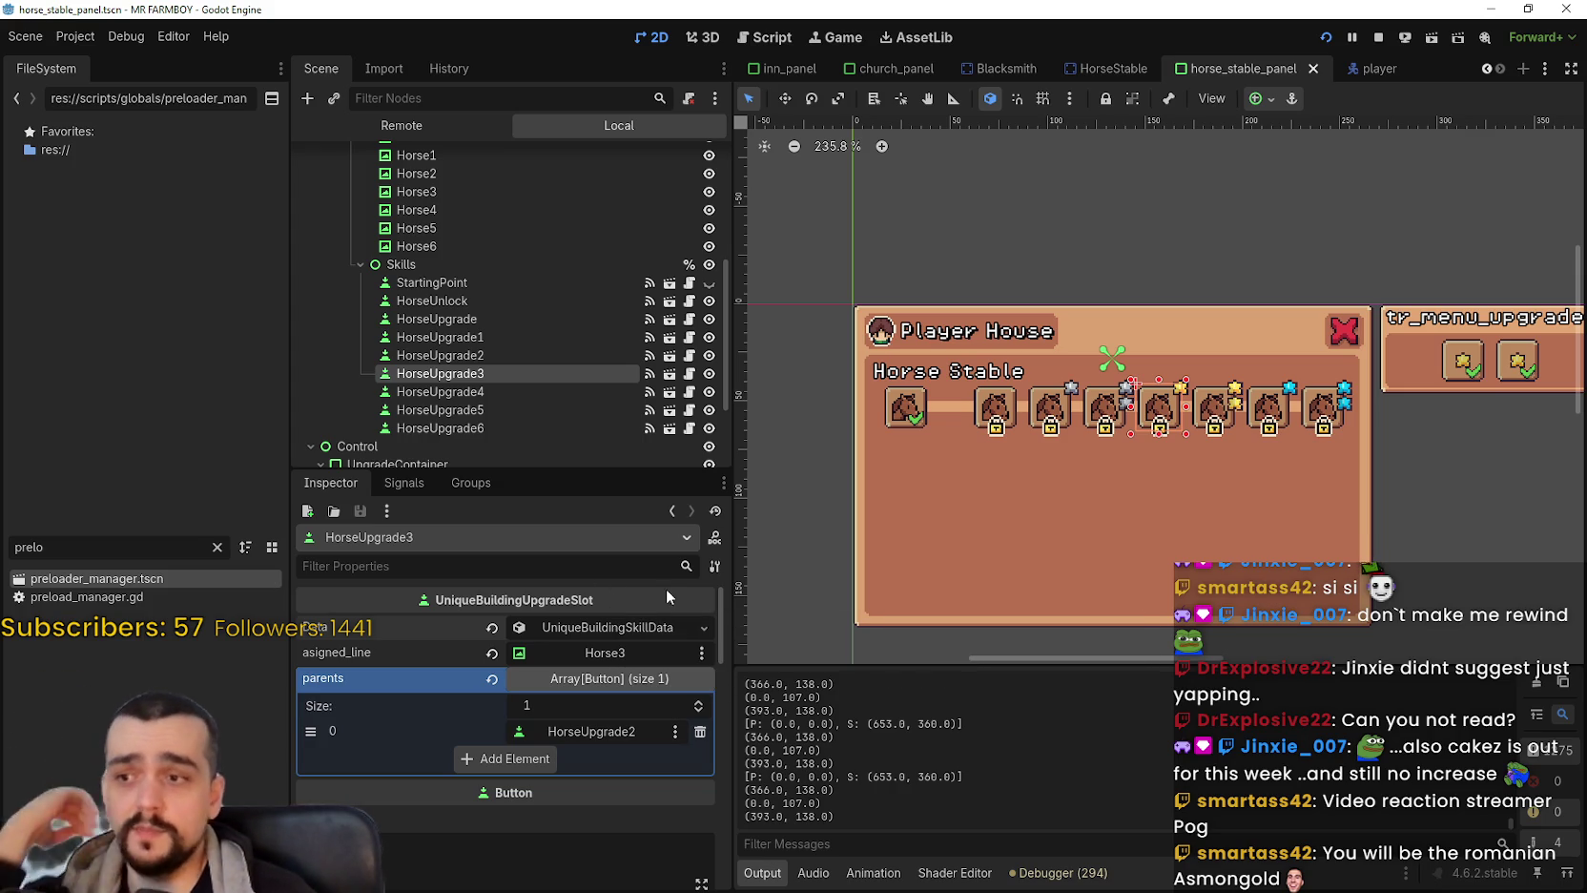
# Check the parents of HorseUpgrade4, HorseUpgrade5 and HorseUpgrade6 in the Scene dock.
pyautogui.click(518, 389)
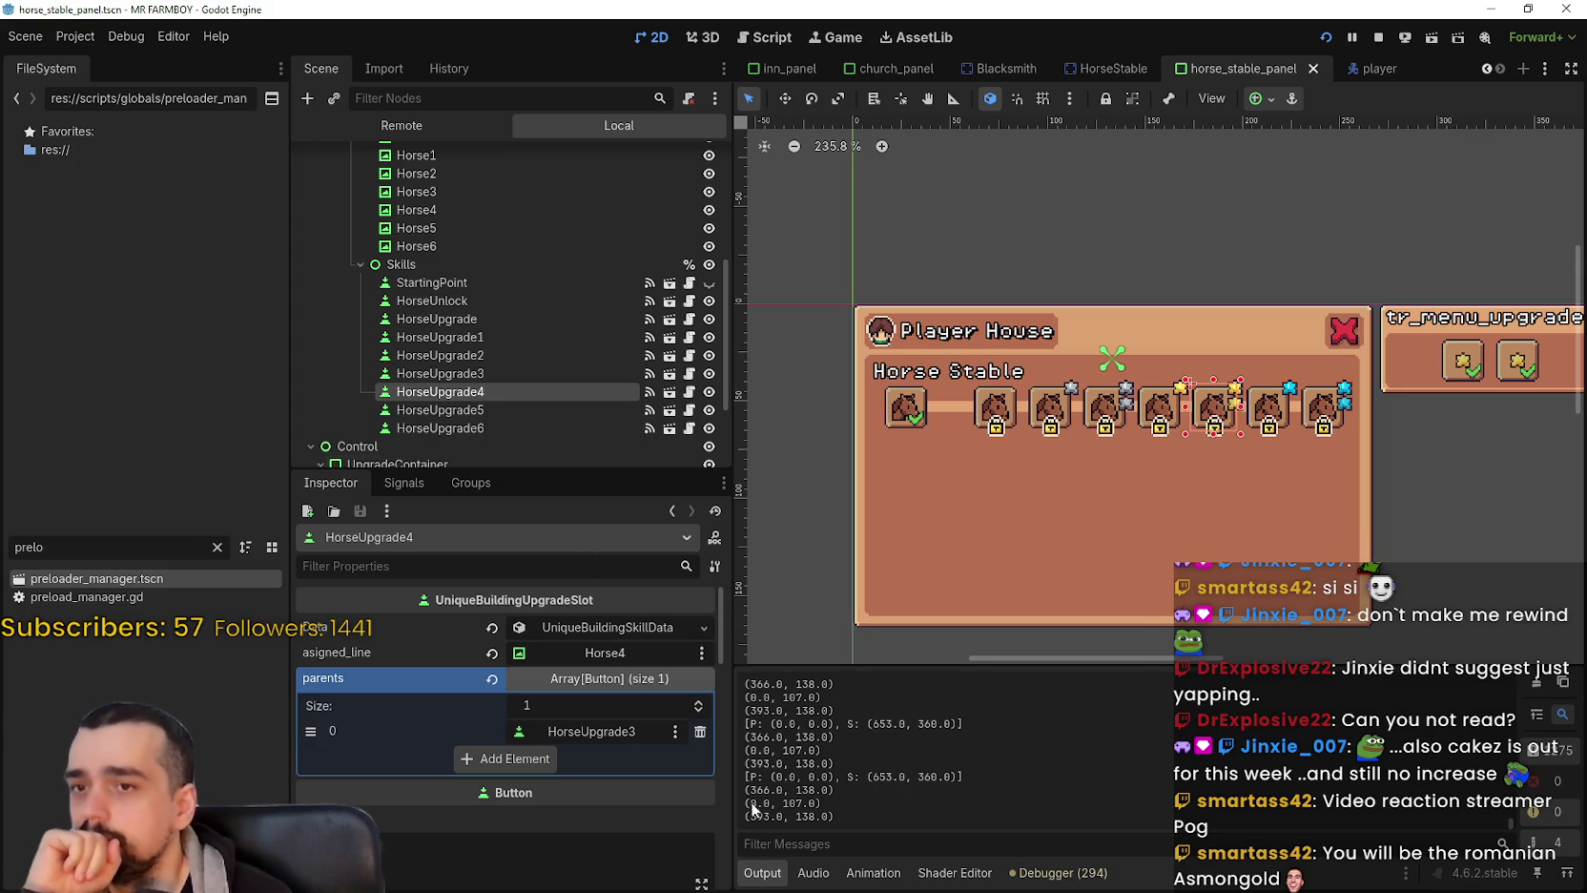
pyautogui.click(473, 412)
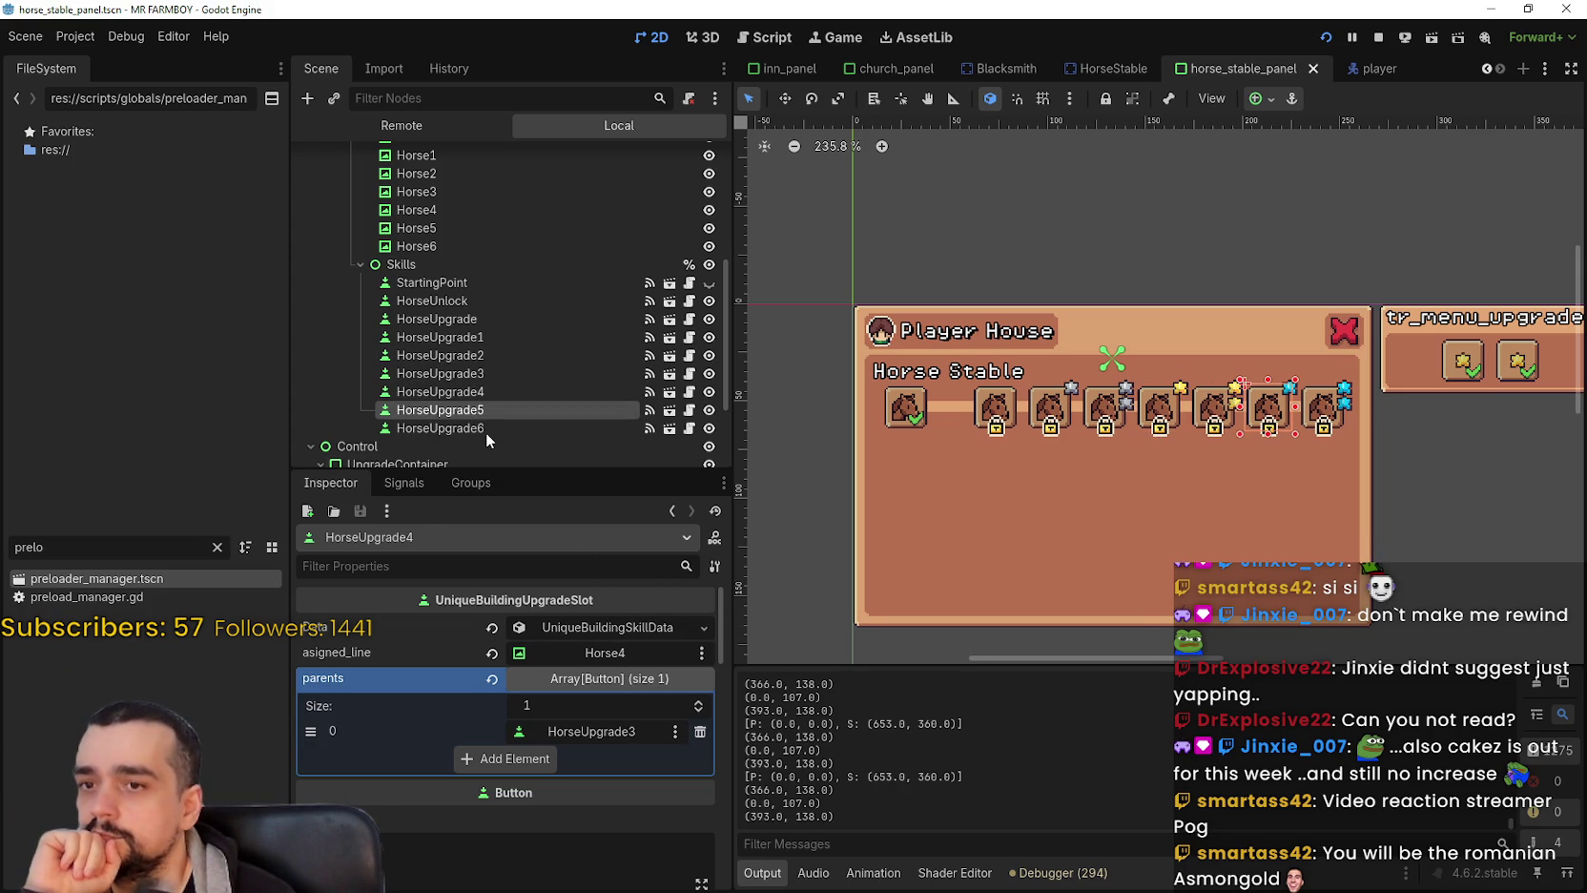
pyautogui.click(486, 428)
pyautogui.hscroll(1, 1062, 456)
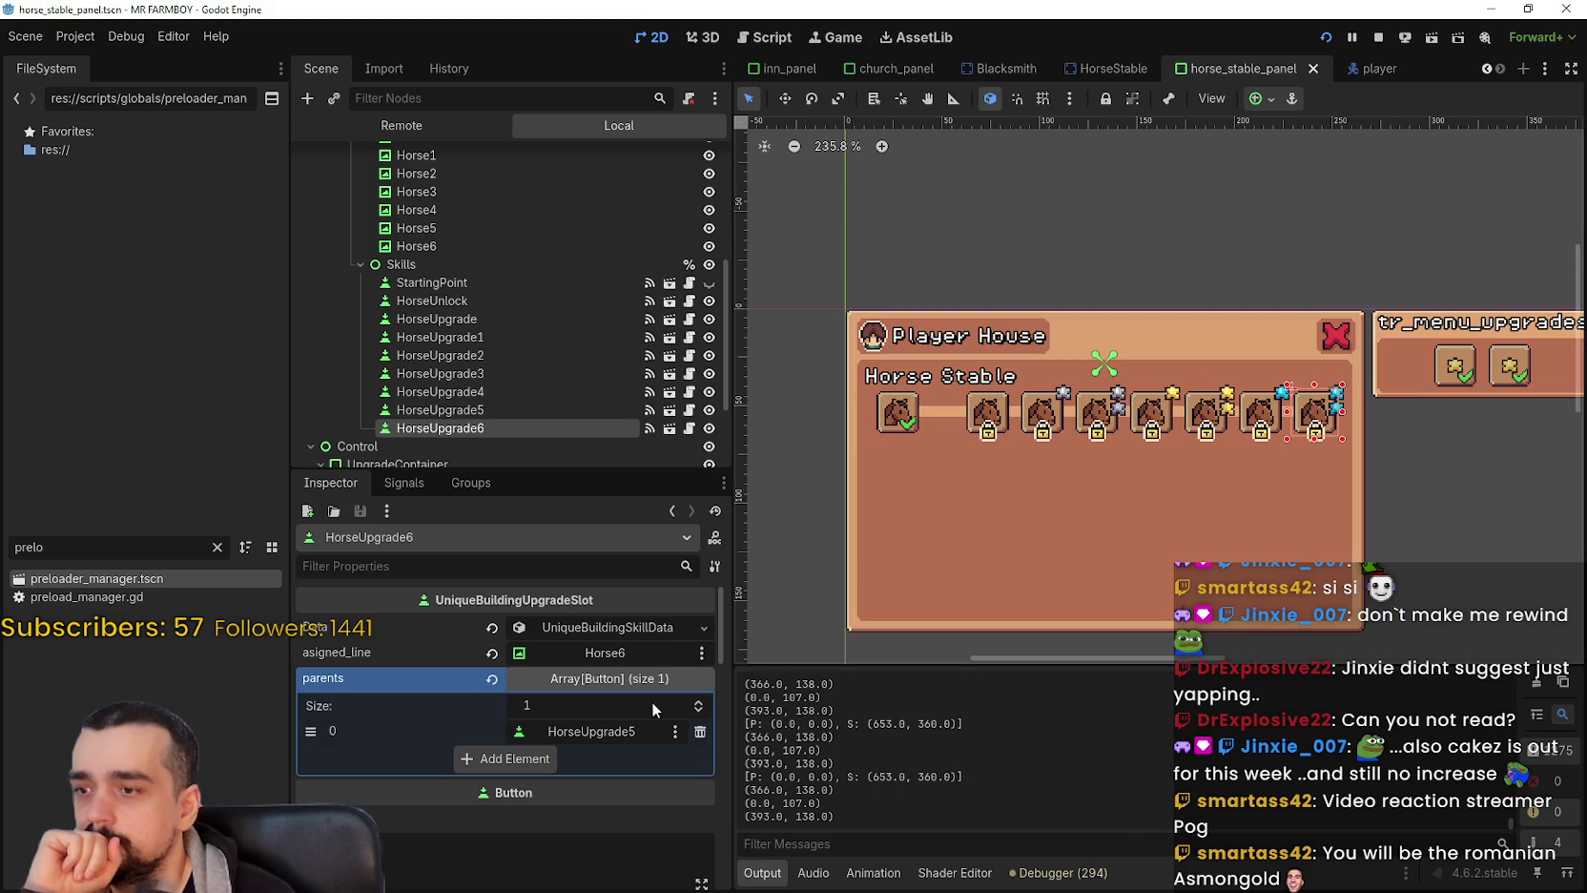
pyautogui.scroll(2, 1143, 408)
pyautogui.scroll(-2, 1143, 409)
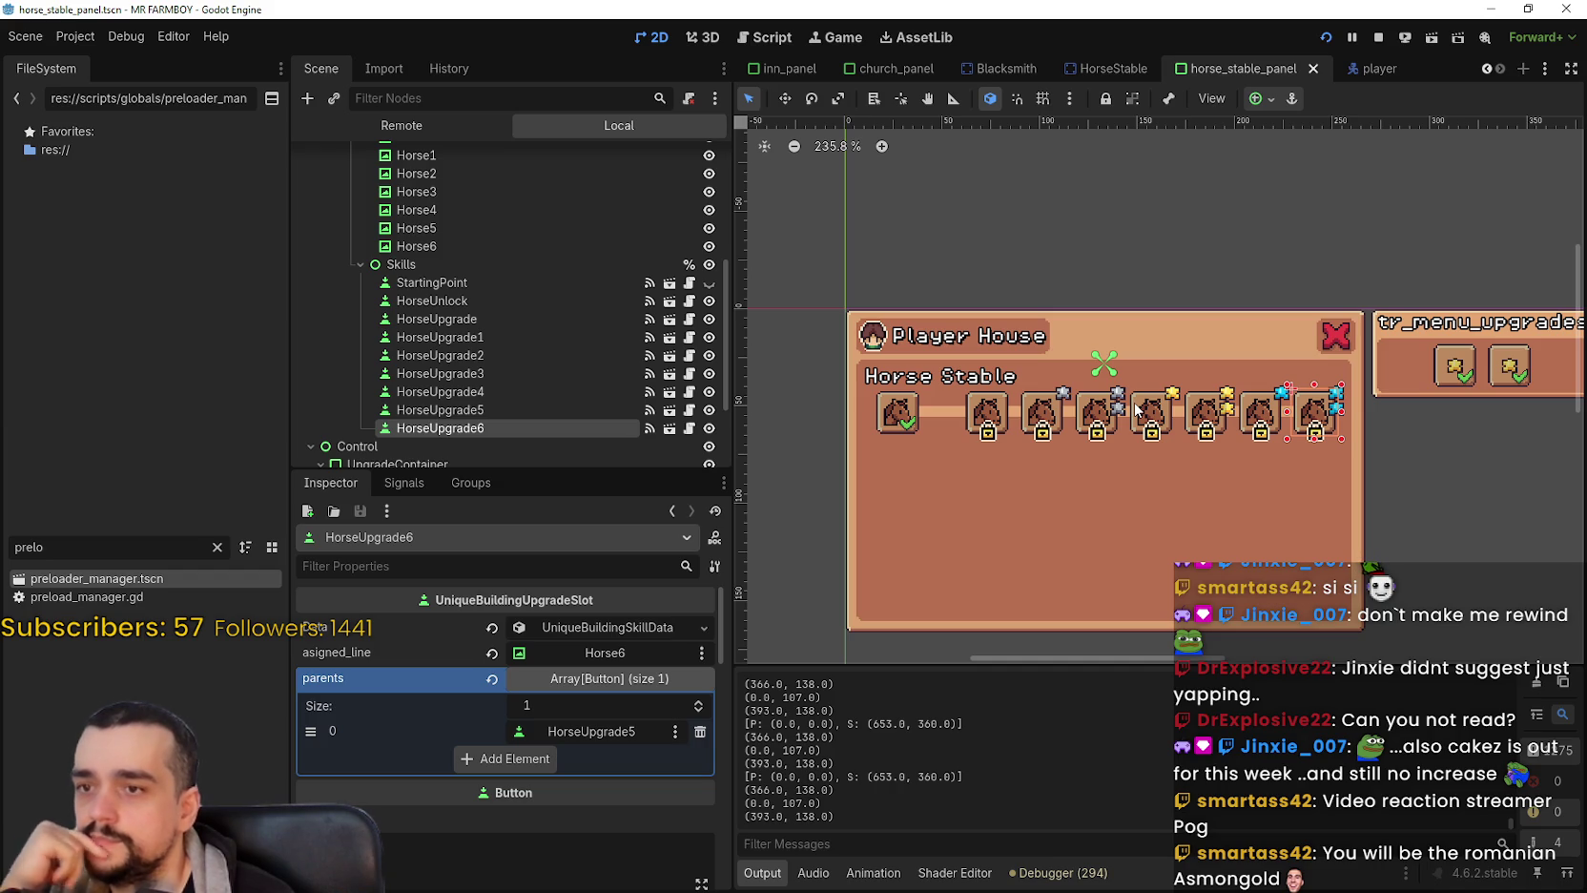
# Walk the whole chain HorseUpgrade to HorseUpgrade6, ending on HorseUnlock whose parent is StartingPoint.
pyautogui.click(485, 322)
pyautogui.click(458, 337)
pyautogui.click(472, 355)
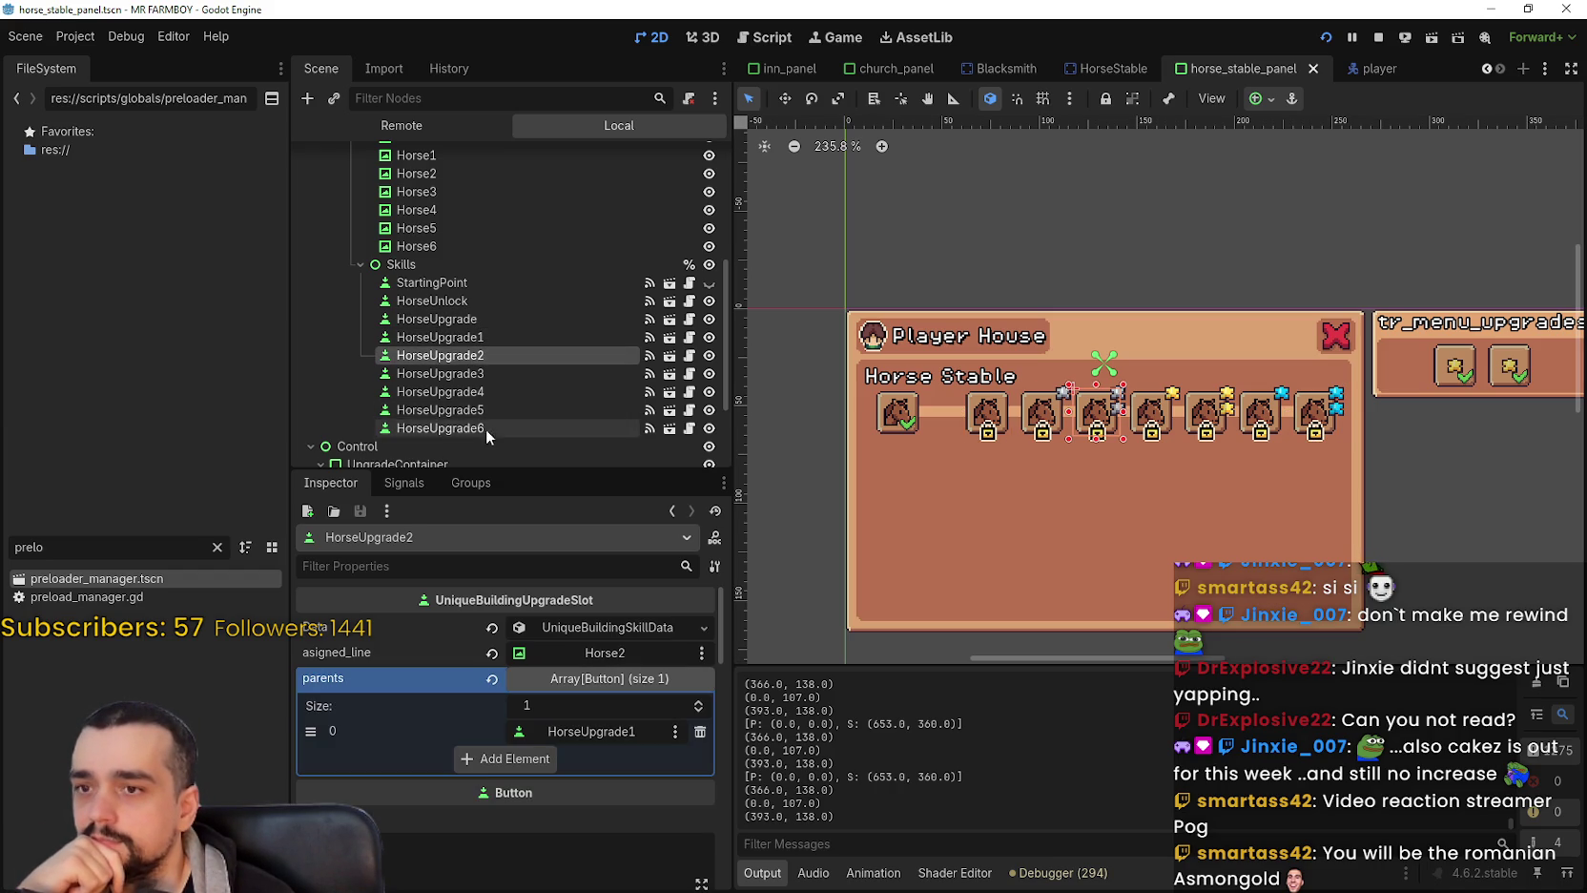
pyautogui.click(488, 373)
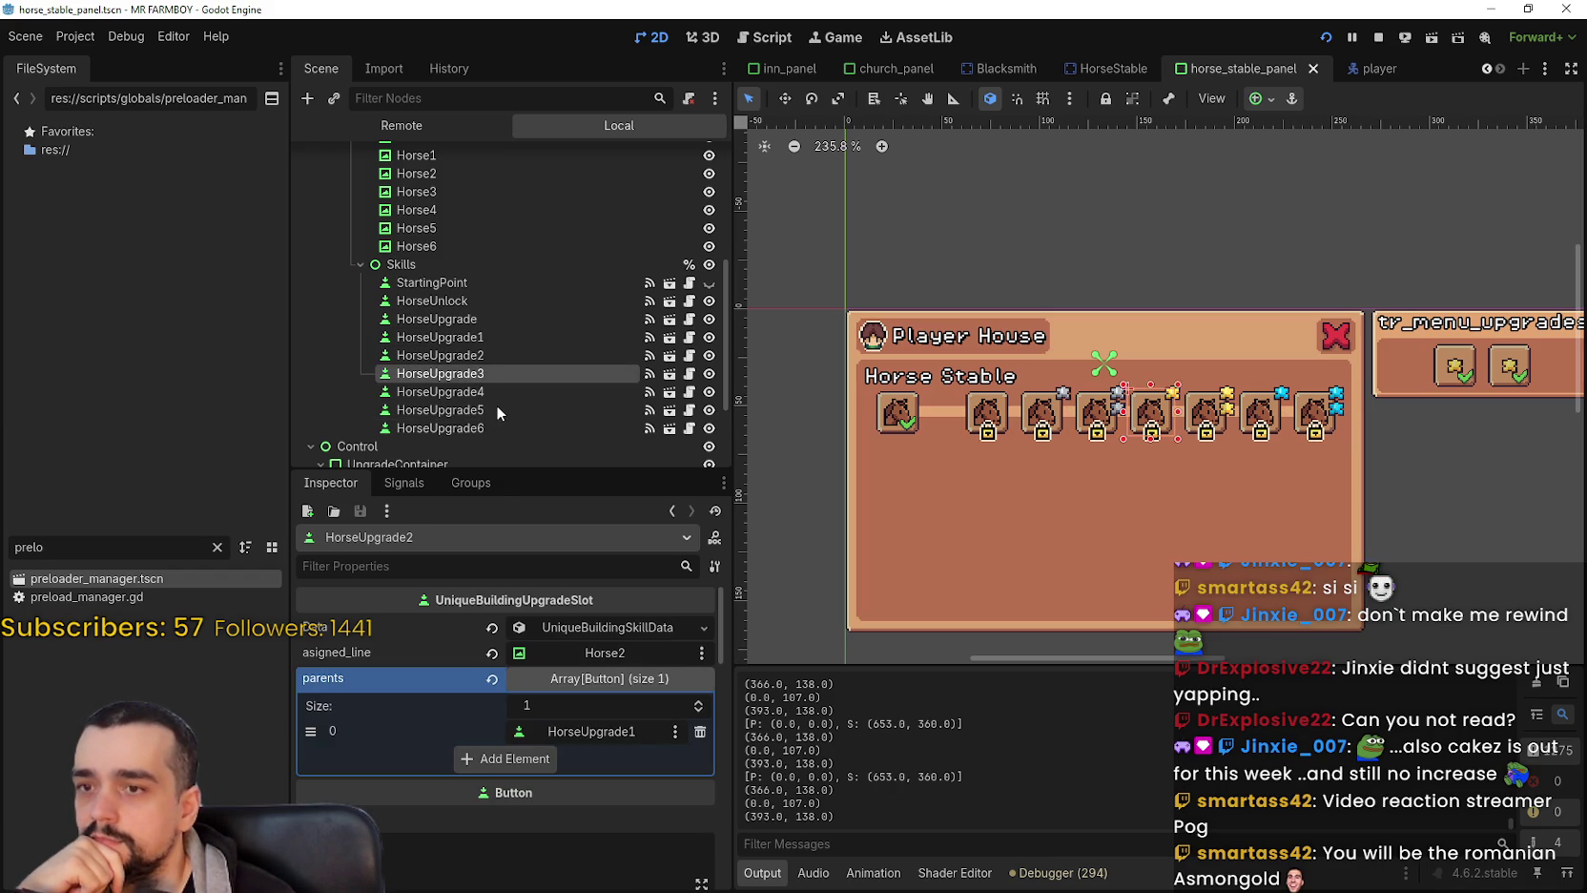
pyautogui.click(494, 409)
pyautogui.click(494, 429)
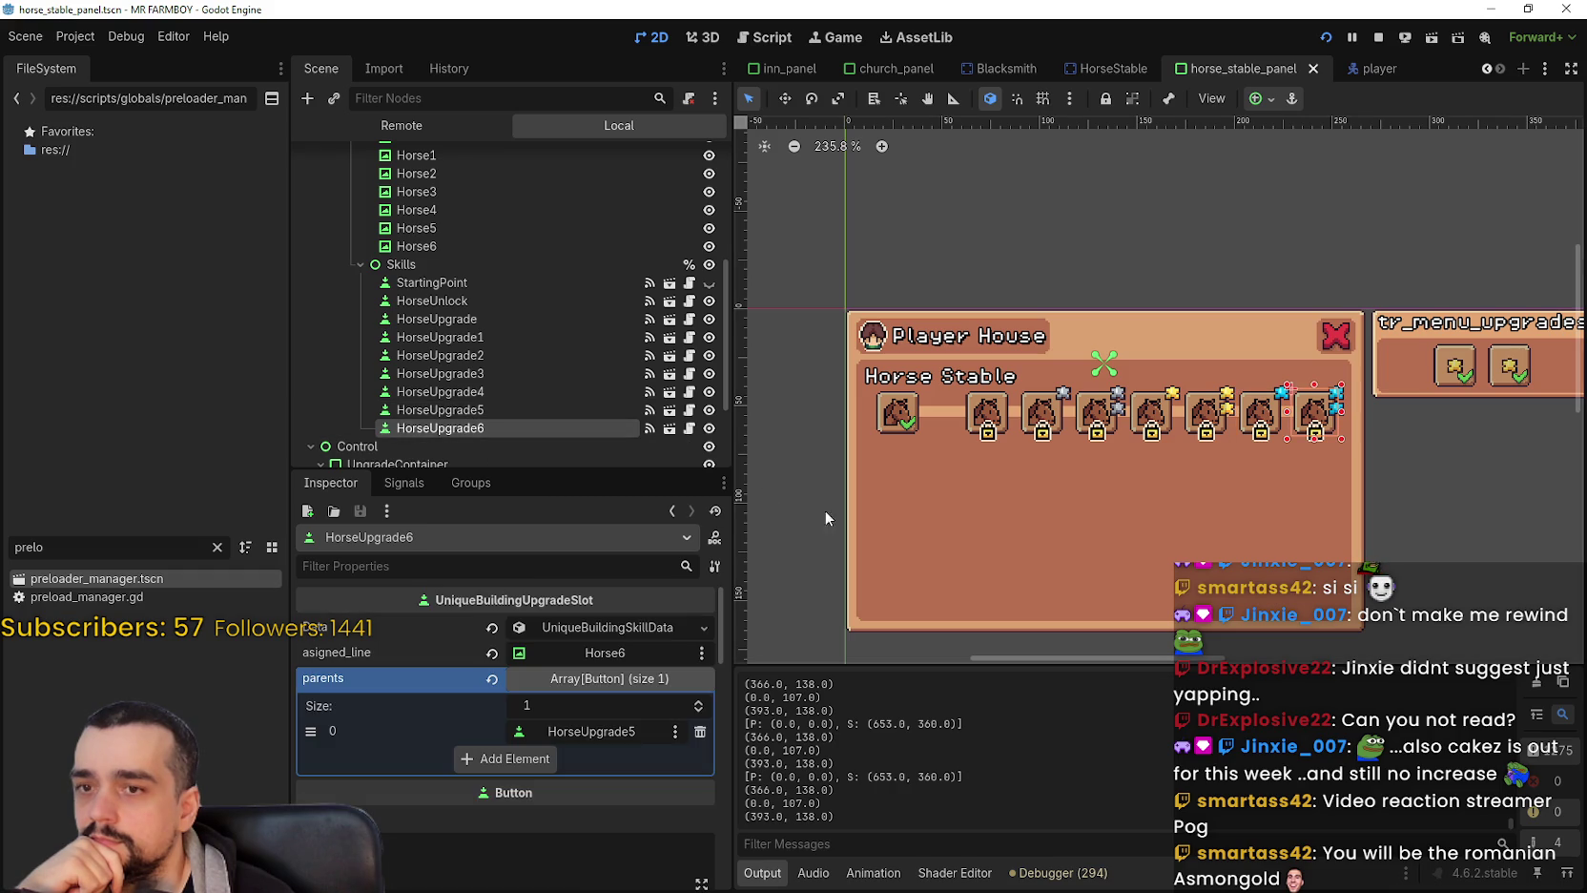
pyautogui.click(476, 300)
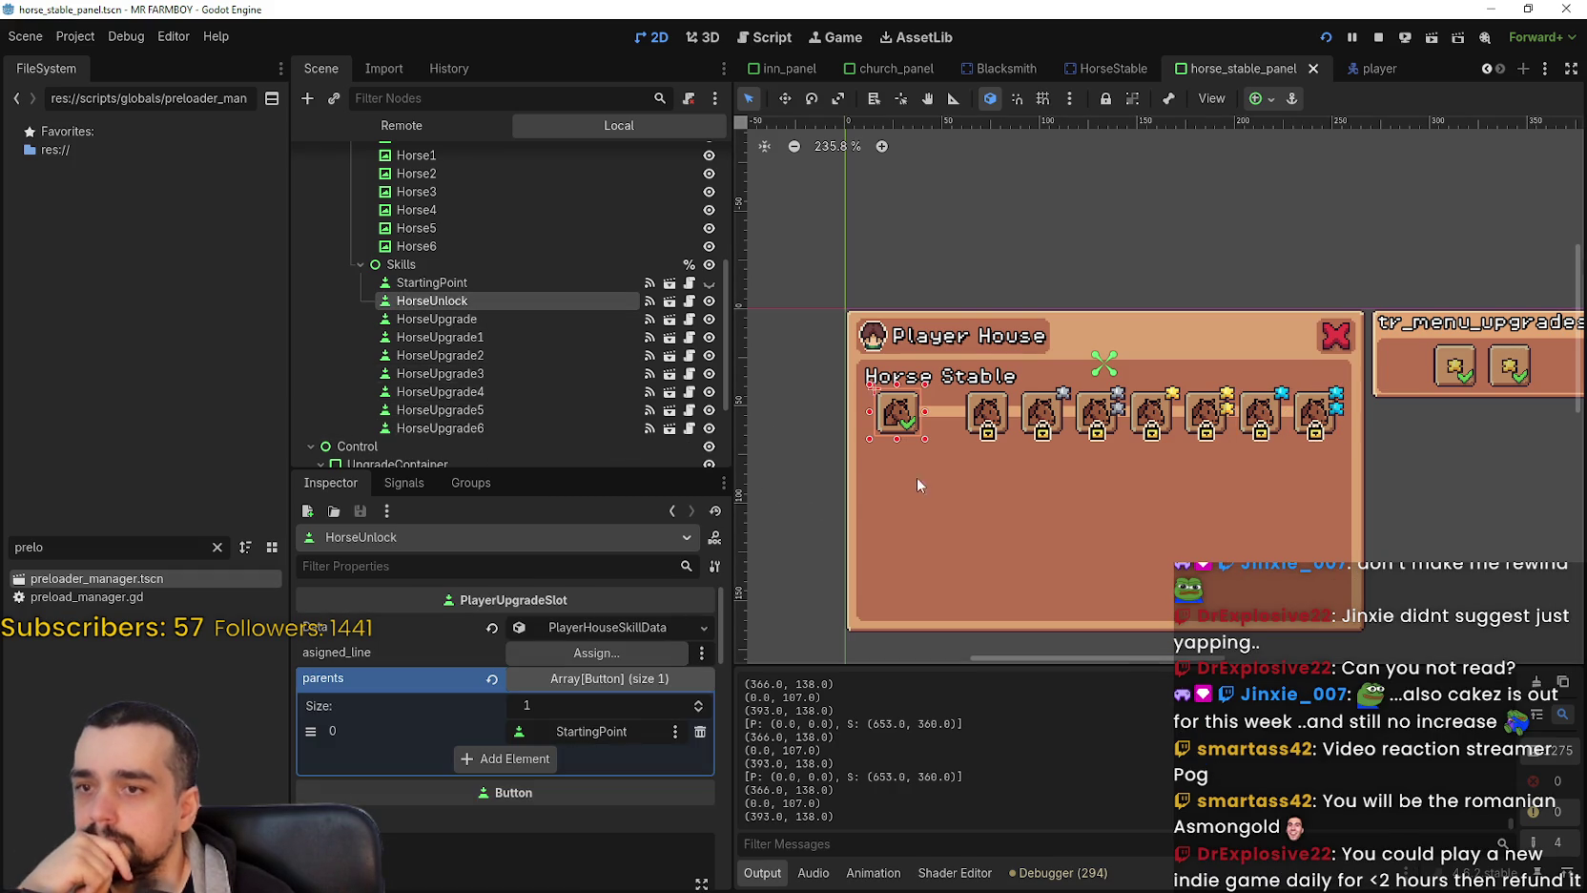
# Box-select every horse line and upgrade button across the Horse Stable row in the 2D viewport.
pyautogui.scroll(-1, 870, 491)
pyautogui.scroll(3, 630, 393)
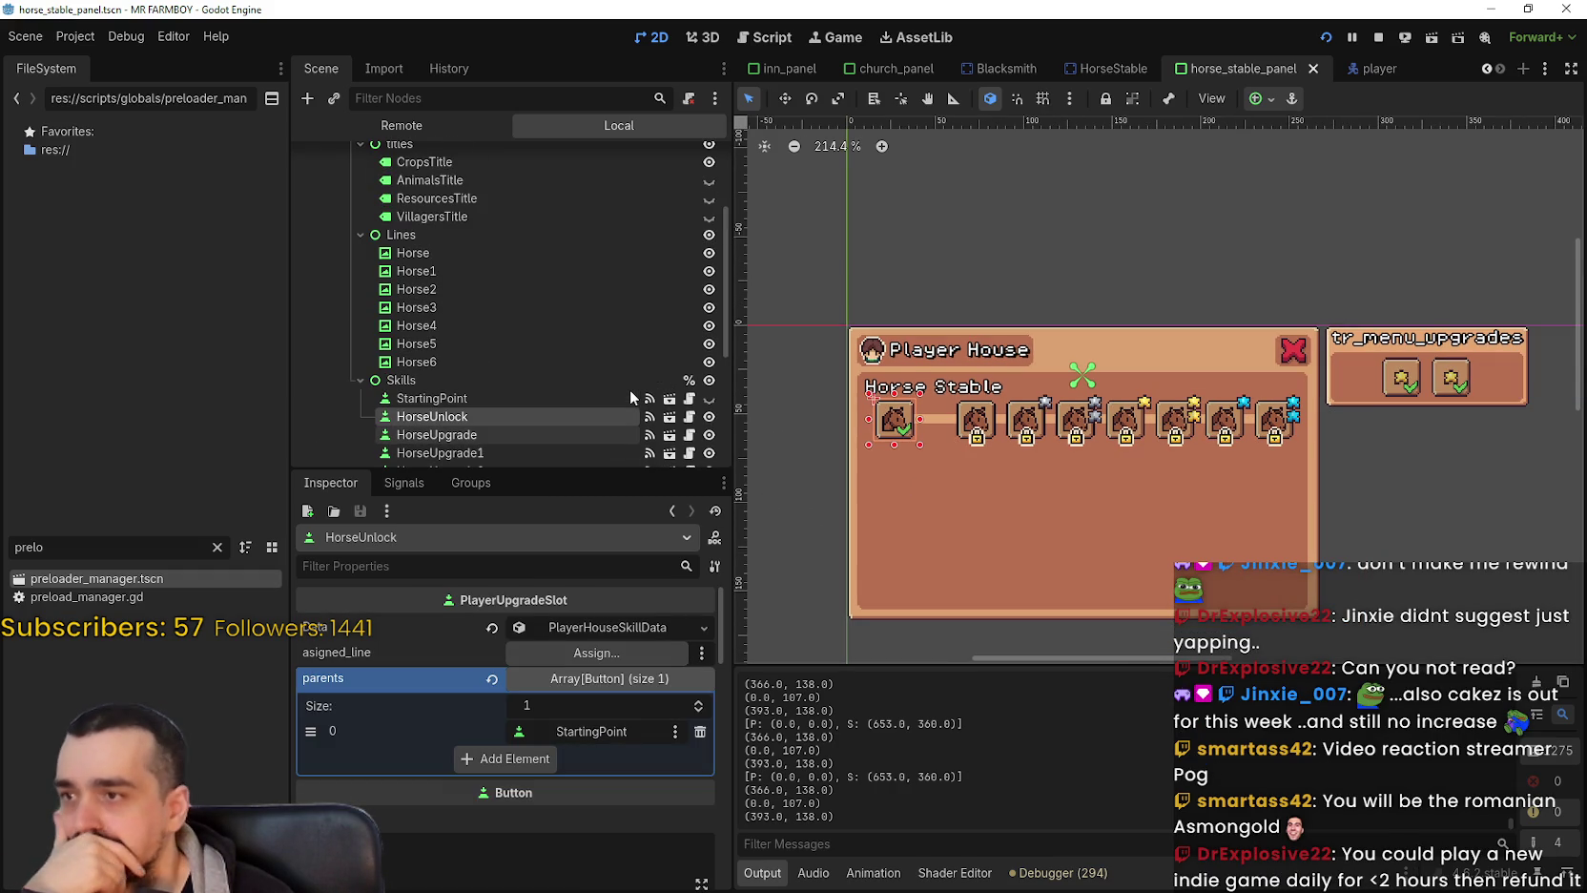
pyautogui.scroll(2, 814, 474)
pyautogui.moveTo(793, 475)
pyautogui.mouseDown()
pyautogui.moveTo(1314, 443)
pyautogui.moveTo(1429, 380)
pyautogui.moveTo(1411, 355)
pyautogui.mouseUp()
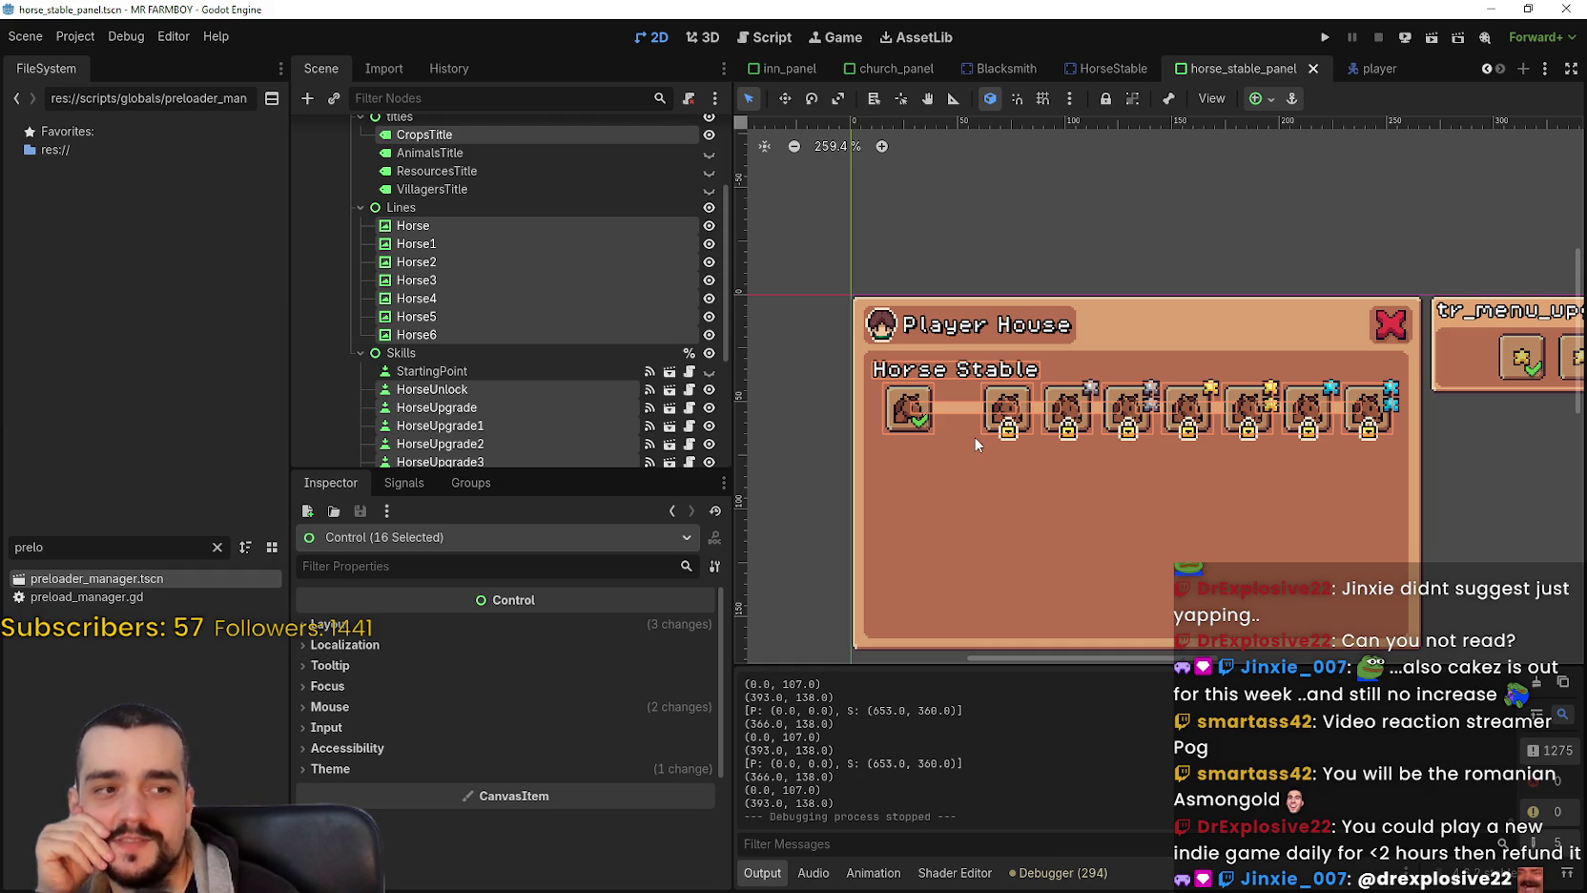
pyautogui.scroll(-3, 874, 532)
pyautogui.scroll(3, 484, 348)
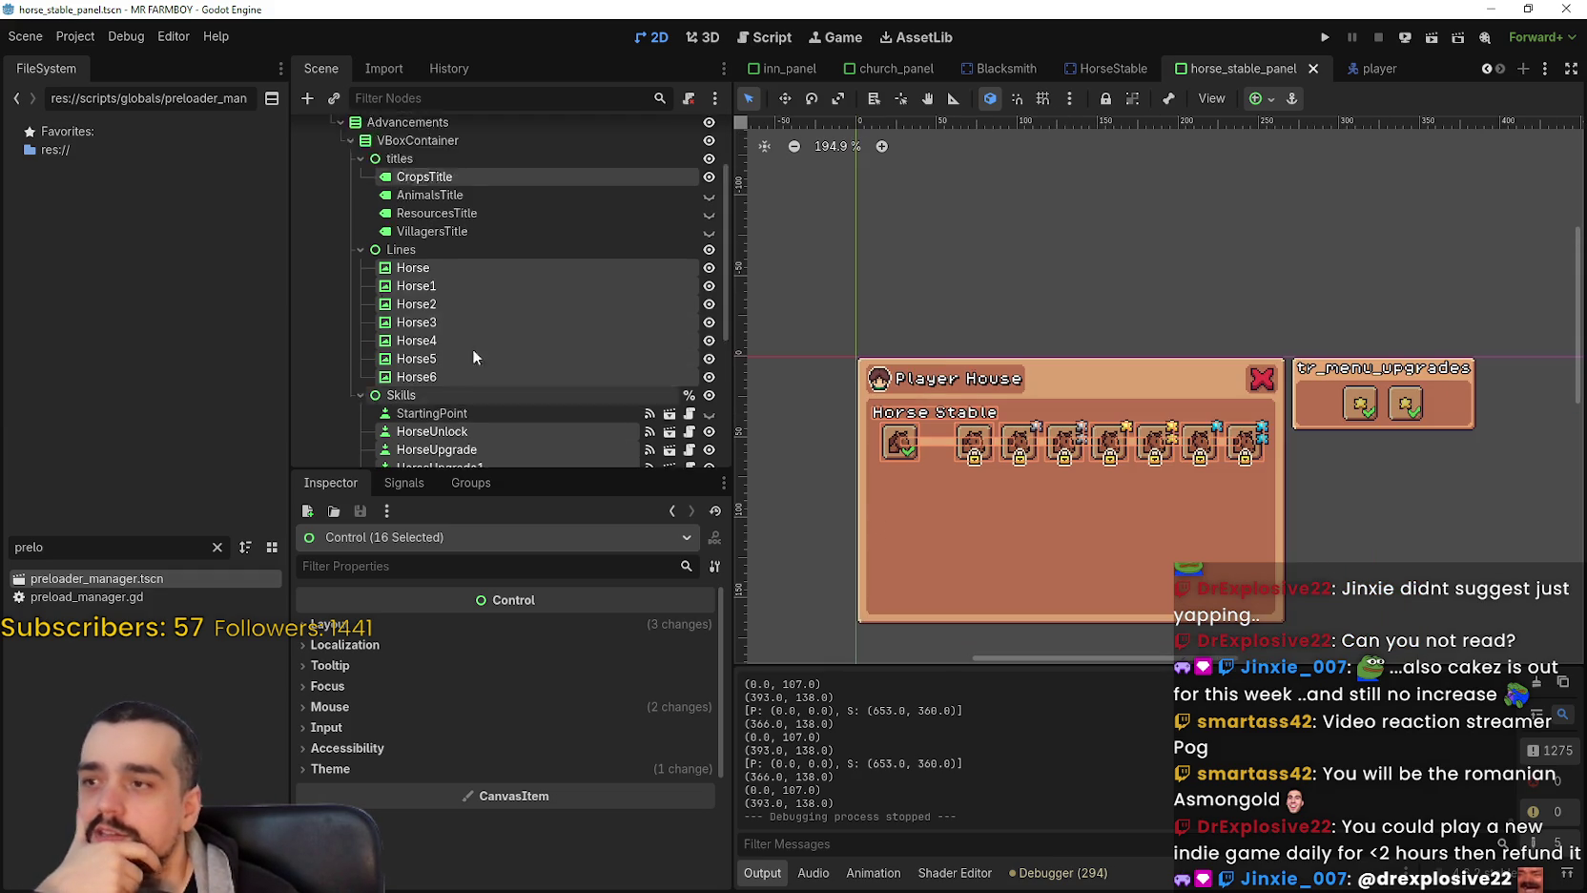
pyautogui.scroll(-2, 500, 347)
pyautogui.scroll(-2, 1105, 539)
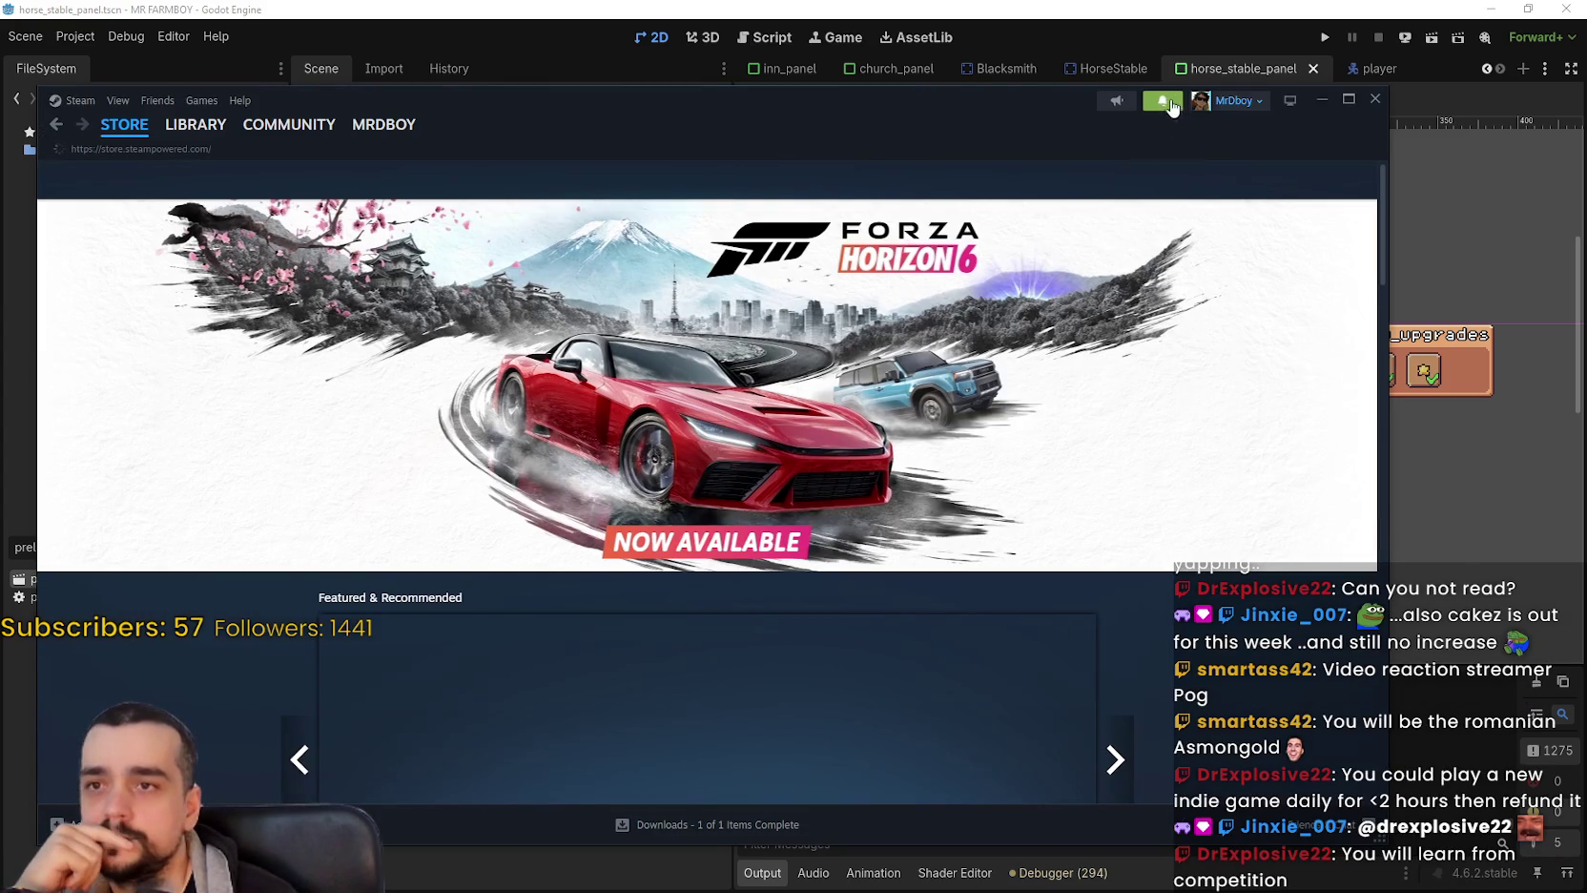
# Open the 'Problems with the road texture' discussion from Steam notifications and highlight its text to read it.
pyautogui.click(1172, 103)
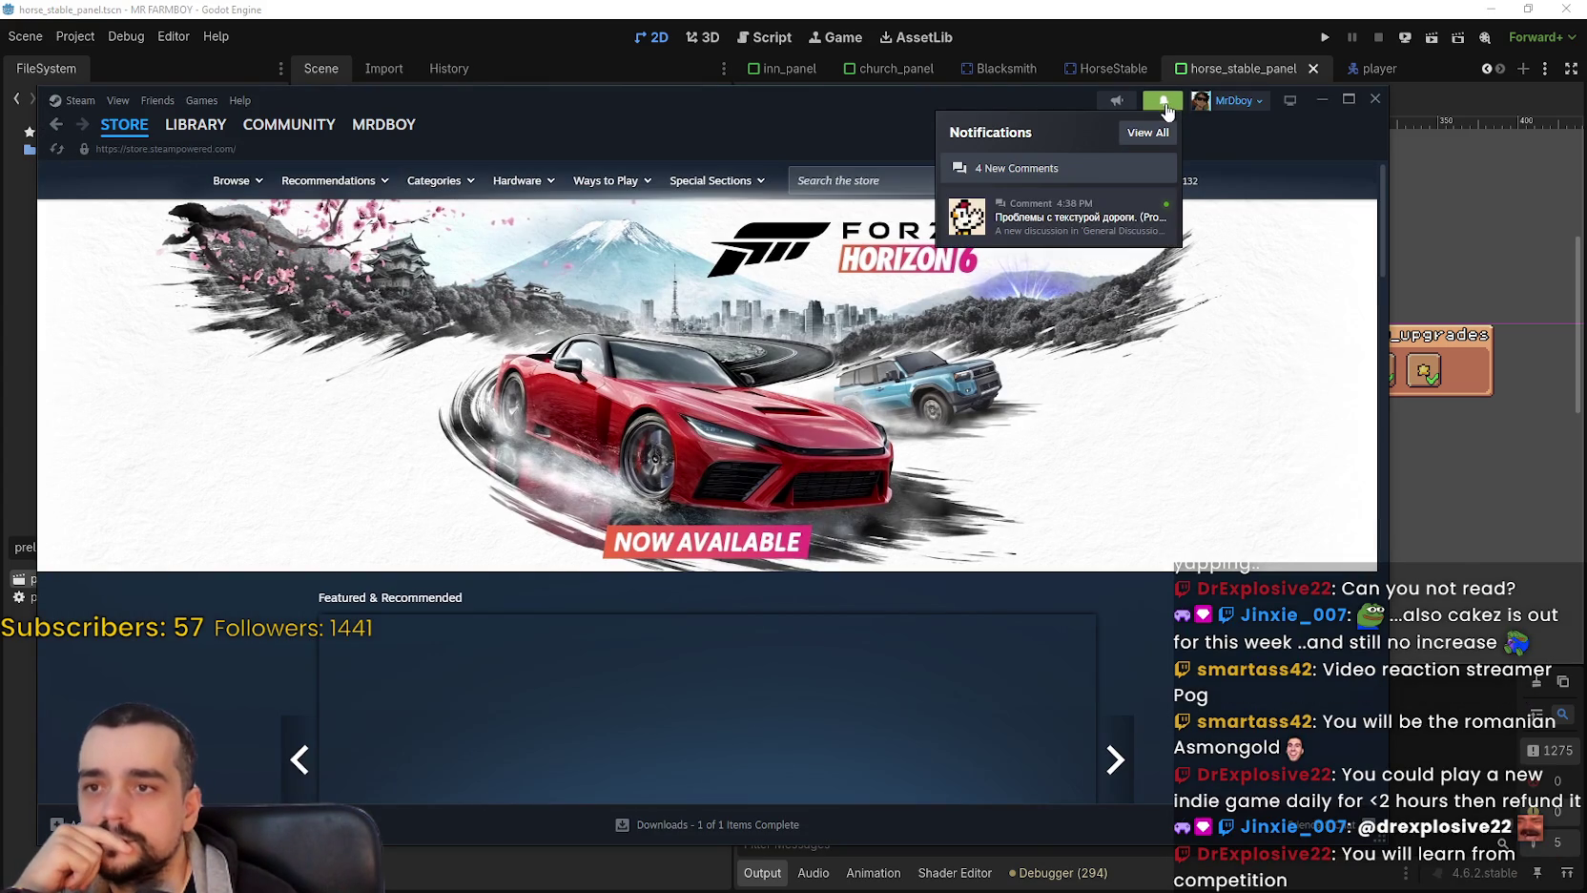
pyautogui.click(1087, 212)
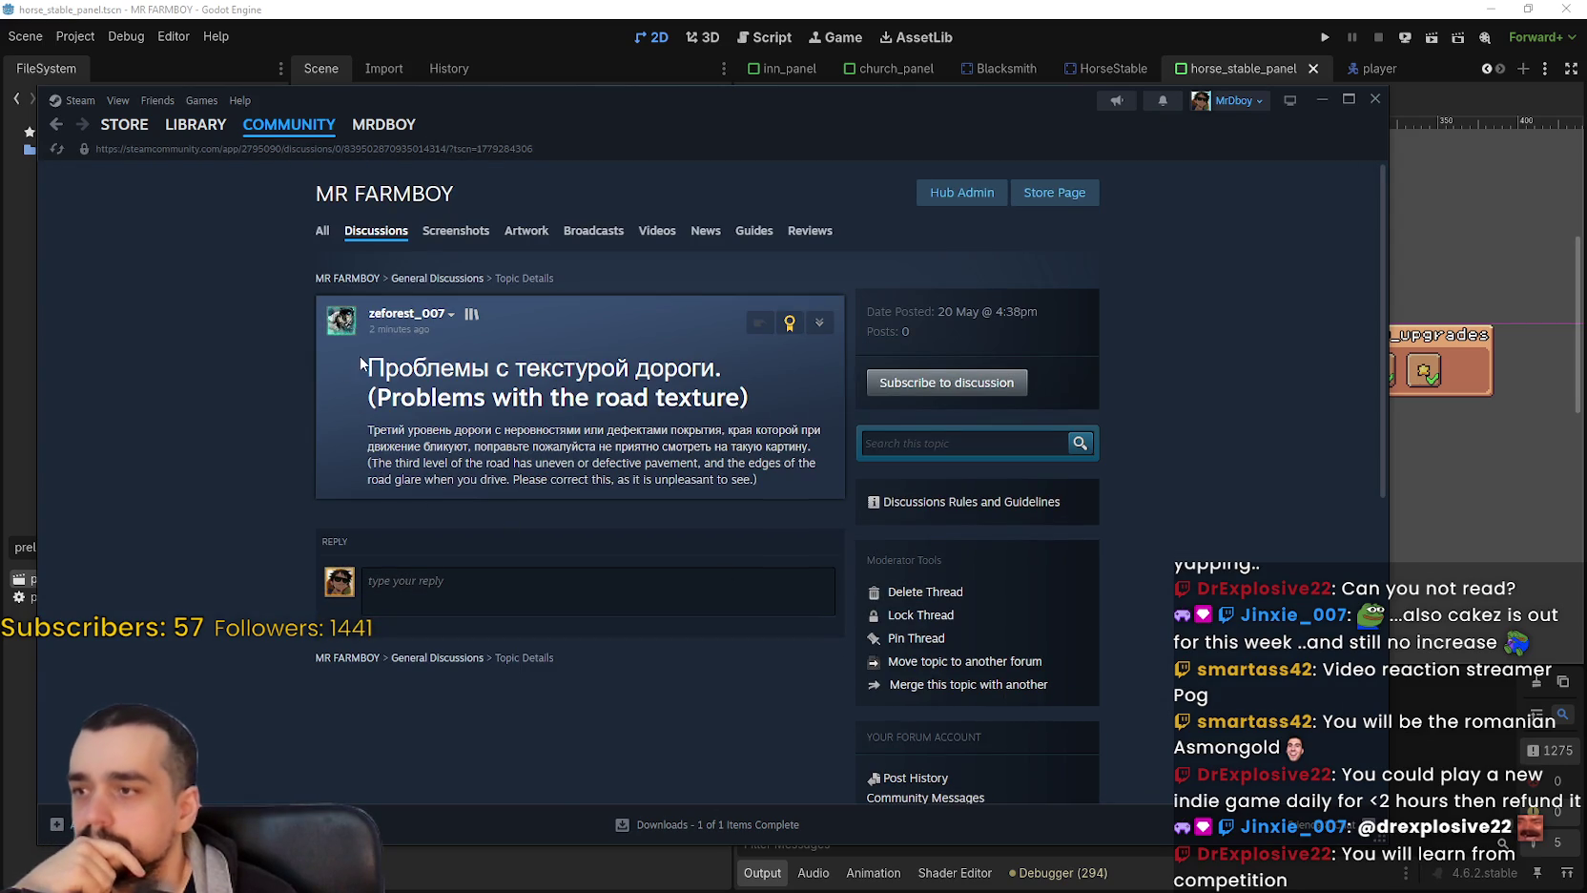
pyautogui.moveTo(366, 366)
pyautogui.mouseDown()
pyautogui.moveTo(819, 465)
pyautogui.moveTo(647, 521)
pyautogui.mouseUp()
pyautogui.click(622, 495)
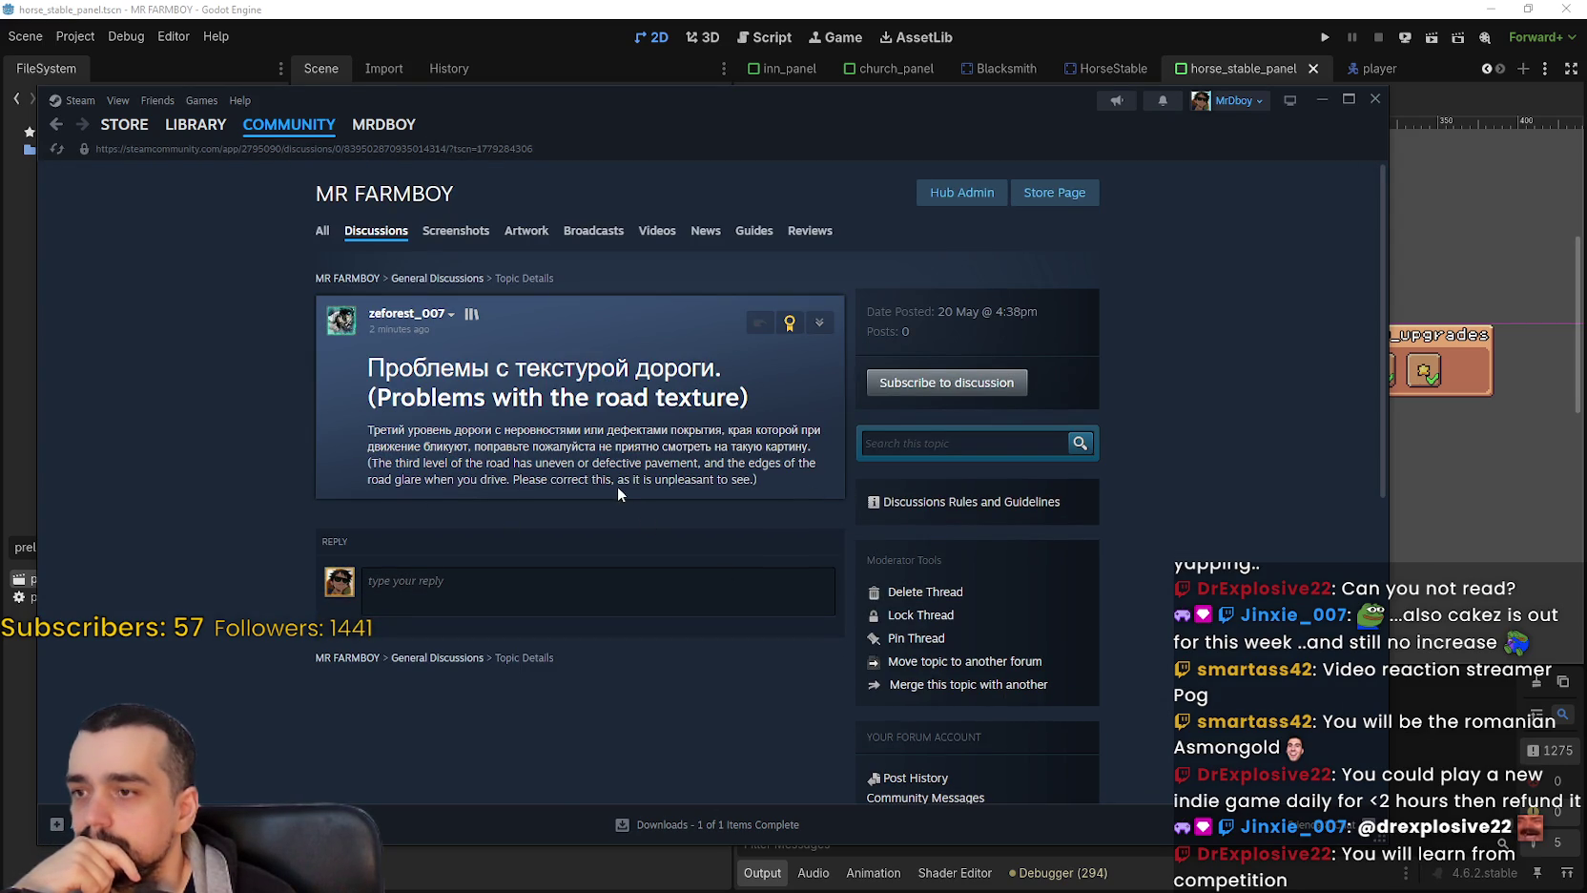
pyautogui.moveTo(384, 464)
pyautogui.mouseDown()
pyautogui.moveTo(797, 477)
pyautogui.moveTo(375, 463)
pyautogui.moveTo(376, 401)
pyautogui.moveTo(734, 398)
pyautogui.mouseUp()
pyautogui.doubleClick(379, 399)
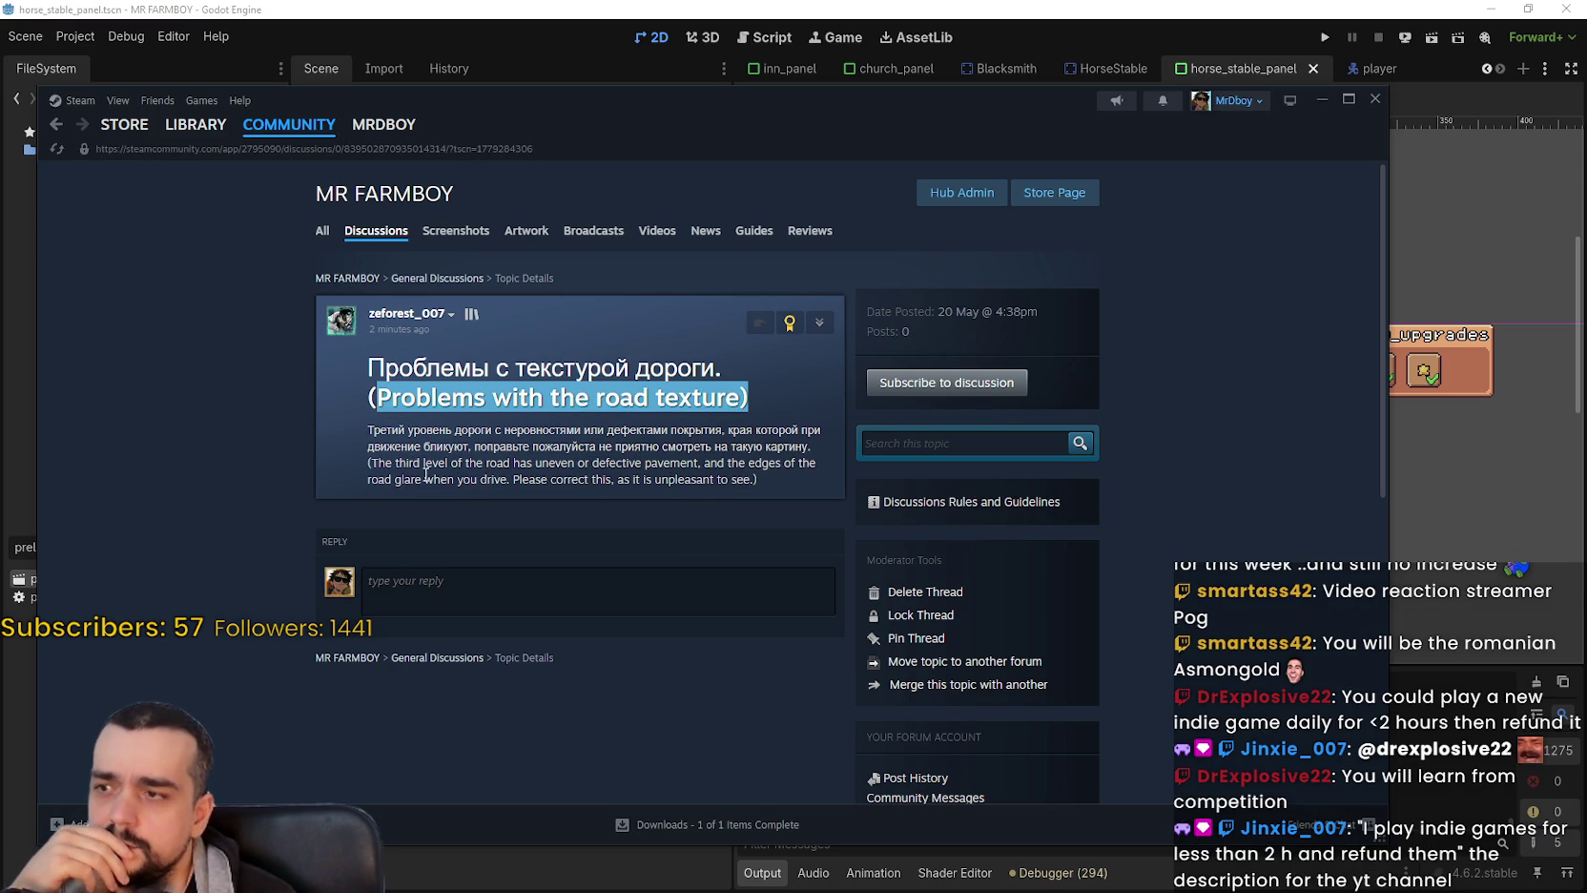
# Highlight the post's English translation line by line, then drag the Steam window further right.
pyautogui.moveTo(371, 463); pyautogui.dragTo(654, 453)
pyautogui.moveTo(725, 463); pyautogui.dragTo(733, 463)
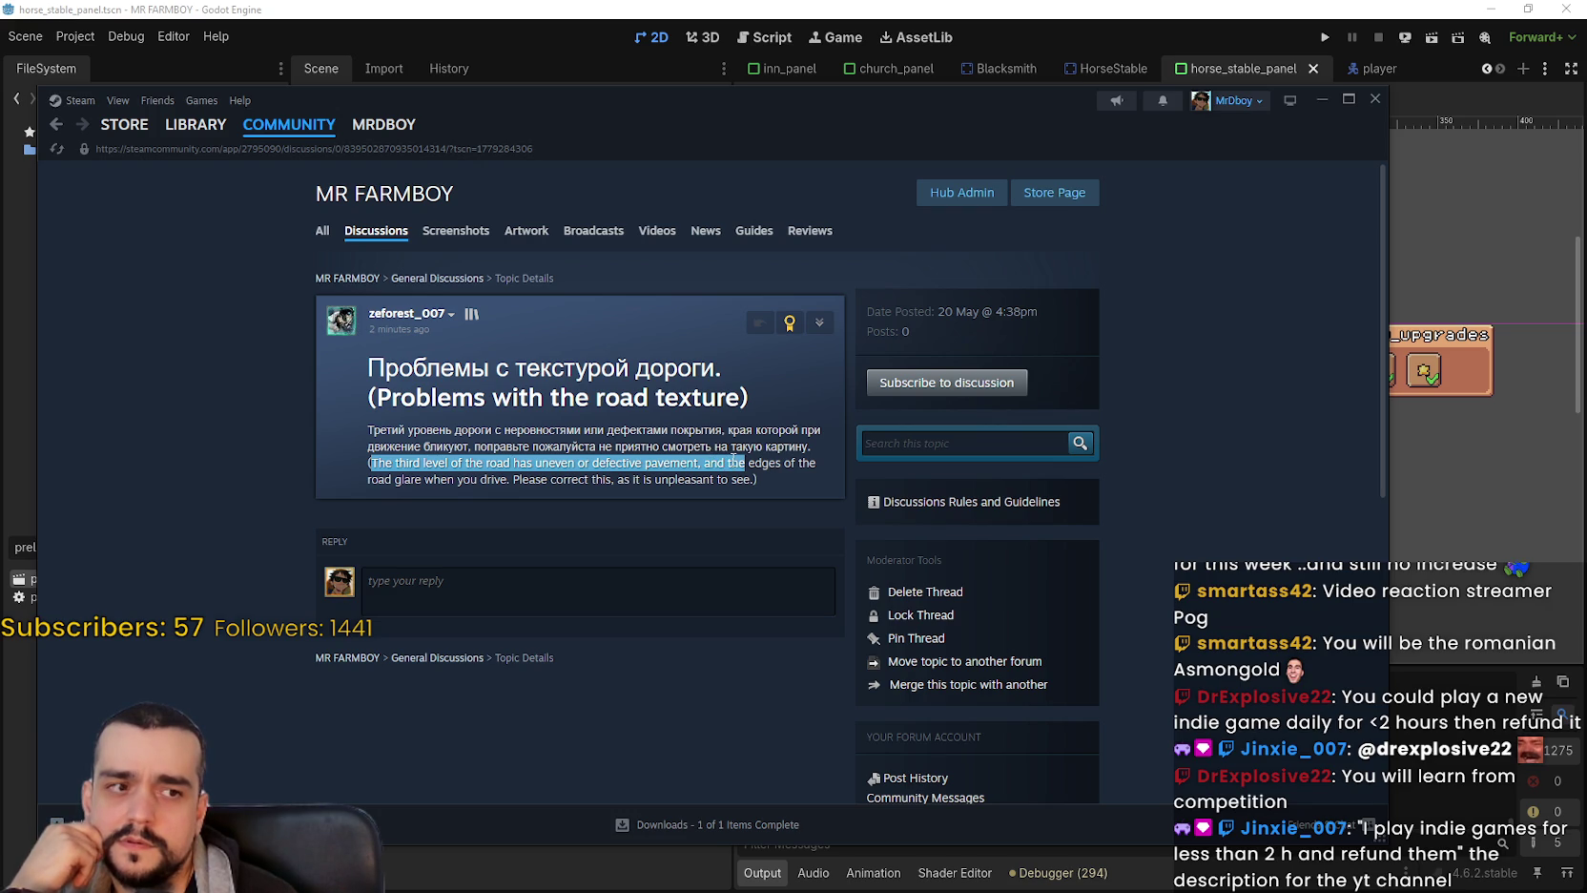
pyautogui.moveTo(741, 465); pyautogui.dragTo(750, 484)
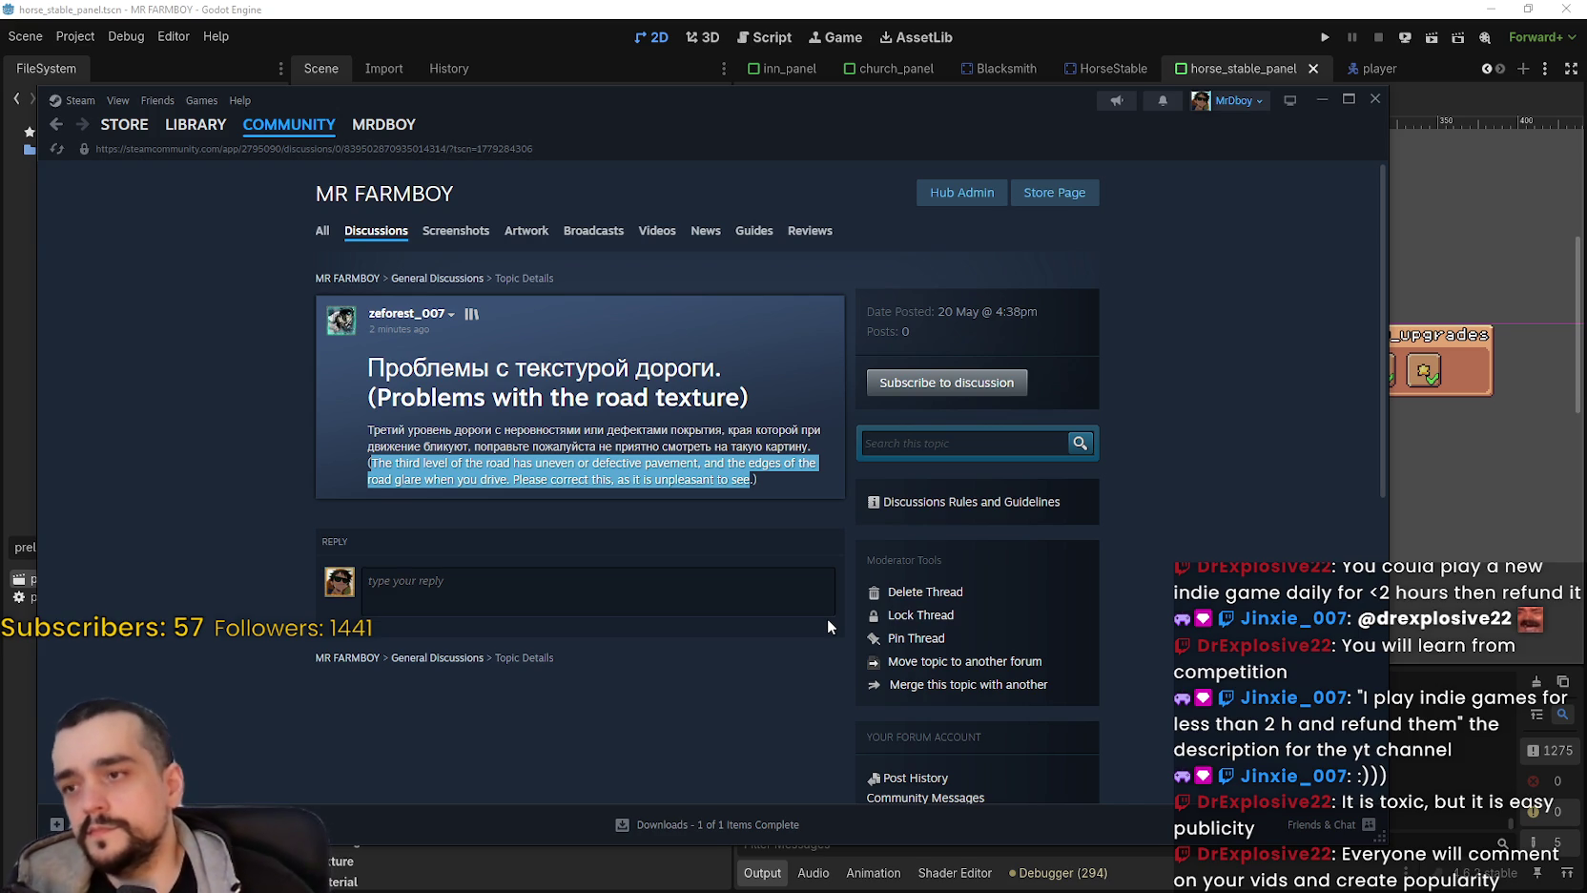
pyautogui.click(472, 491)
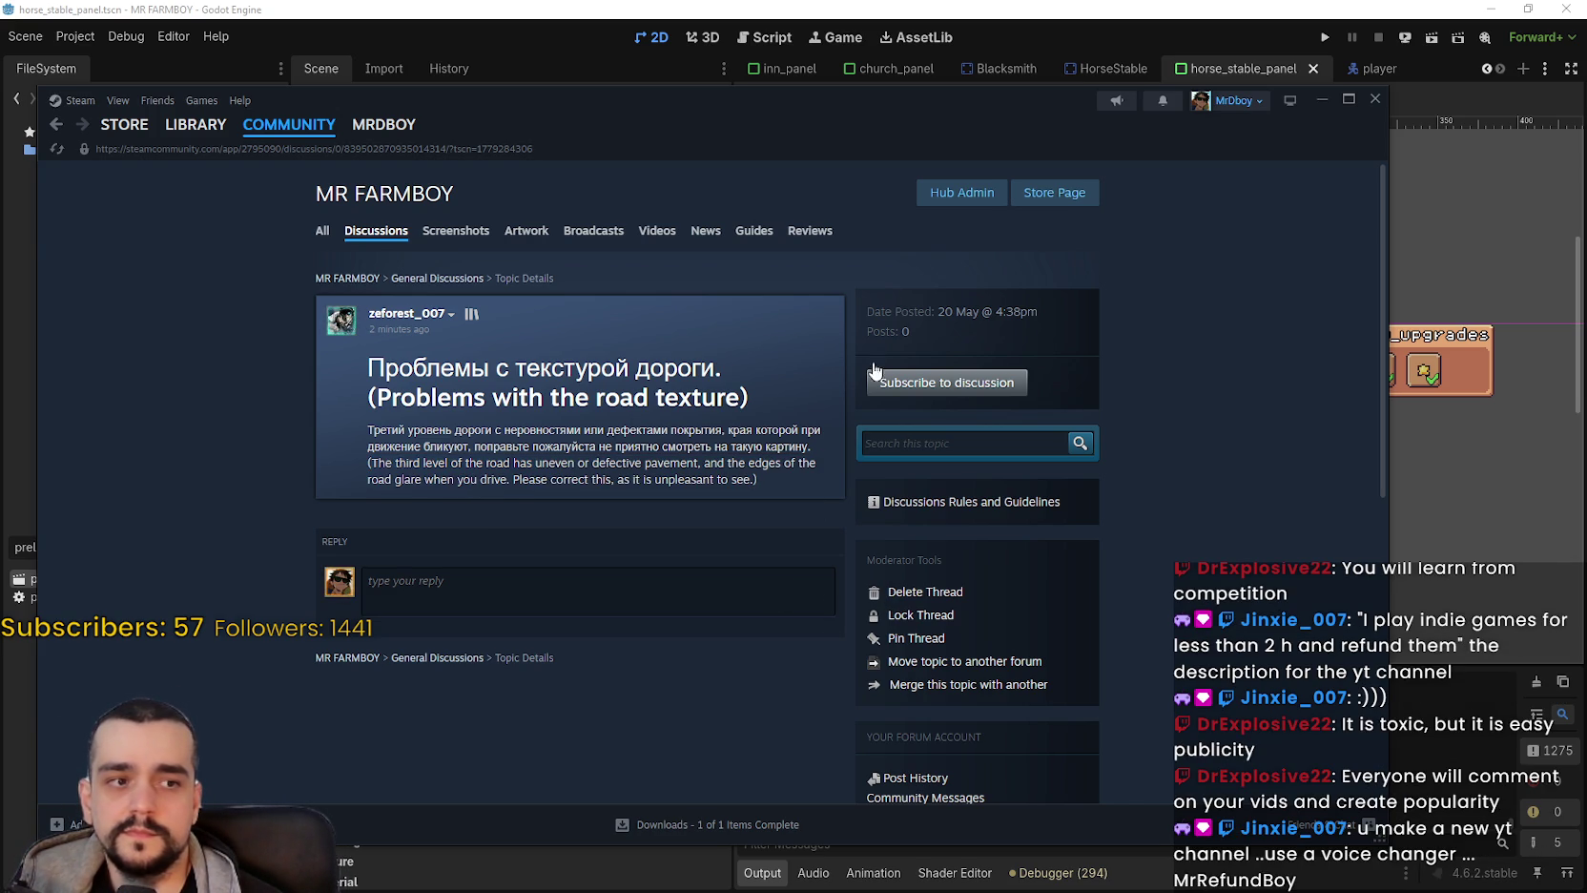
pyautogui.moveTo(809, 129)
pyautogui.mouseDown()
pyautogui.moveTo(1051, 104)
pyautogui.moveTo(991, 121)
pyautogui.moveTo(979, 105)
pyautogui.mouseUp()
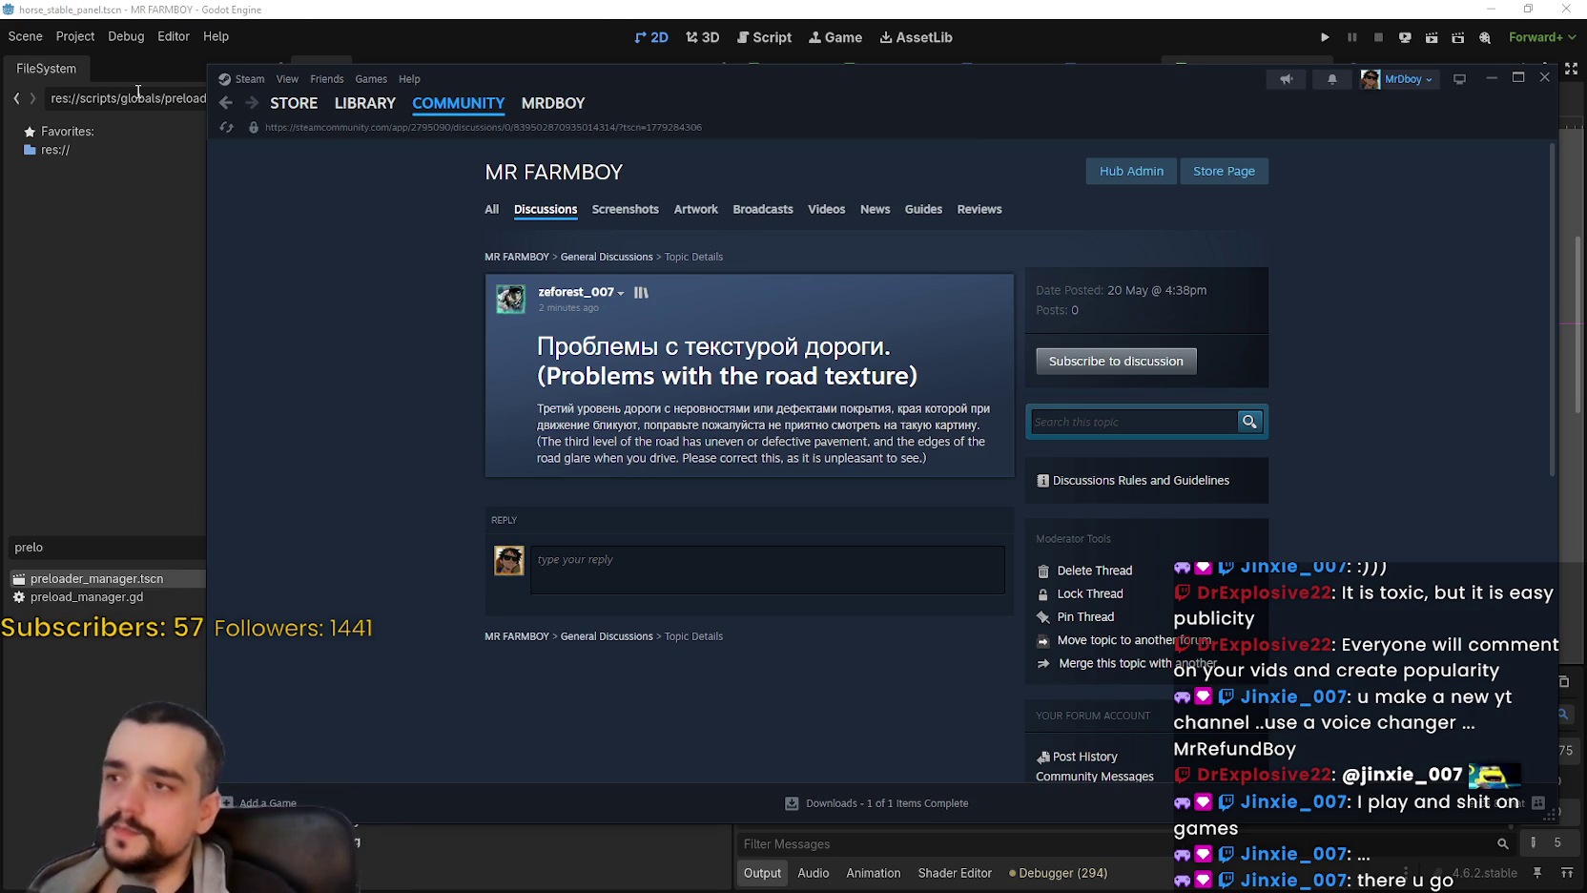
# Go to Farever's store page through its entry in the LIBRARY Recent list.
pyautogui.click(367, 105)
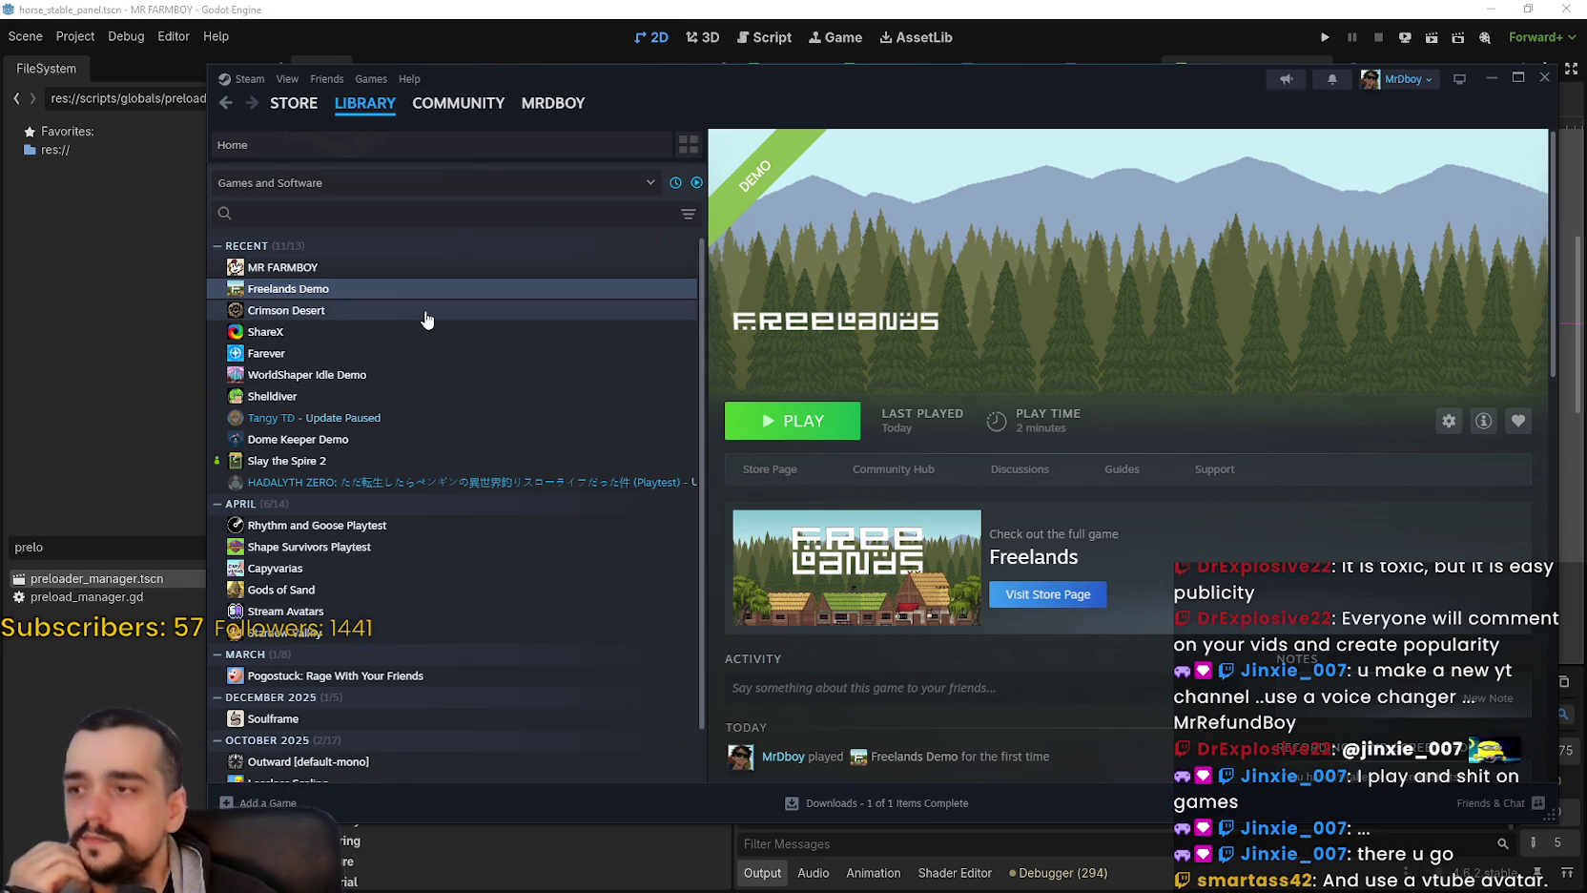
pyautogui.click(498, 354)
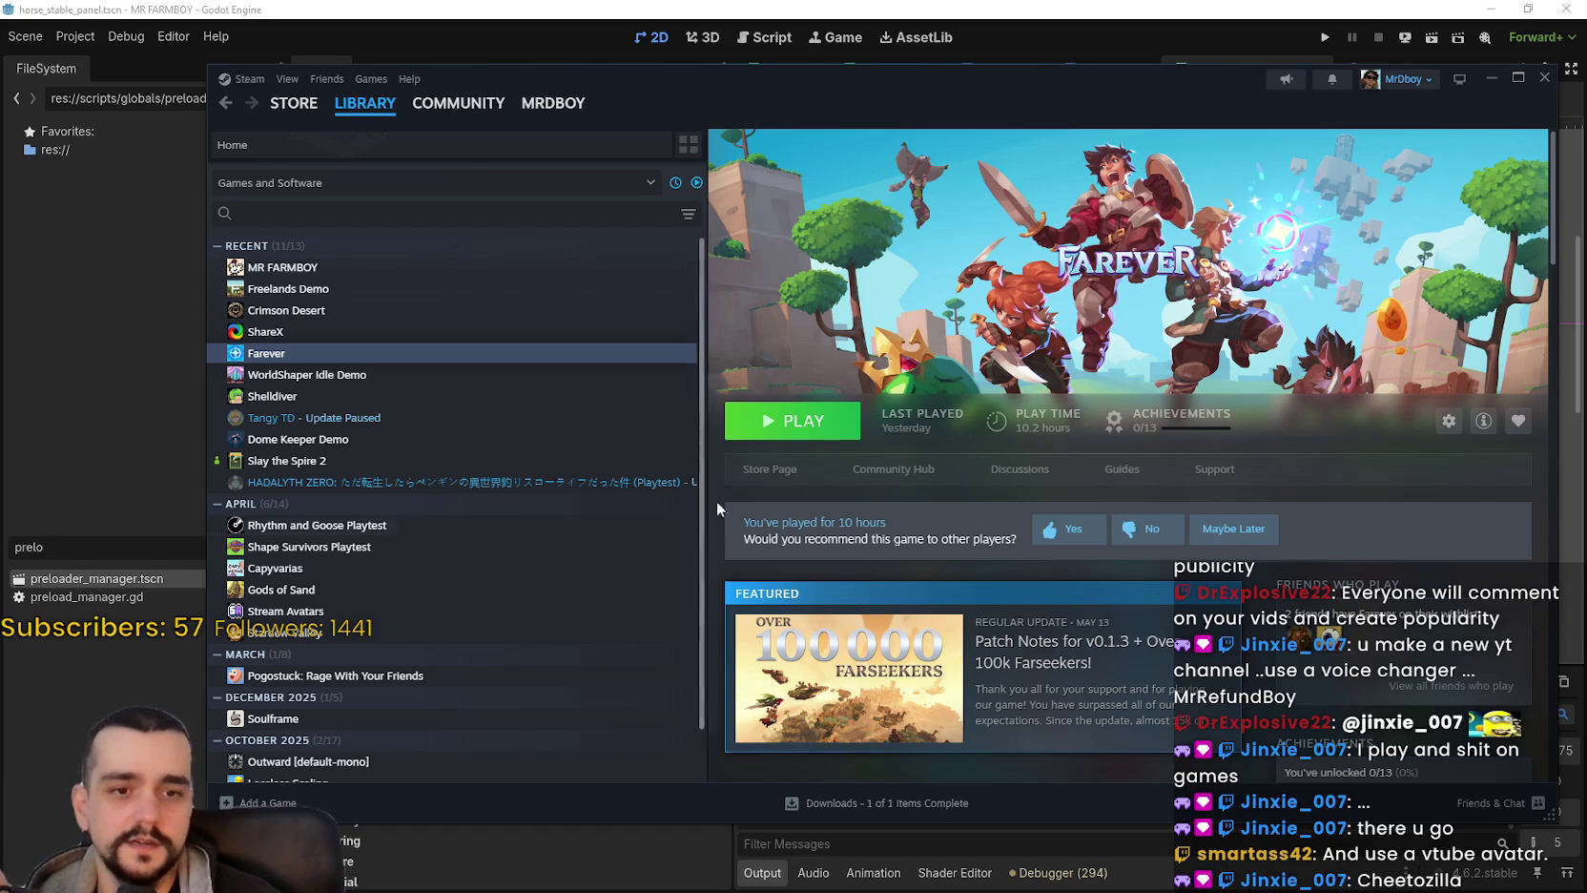
pyautogui.click(775, 468)
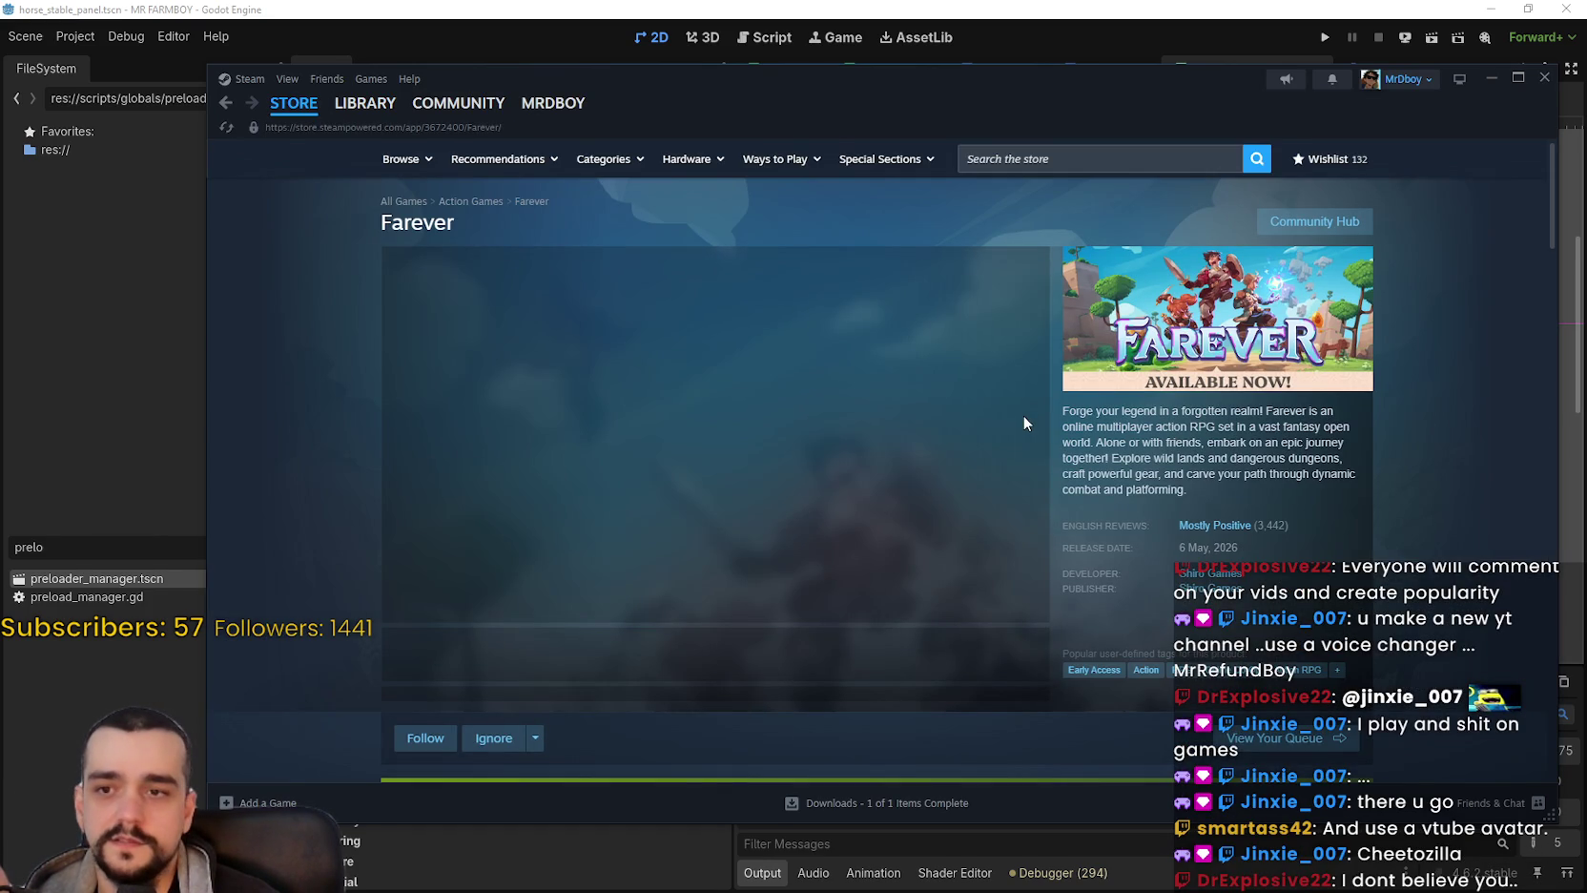
# Scroll up and down through the Farever store page.
pyautogui.scroll(-3, 1008, 420)
pyautogui.scroll(3, 1005, 419)
pyautogui.scroll(-2, 999, 427)
pyautogui.scroll(-5, 972, 425)
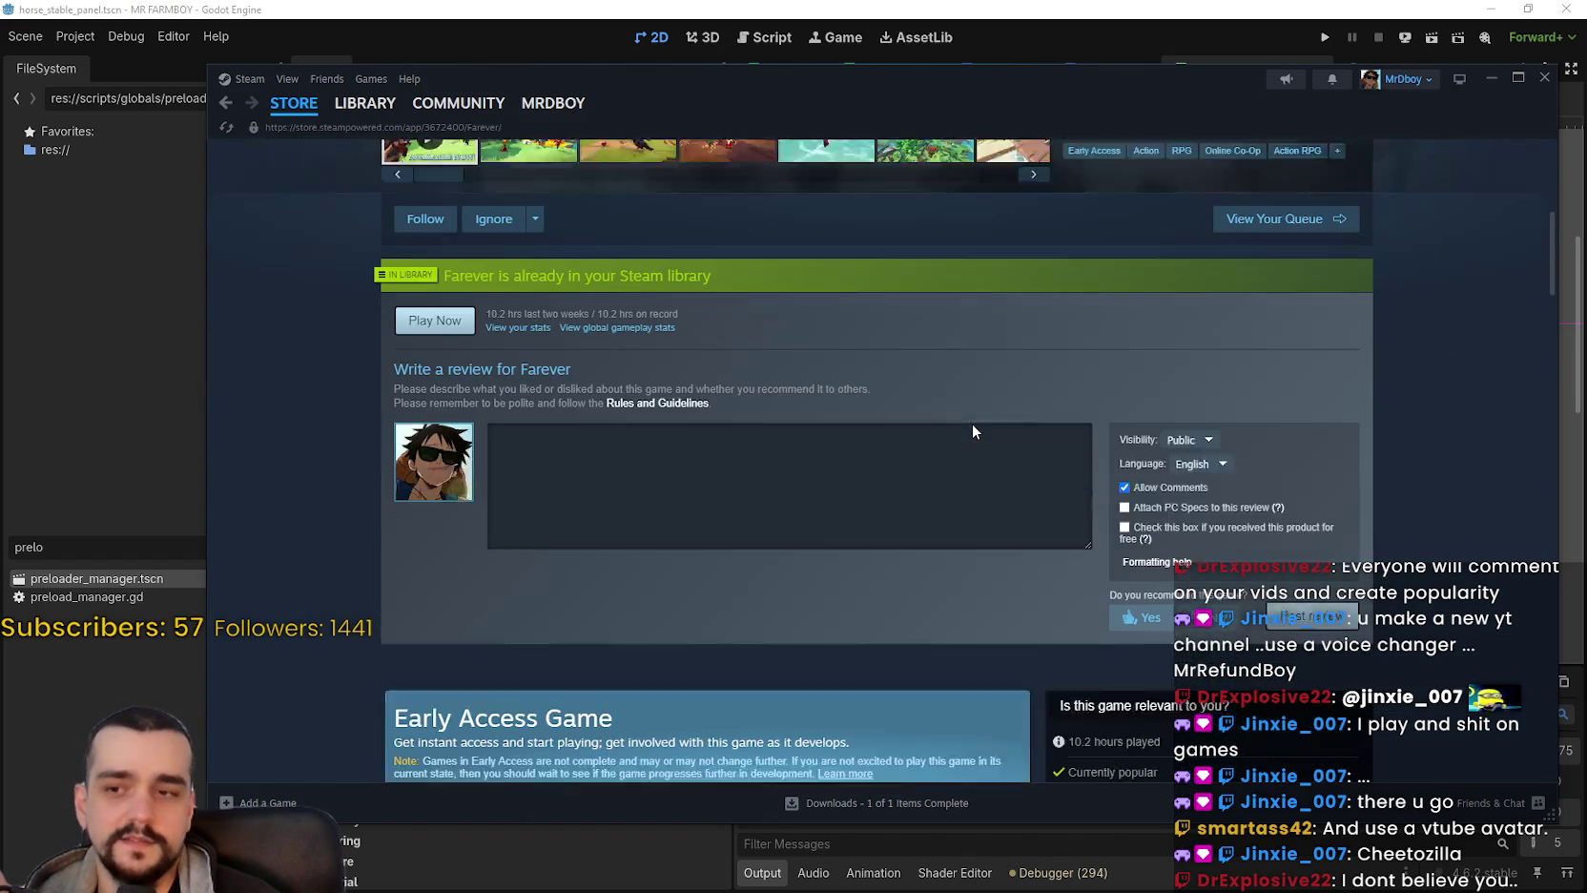
pyautogui.scroll(-3, 972, 425)
pyautogui.scroll(-3, 970, 436)
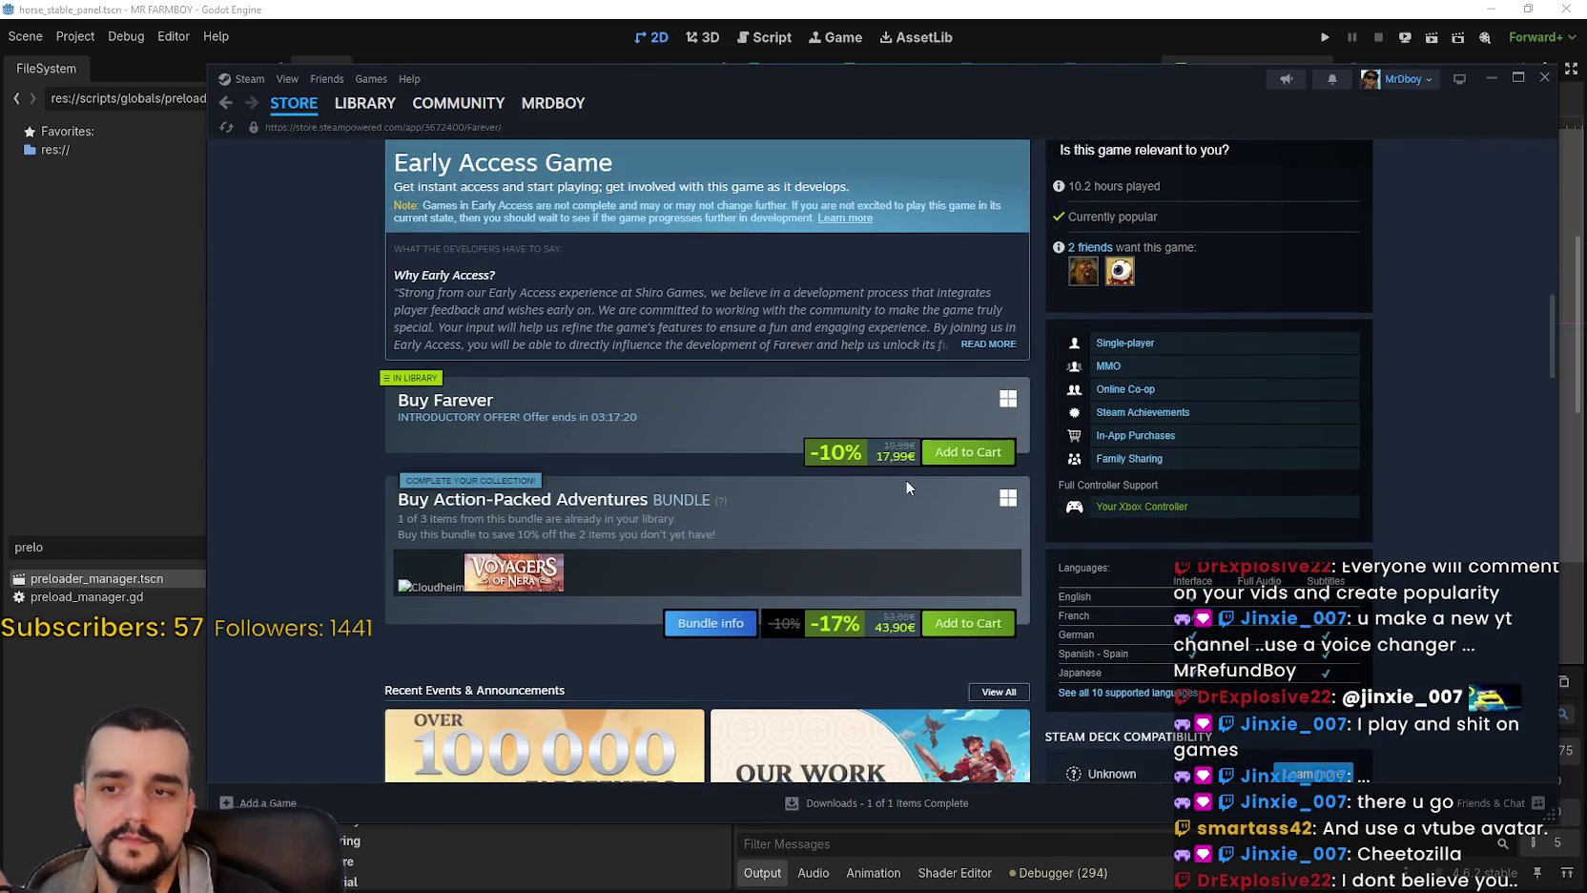
pyautogui.scroll(-3, 714, 474)
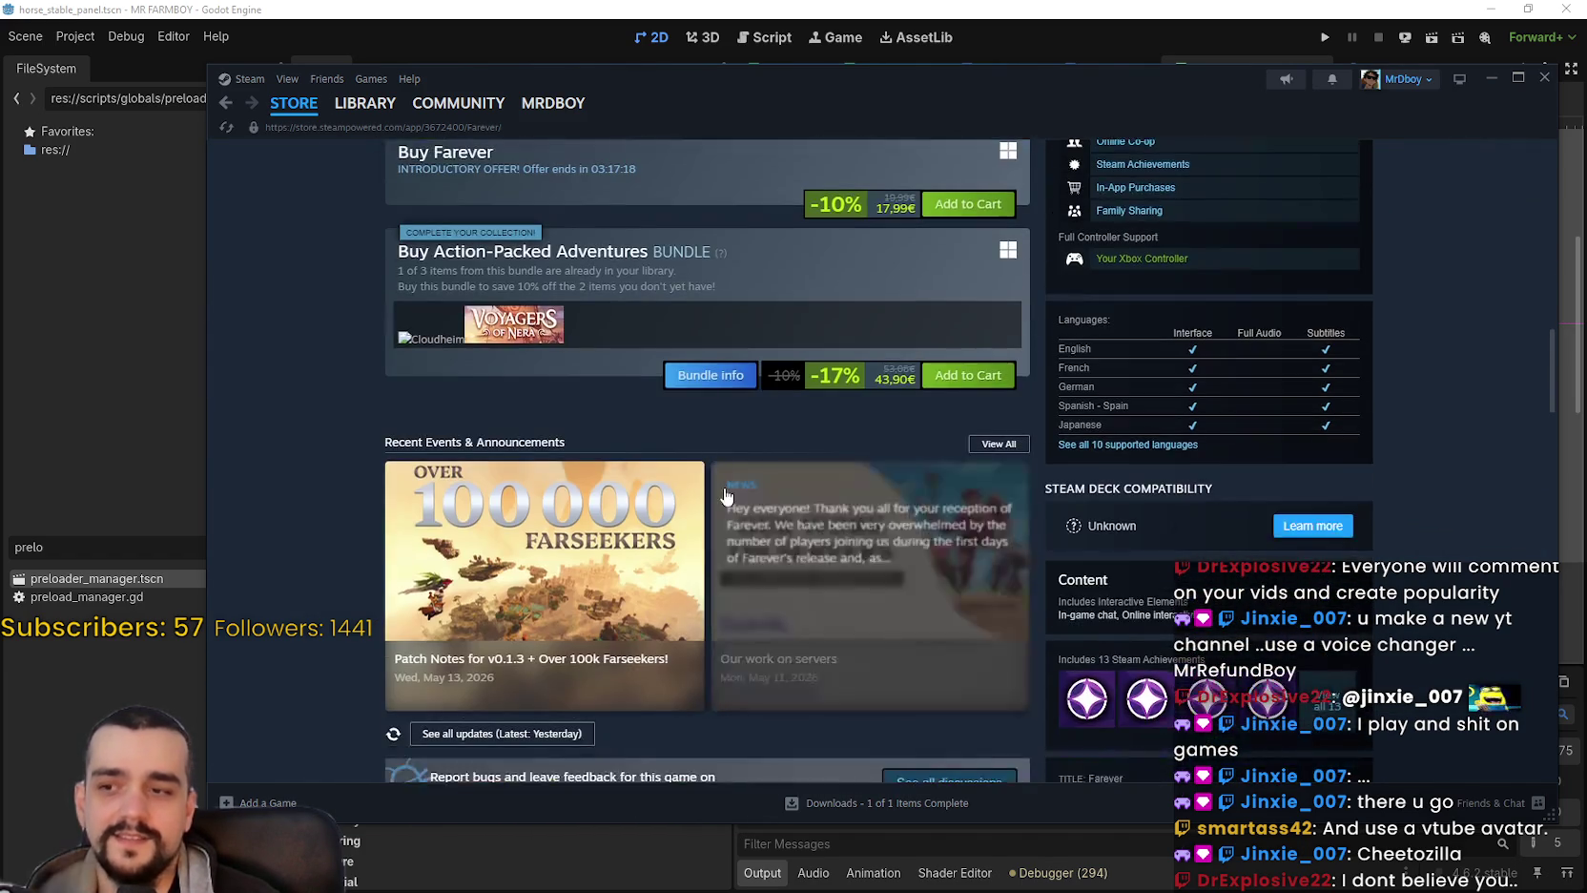
pyautogui.scroll(9, 731, 487)
pyautogui.scroll(3, 731, 488)
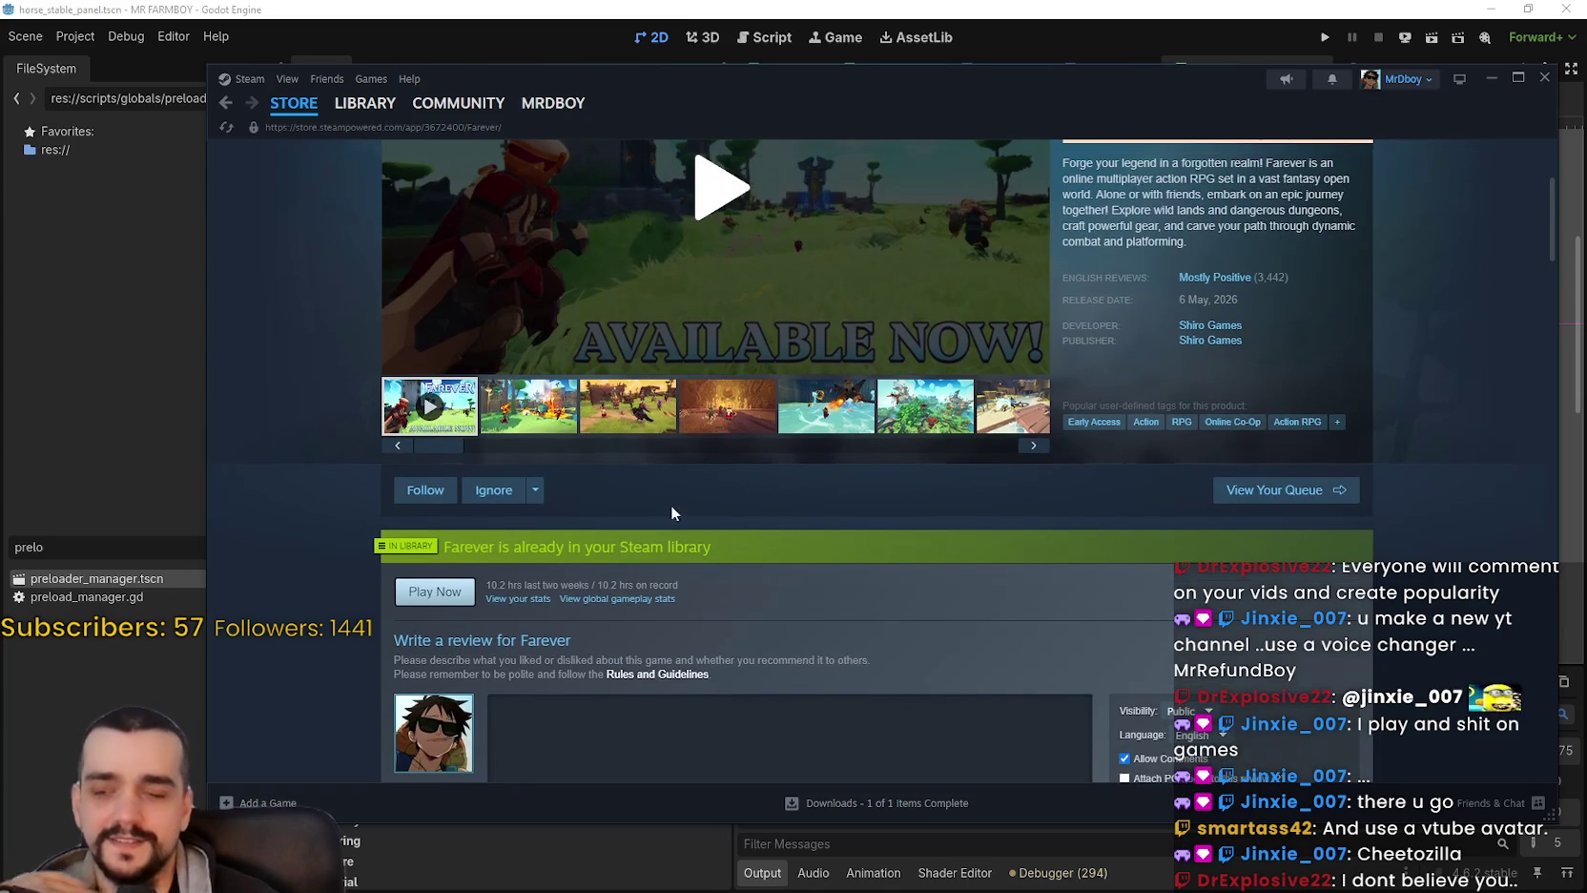
pyautogui.scroll(1, 658, 581)
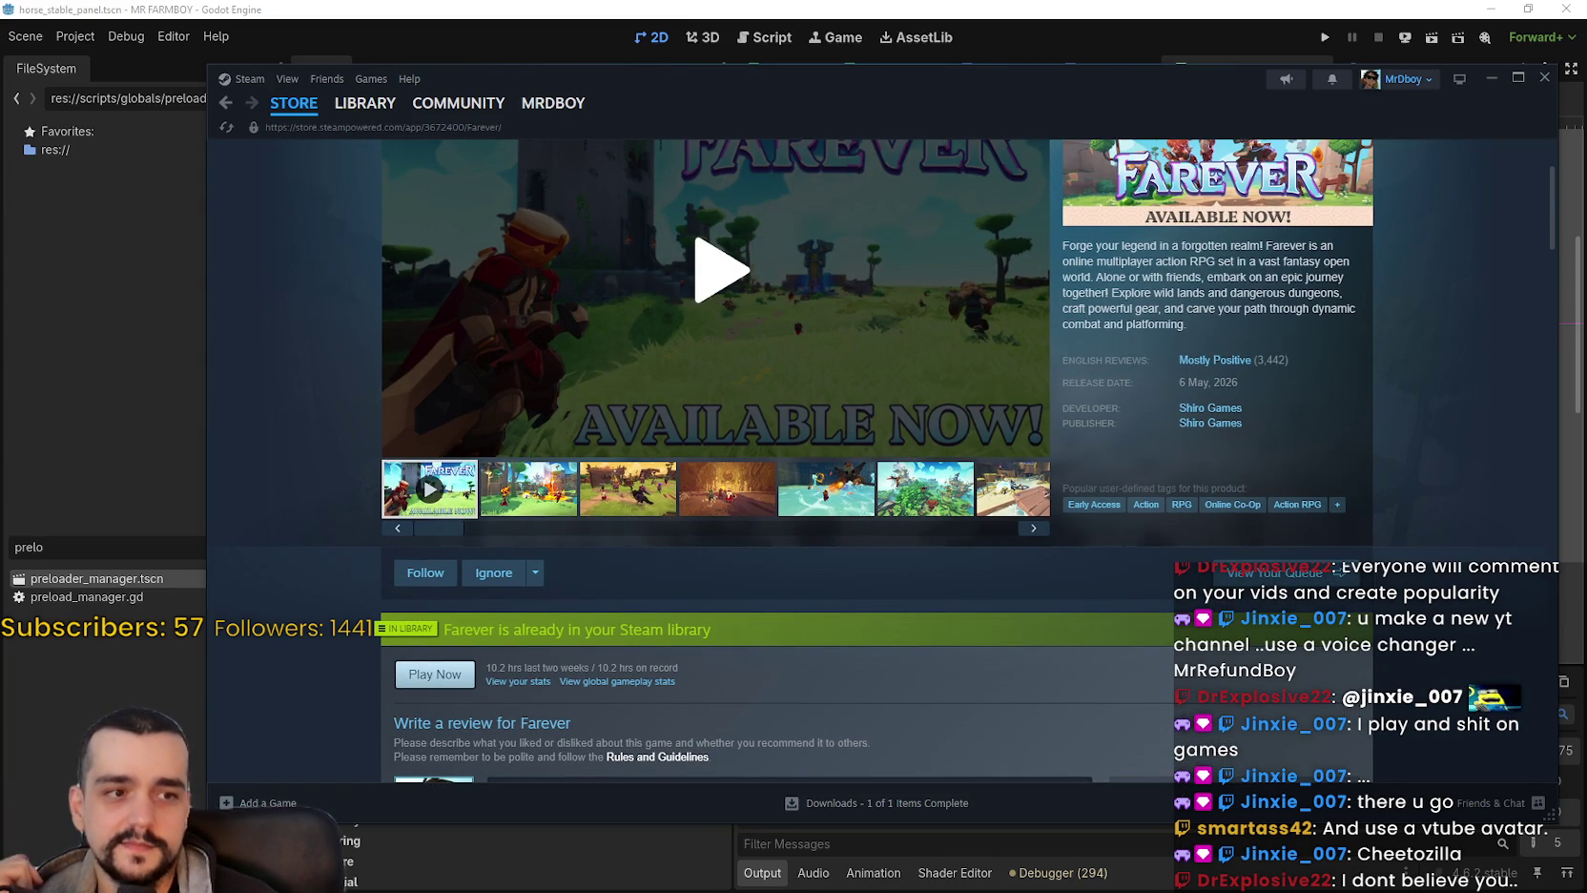
pyautogui.scroll(2, 978, 534)
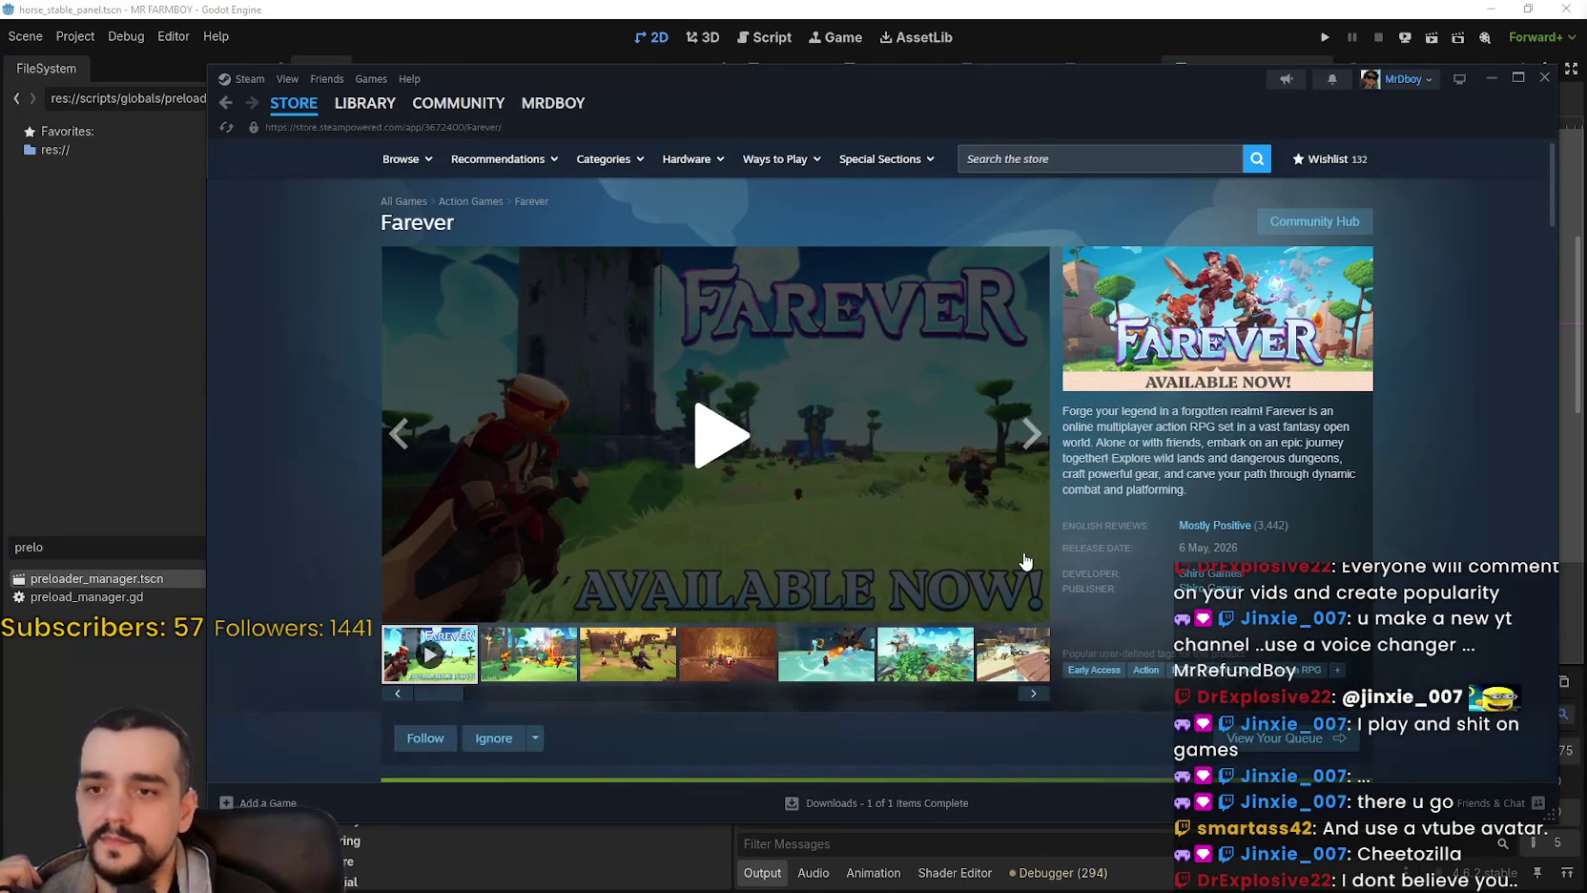
pyautogui.scroll(-3, 1026, 558)
pyautogui.scroll(-5, 1027, 561)
pyautogui.scroll(8, 642, 573)
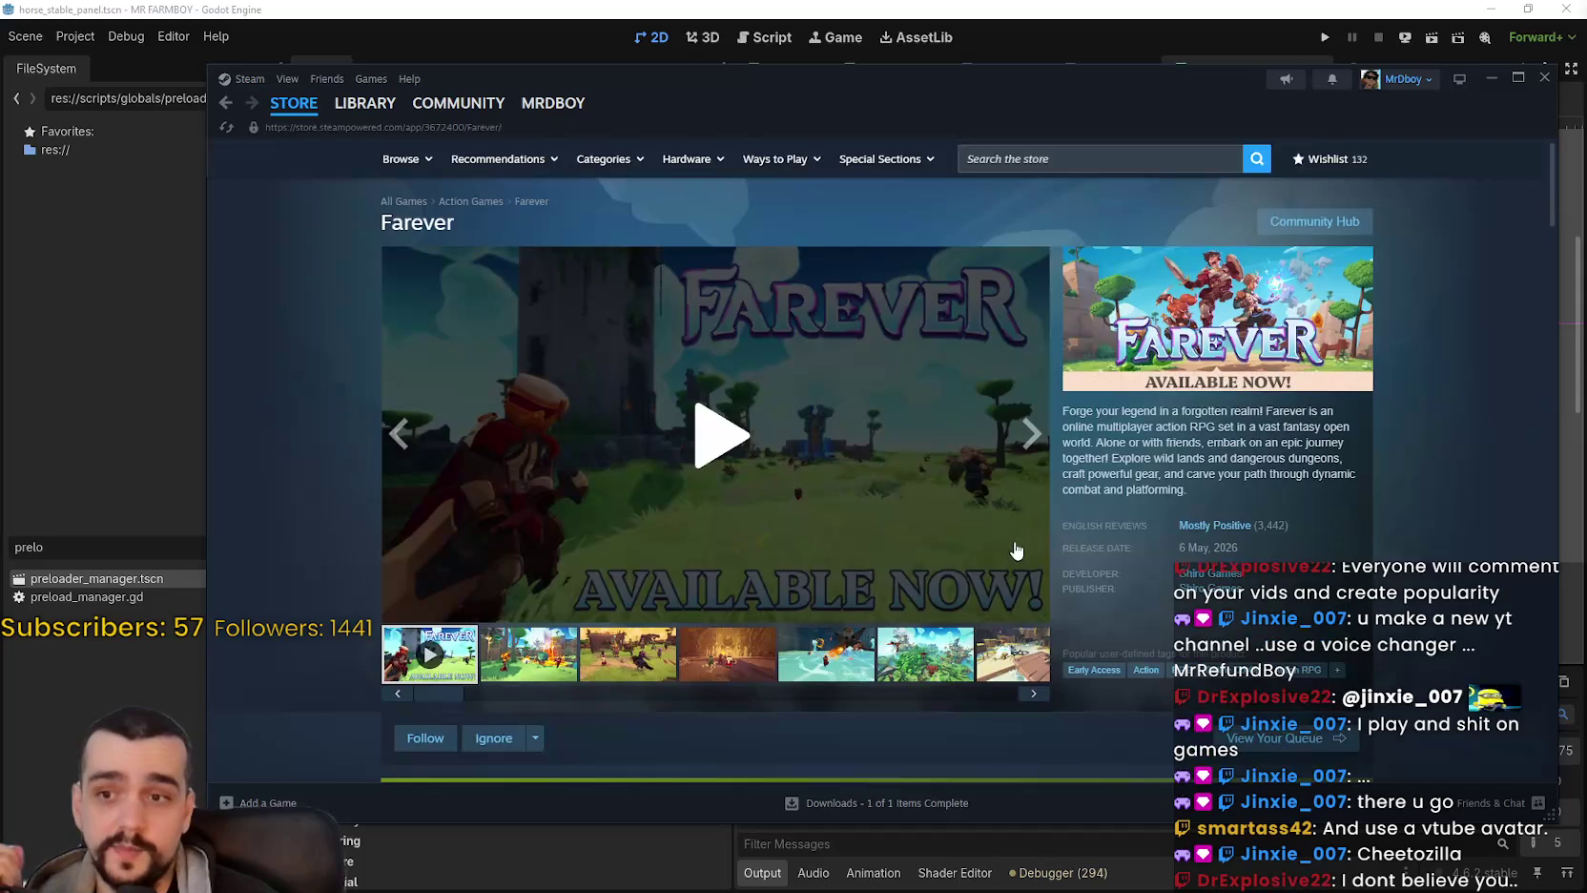
# Step through the Farever screenshots up to the seventh, then return to the fifth.
pyautogui.click(563, 663)
pyautogui.click(642, 655)
pyautogui.click(727, 655)
pyautogui.click(826, 655)
pyautogui.click(926, 655)
pyautogui.click(1035, 676)
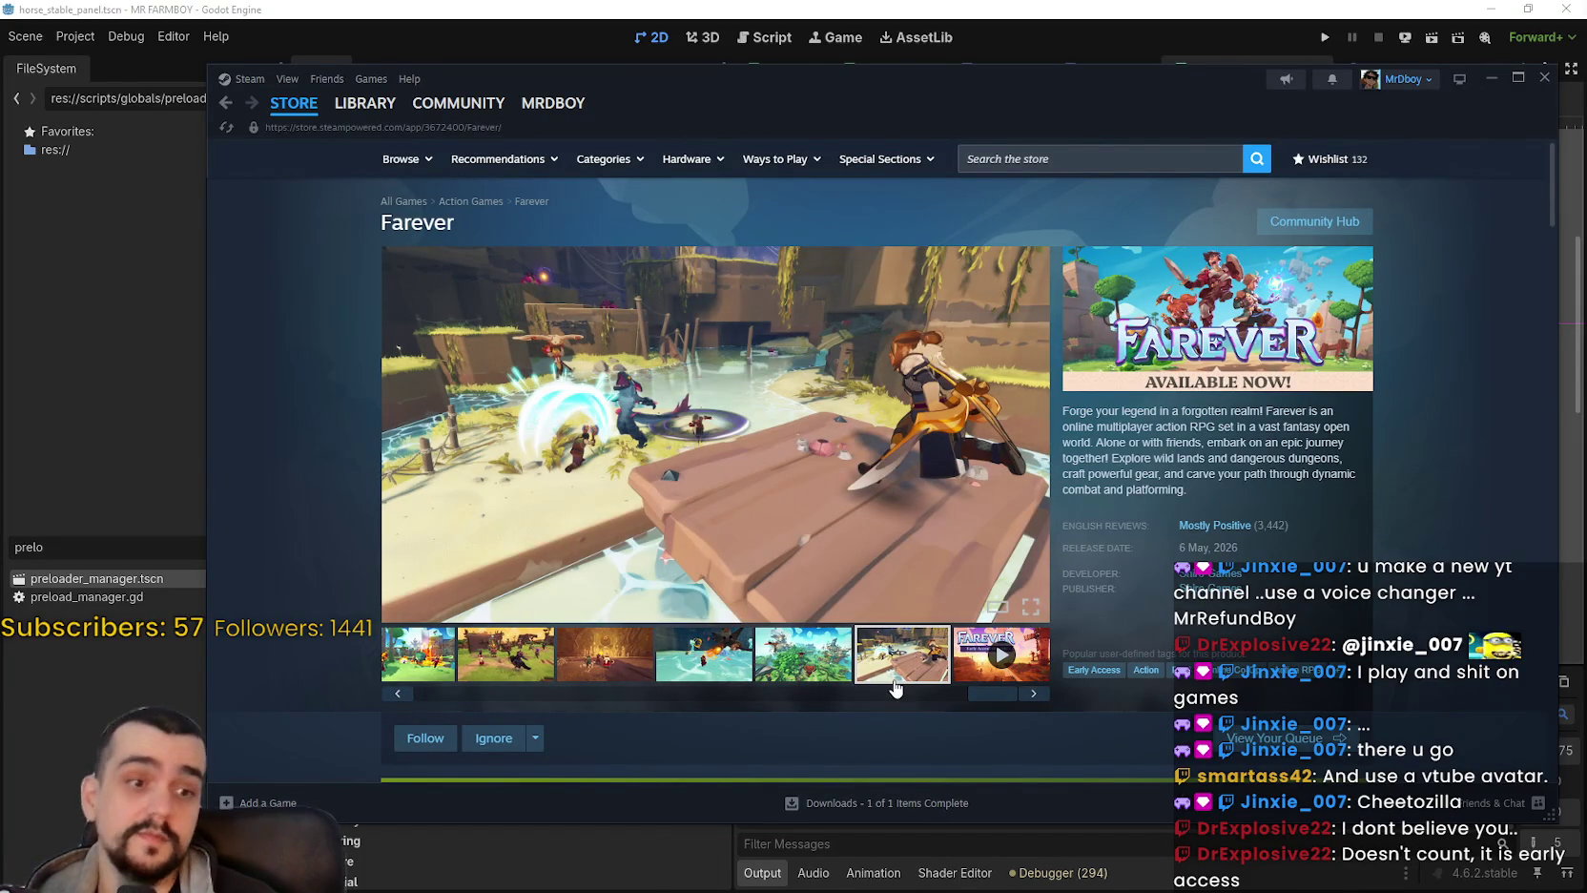
pyautogui.click(817, 649)
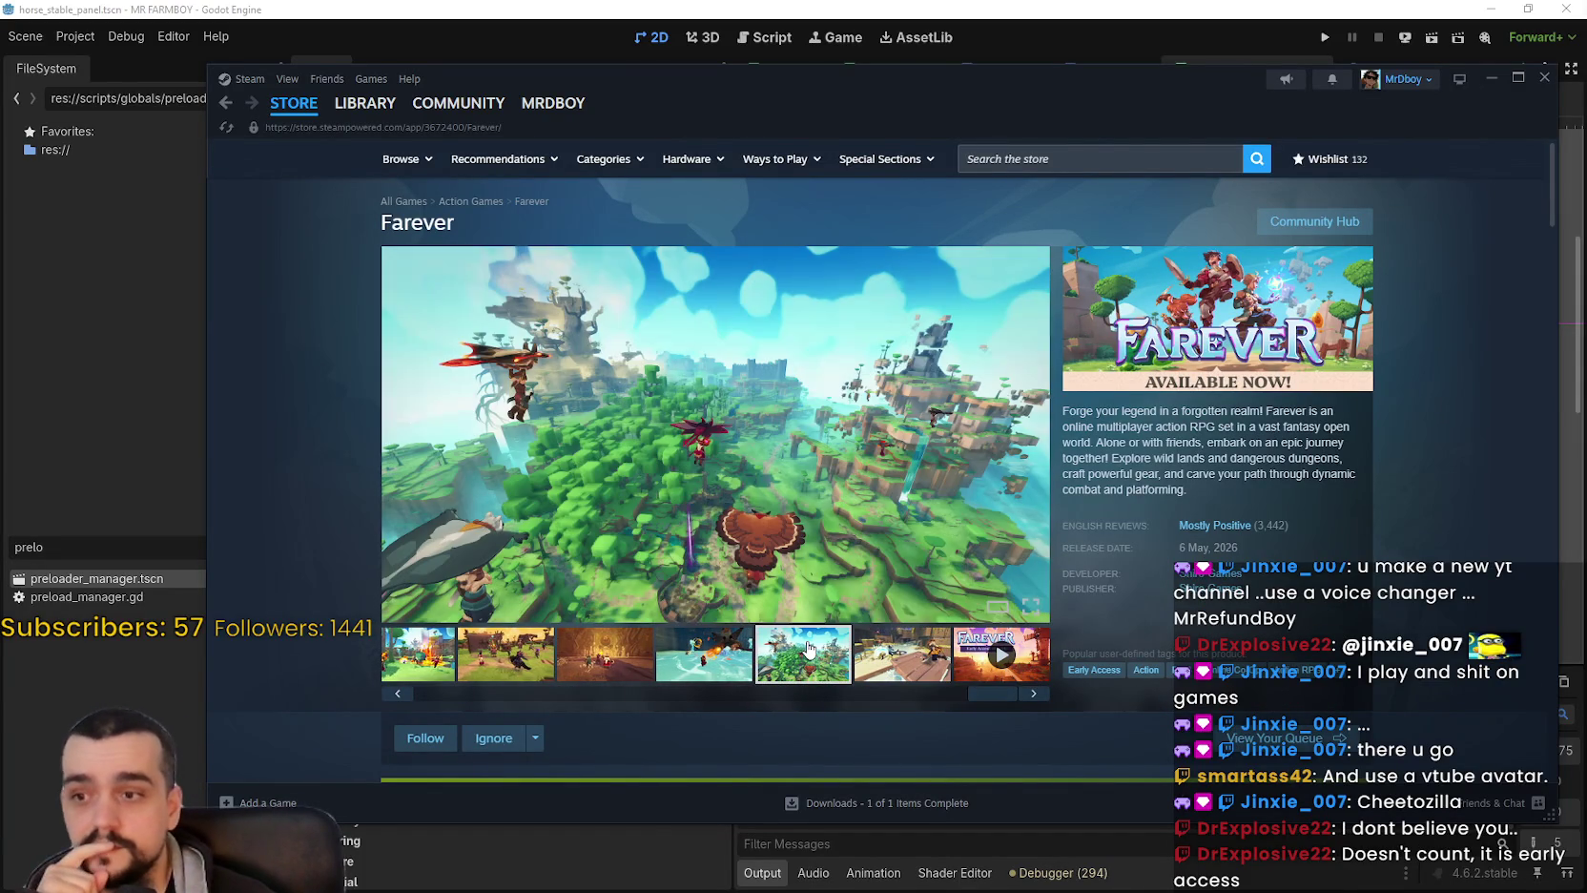
# Open Farever's Community Hub from the store page.
pyautogui.scroll(-10, 811, 598)
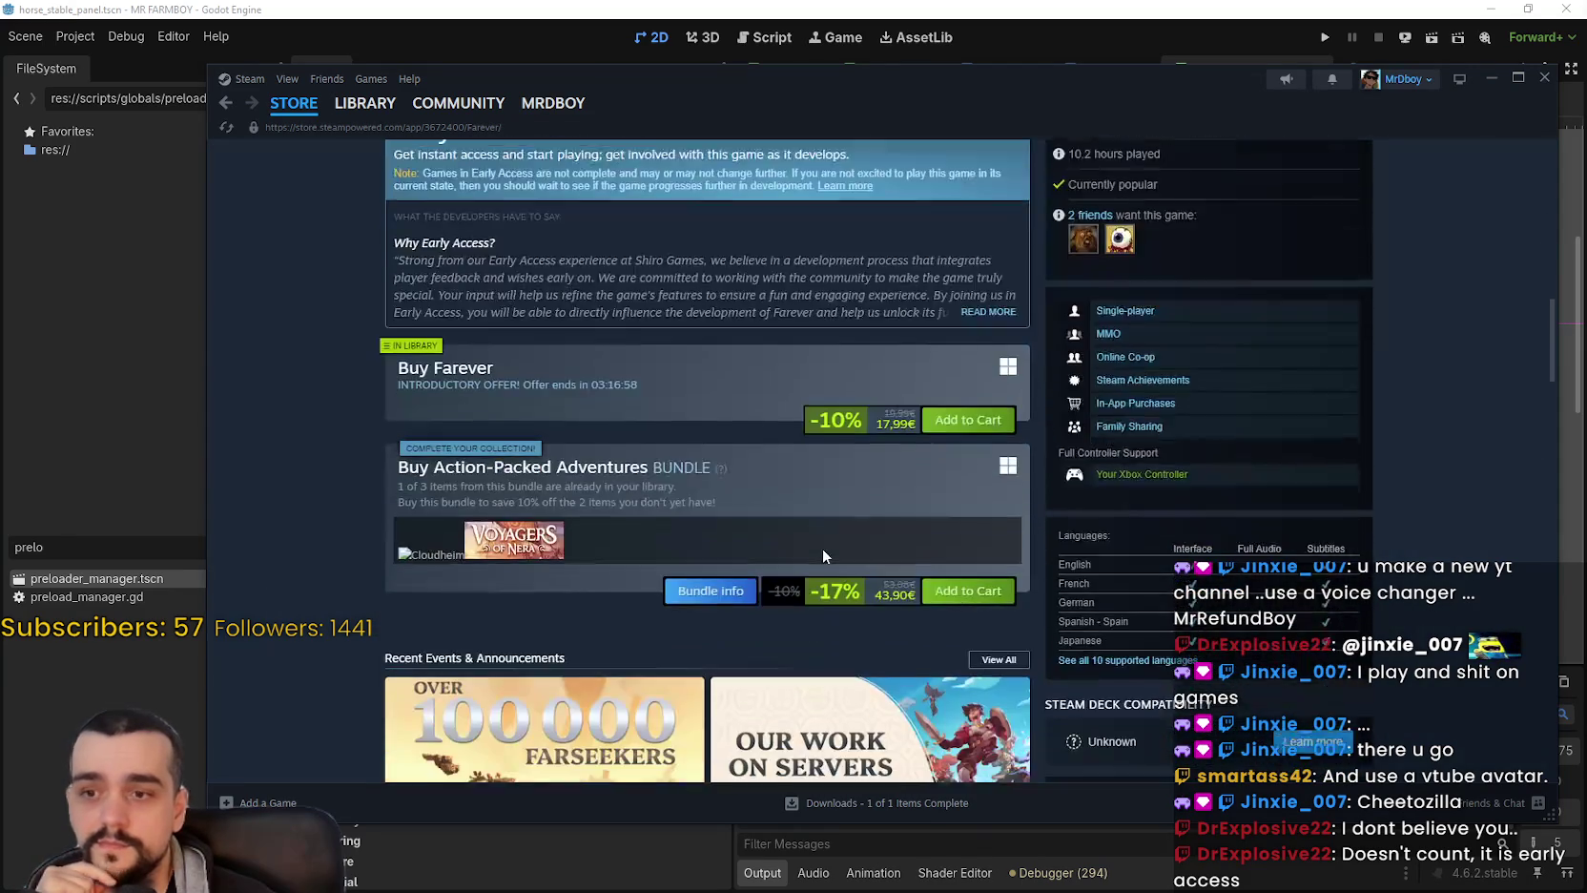
pyautogui.scroll(10, 1326, 220)
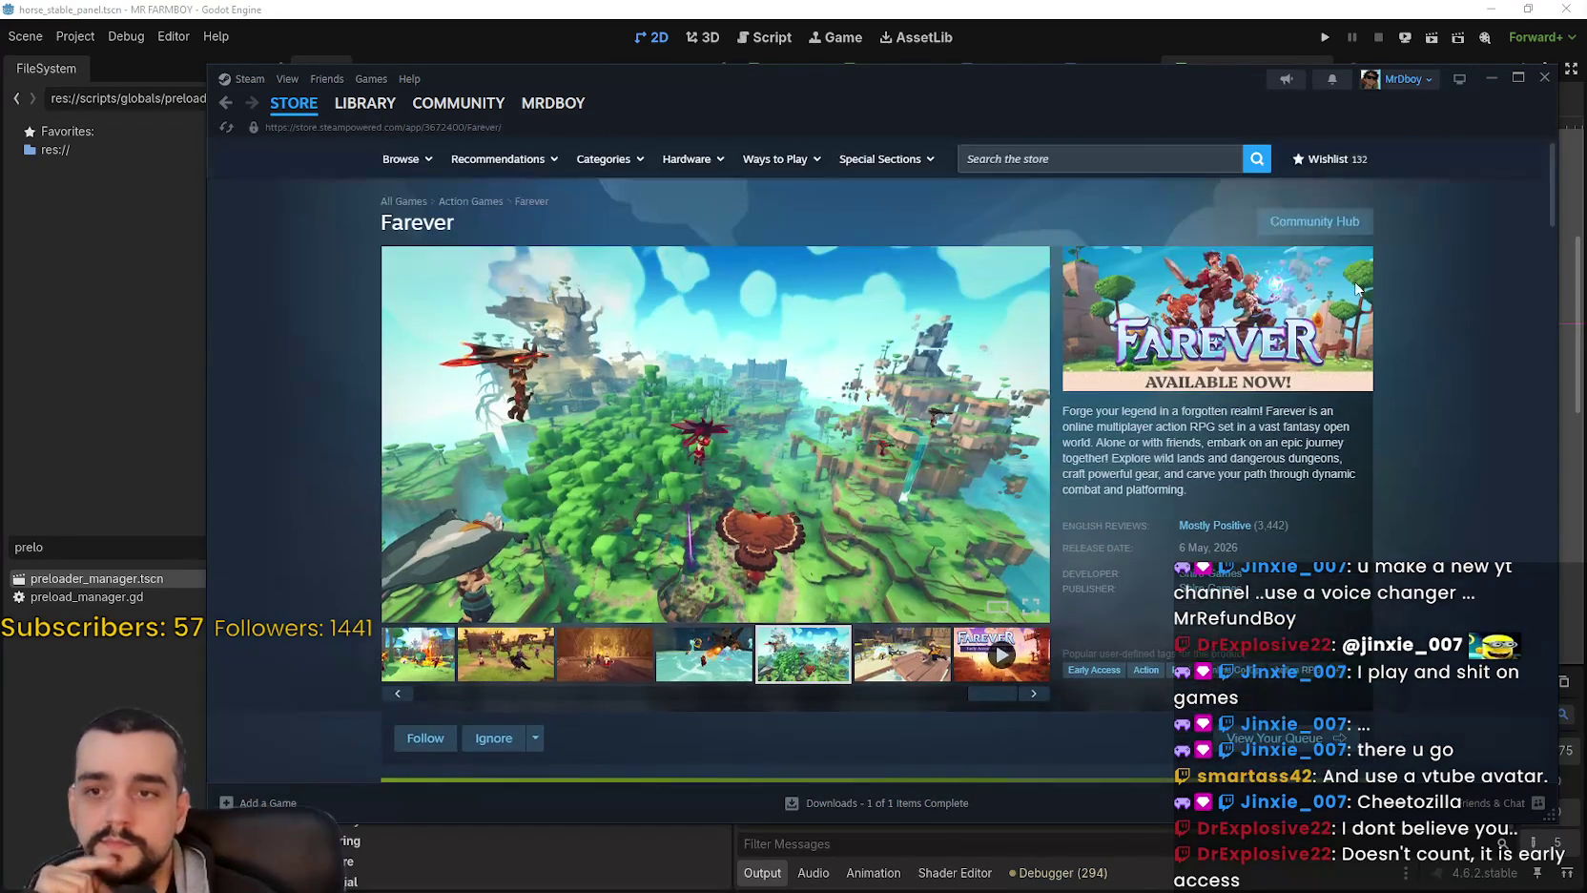
pyautogui.click(1341, 229)
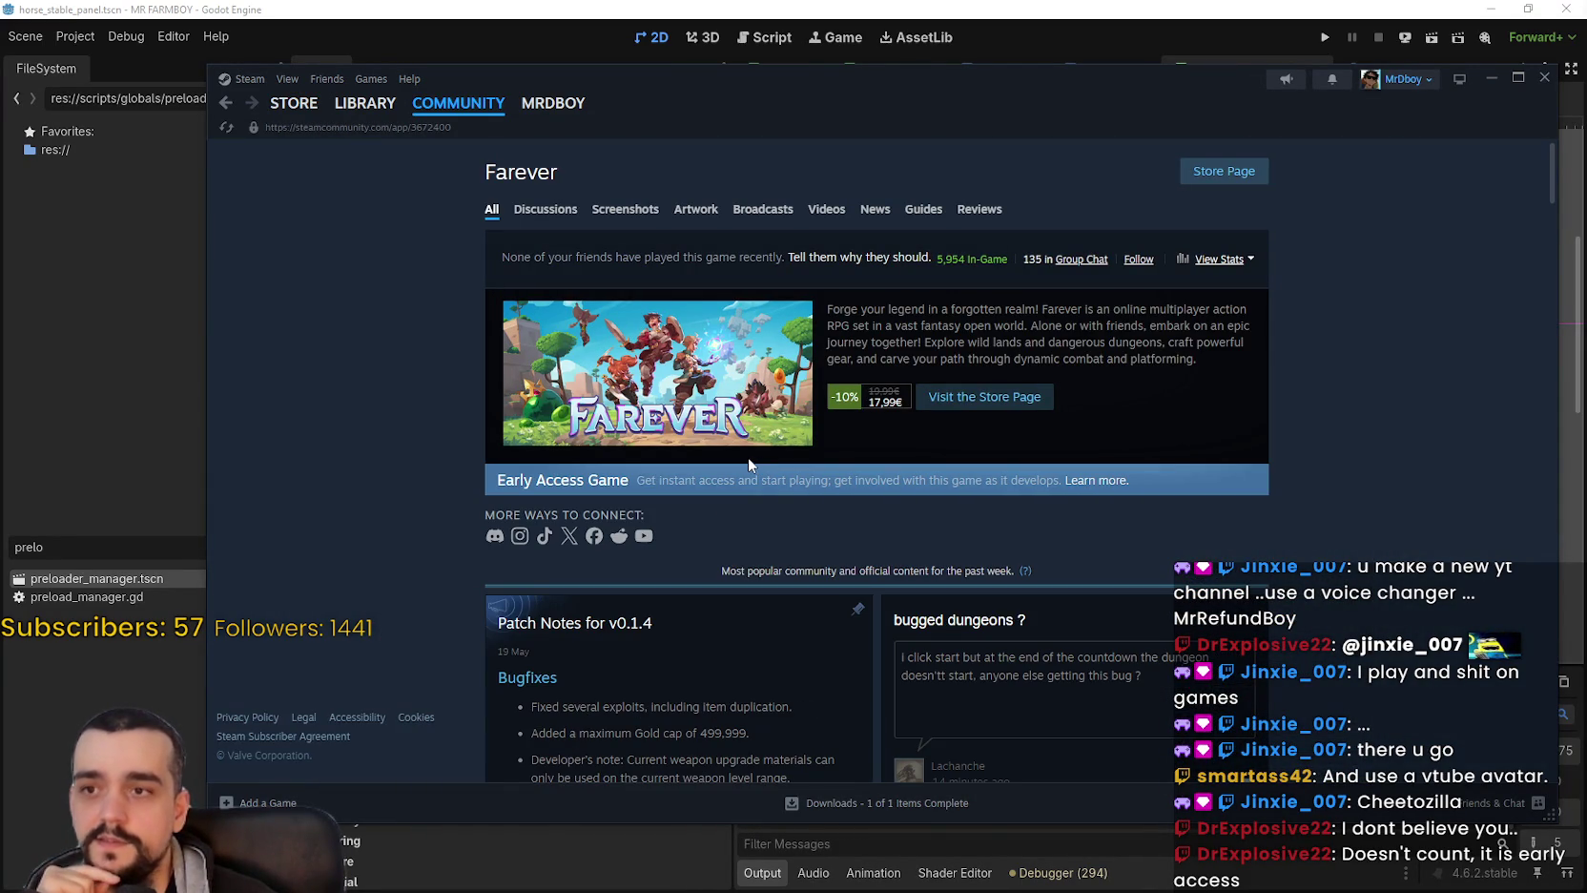
# Switch Steam to the game library showing Farever.
pyautogui.scroll(-3, 998, 565)
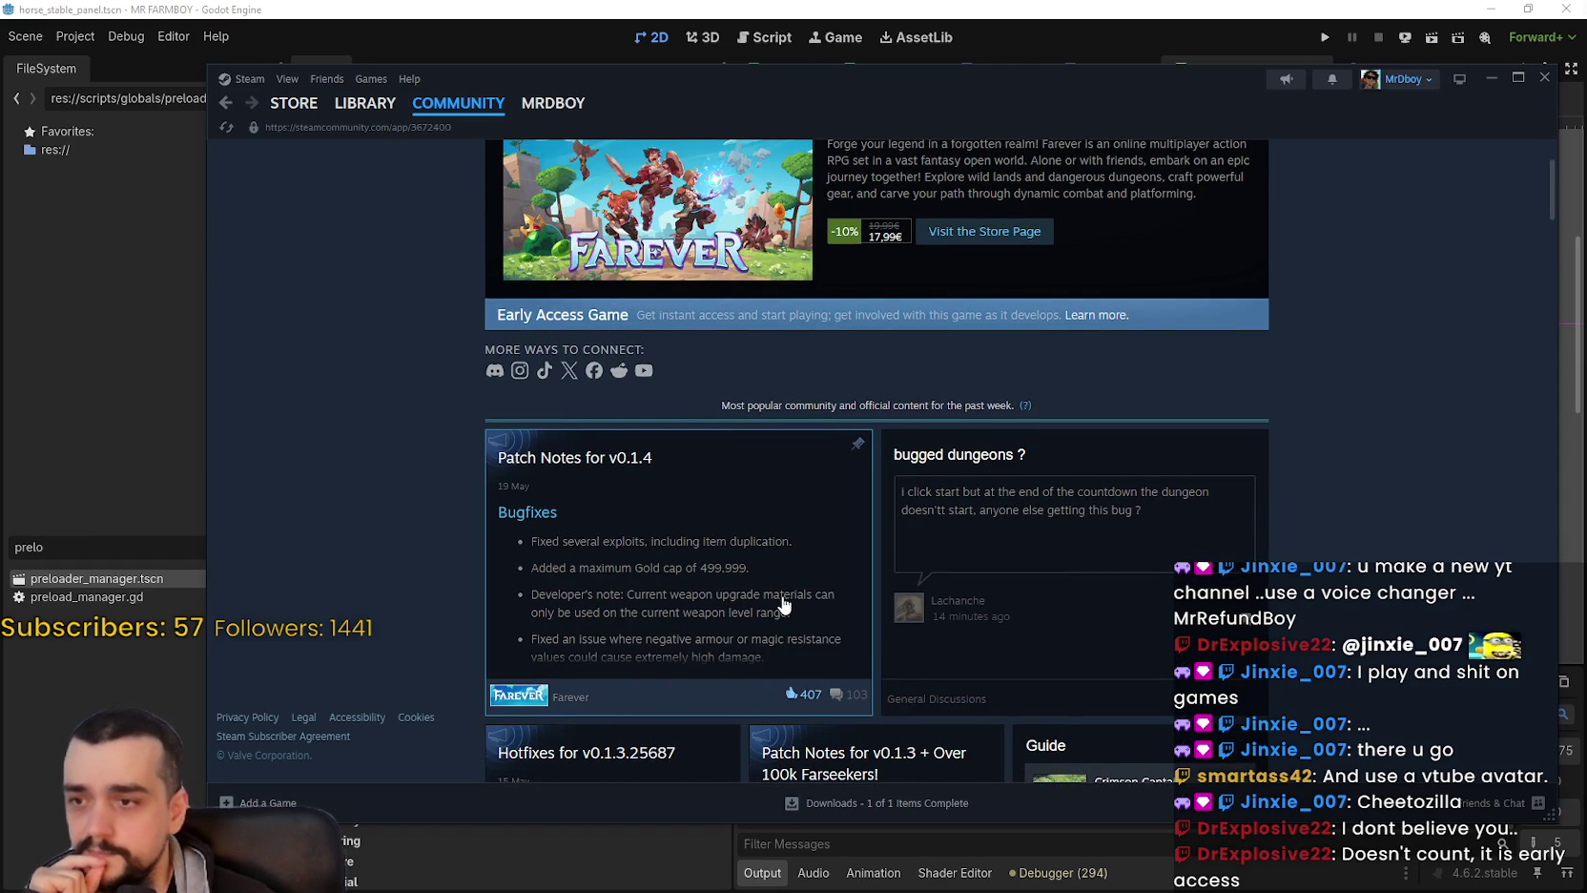
pyautogui.scroll(3, 782, 603)
pyautogui.click(345, 104)
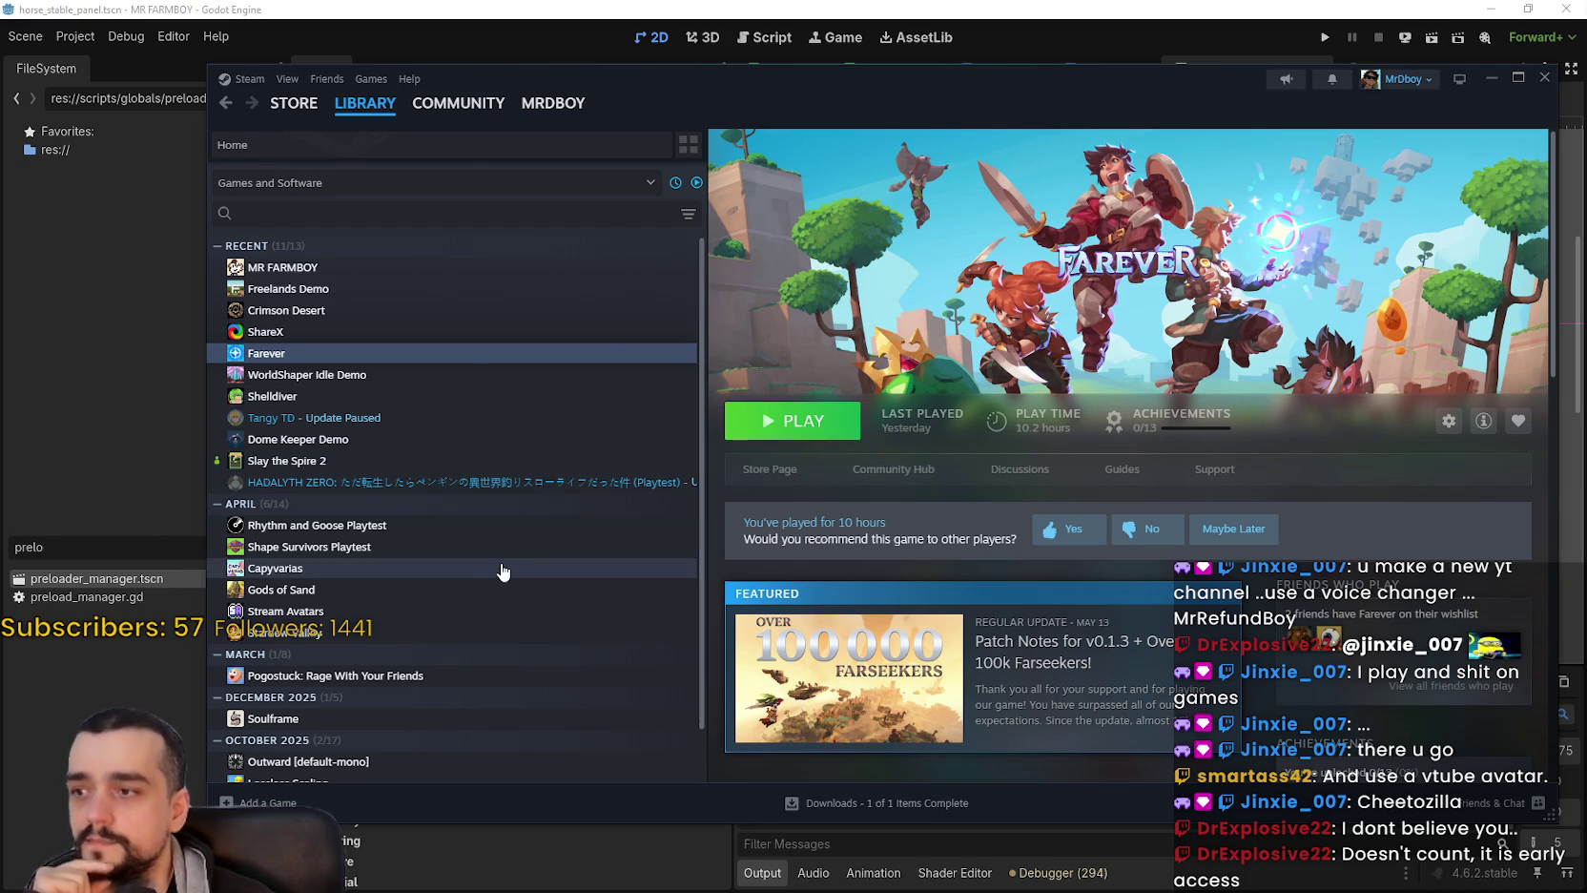
# Minimize Steam to return to the Godot editor's Horse Stable row.
pyautogui.scroll(-2, 499, 565)
pyautogui.scroll(-1, 504, 568)
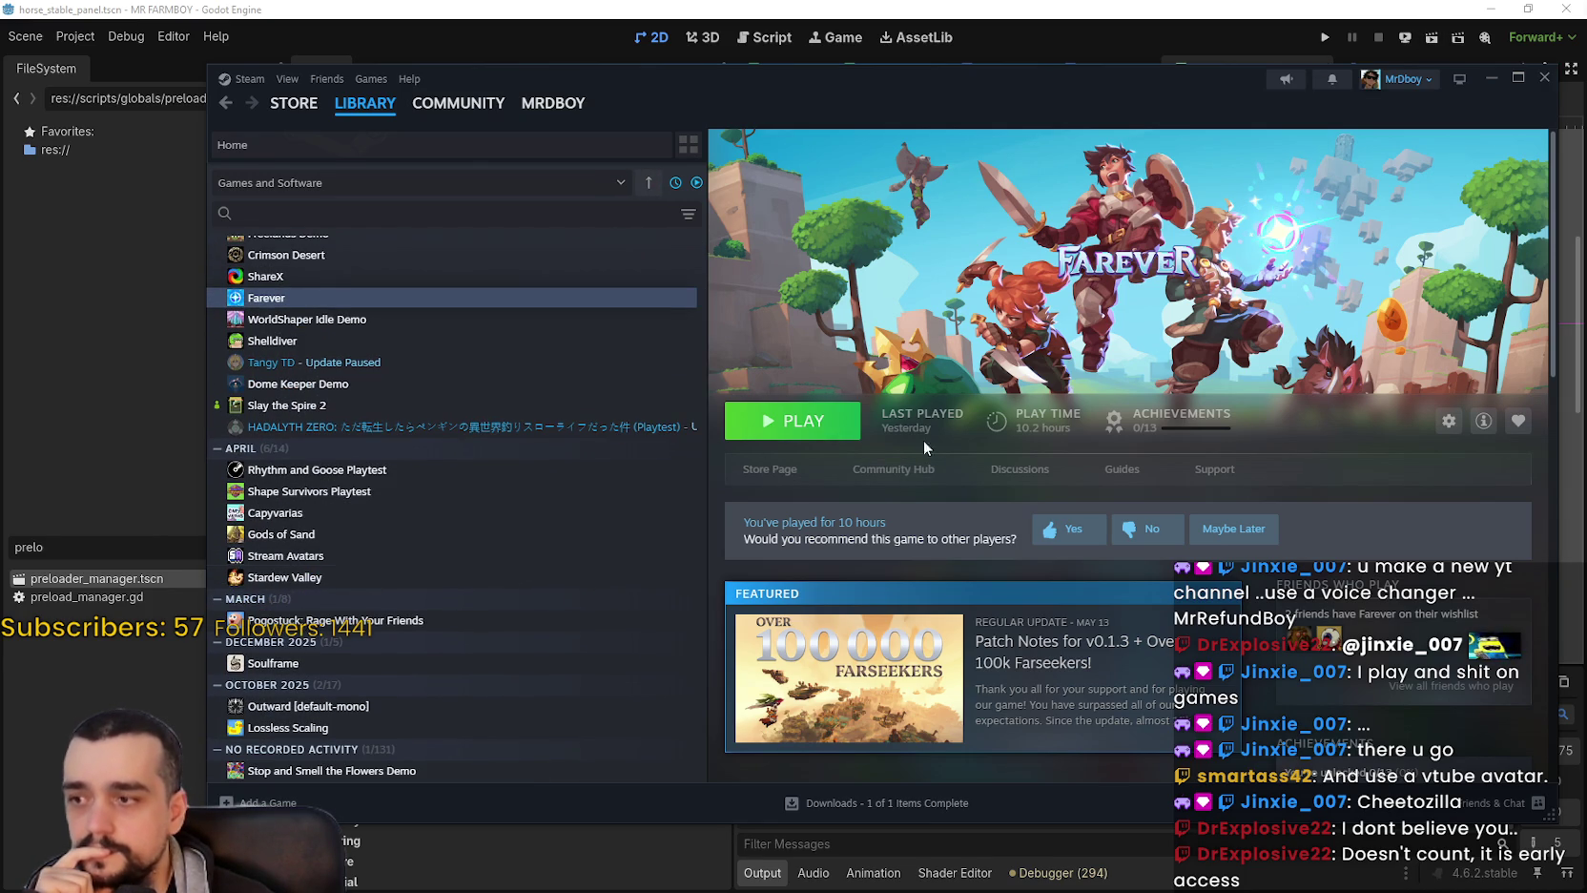
pyautogui.click(1494, 78)
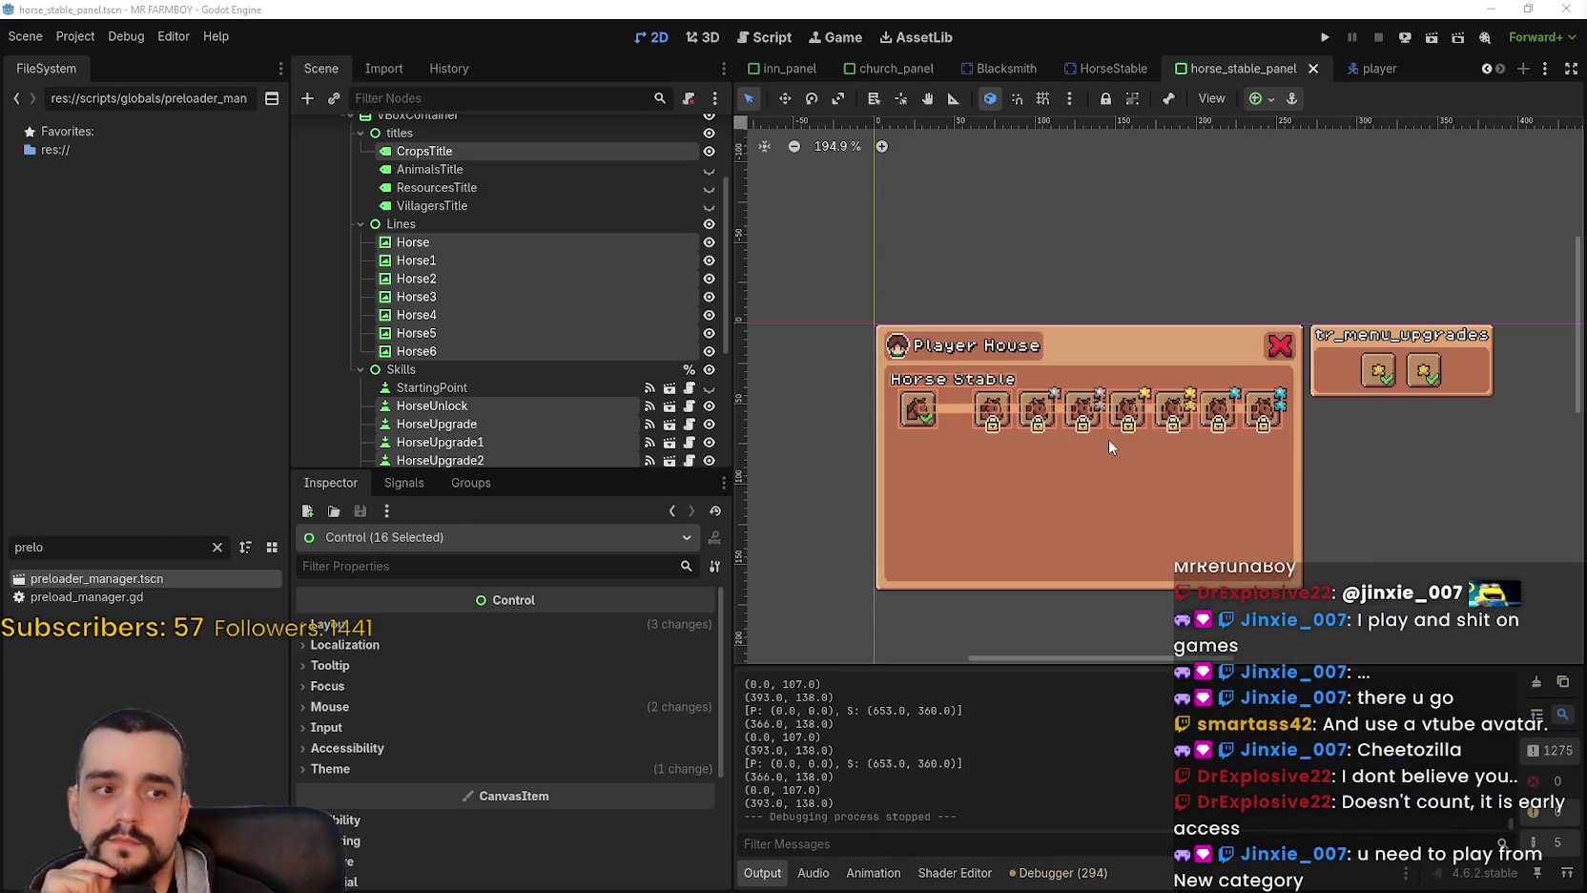
pyautogui.scroll(4, 1106, 442)
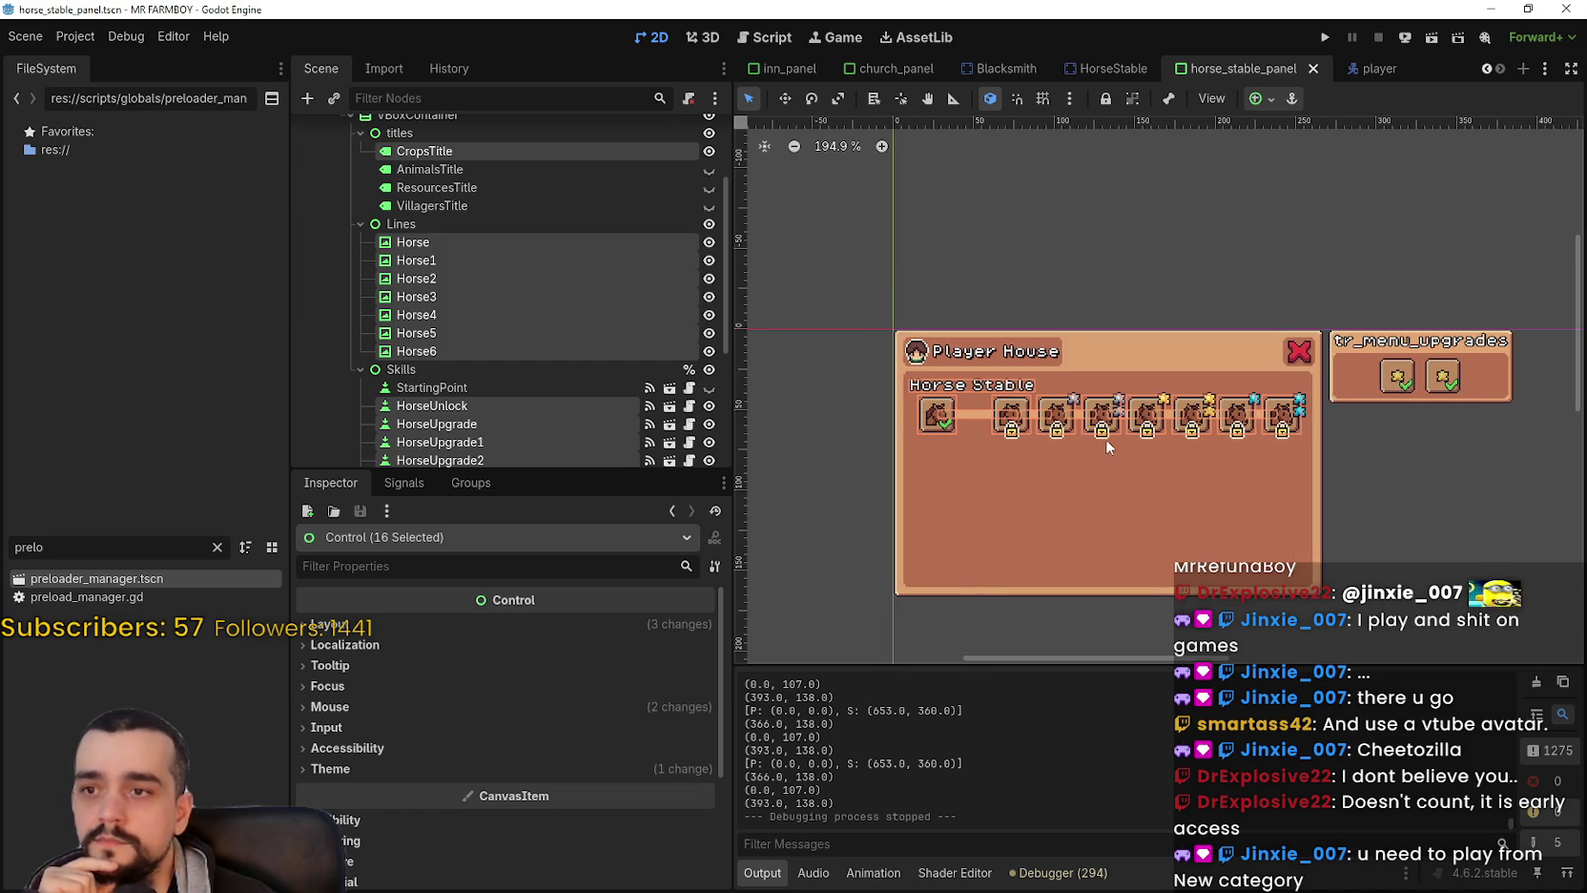
pyautogui.scroll(-2, 1105, 438)
pyautogui.scroll(-3, 496, 334)
pyautogui.scroll(3, 529, 330)
pyautogui.scroll(3, 999, 431)
pyautogui.scroll(1, 998, 431)
pyautogui.scroll(-1, 1097, 458)
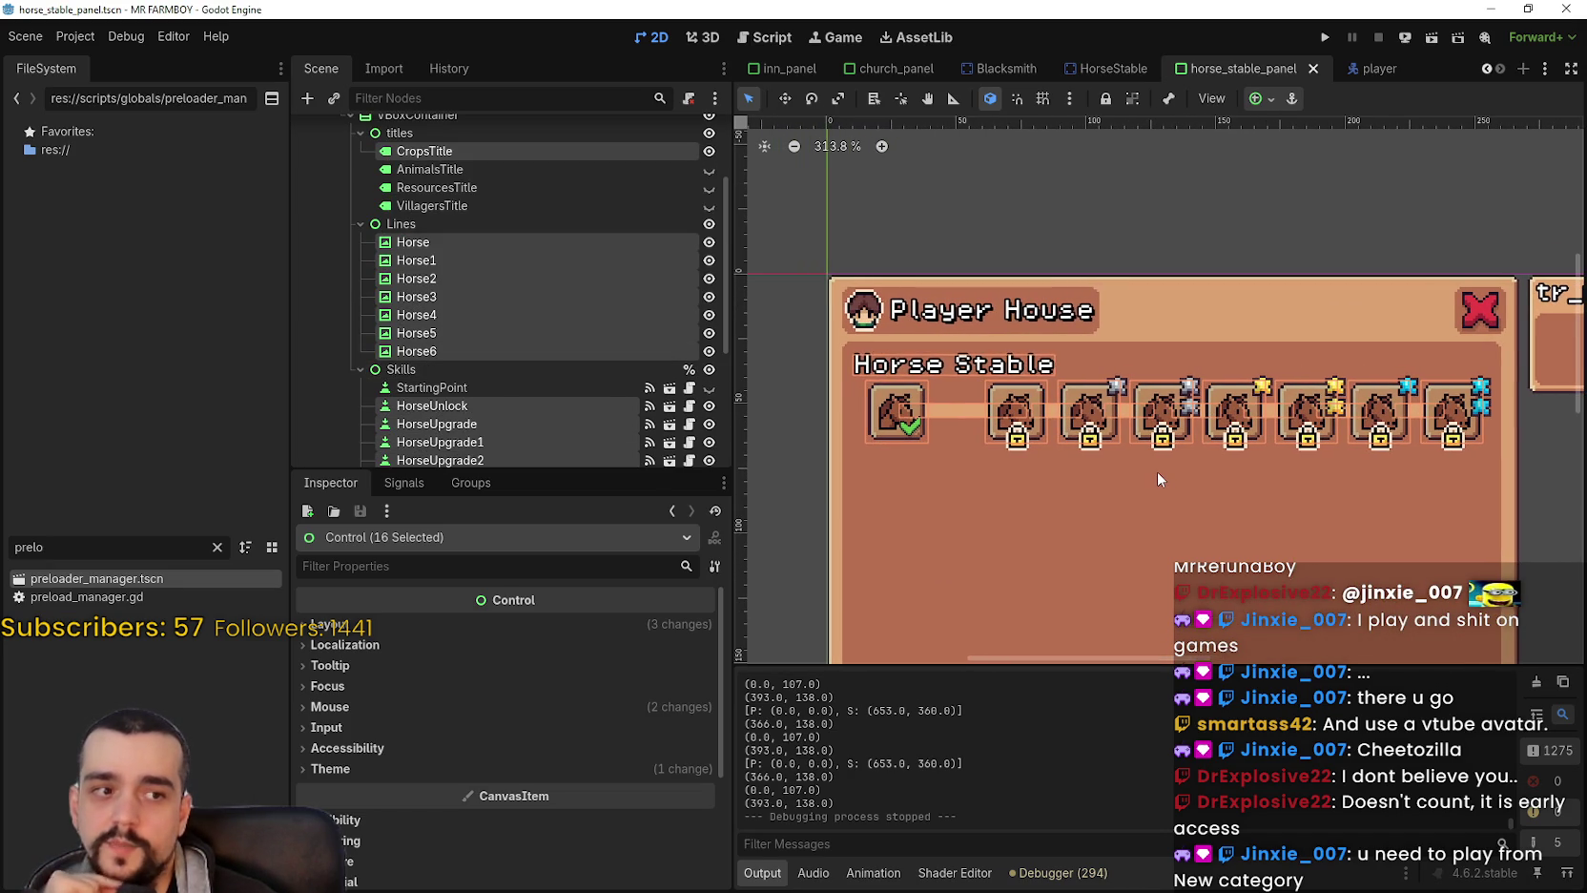
pyautogui.scroll(1, 1152, 473)
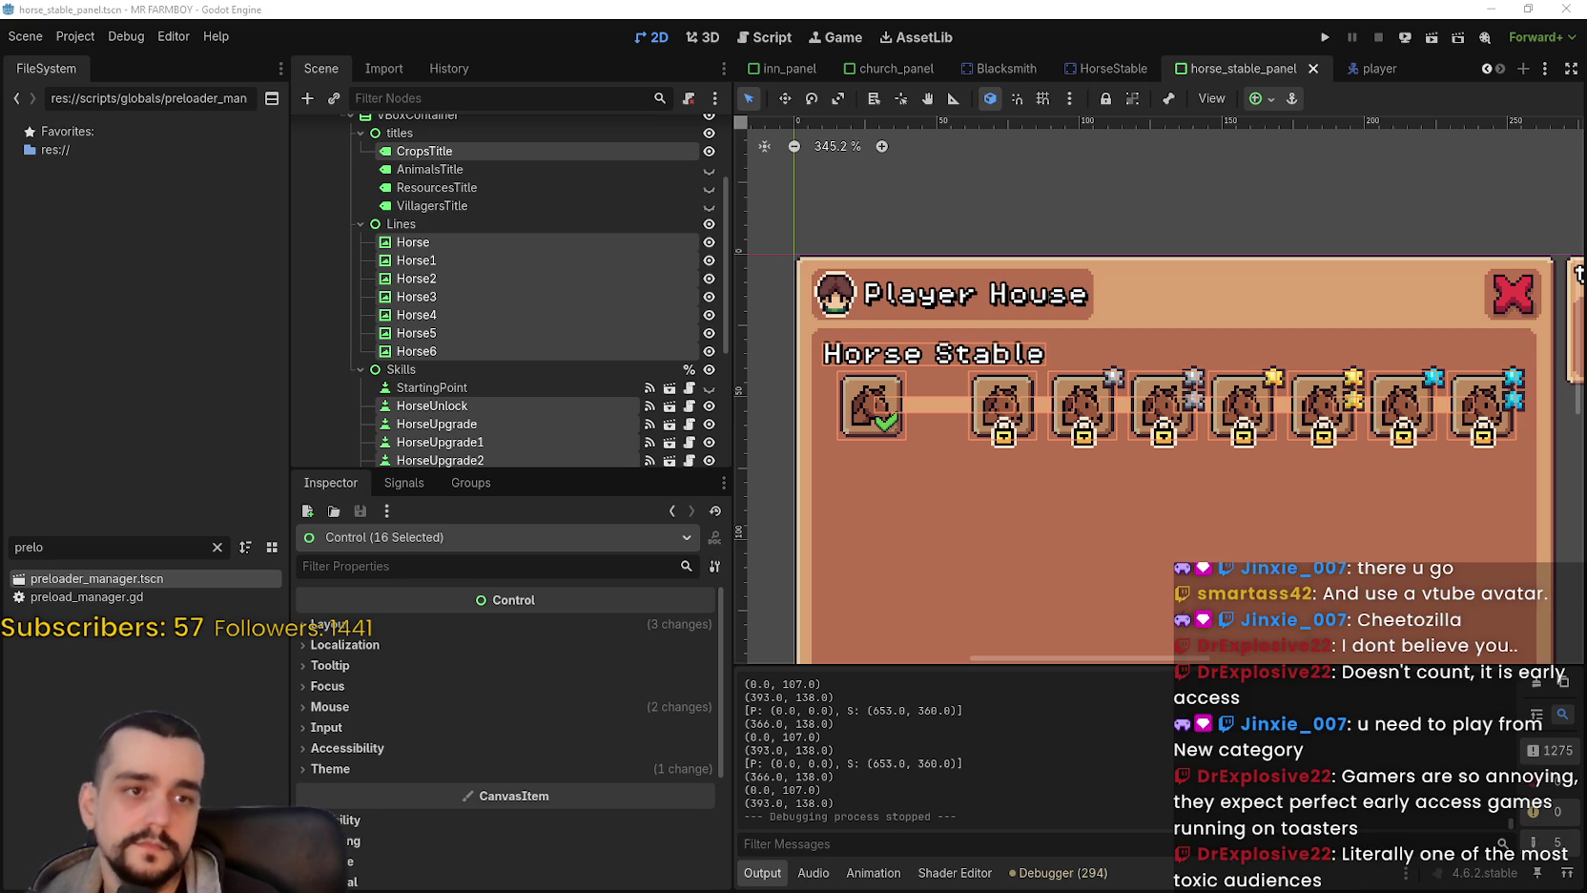
# Nudge the browser window and scroll down through the MR FARMBOY search results.
pyautogui.moveTo(1269, 89); pyautogui.dragTo(1244, 74)
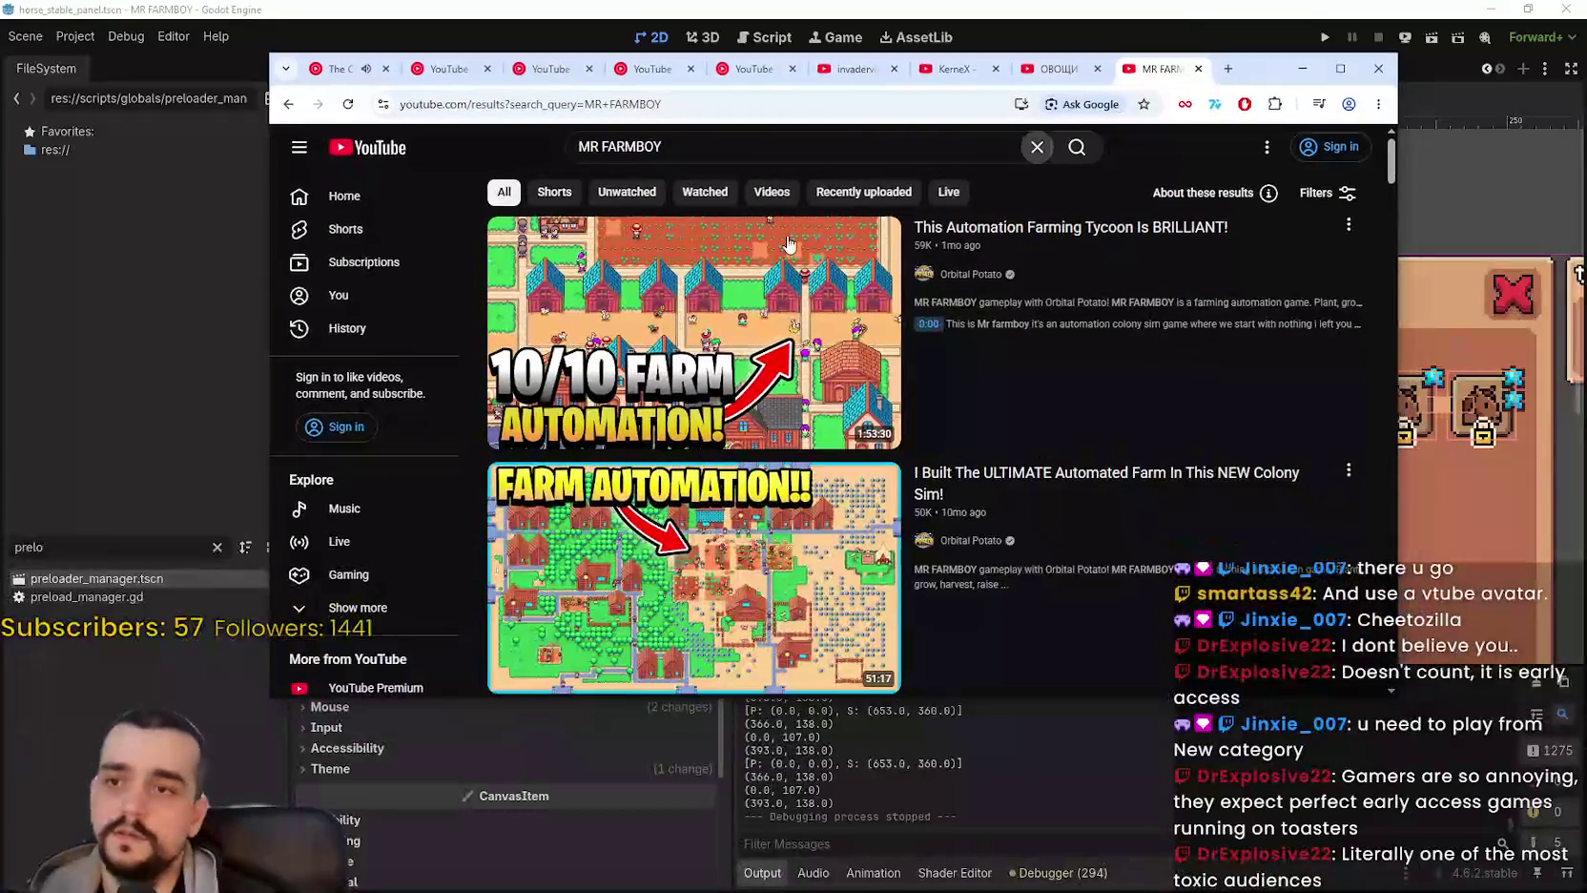
pyautogui.moveTo(697, 413)
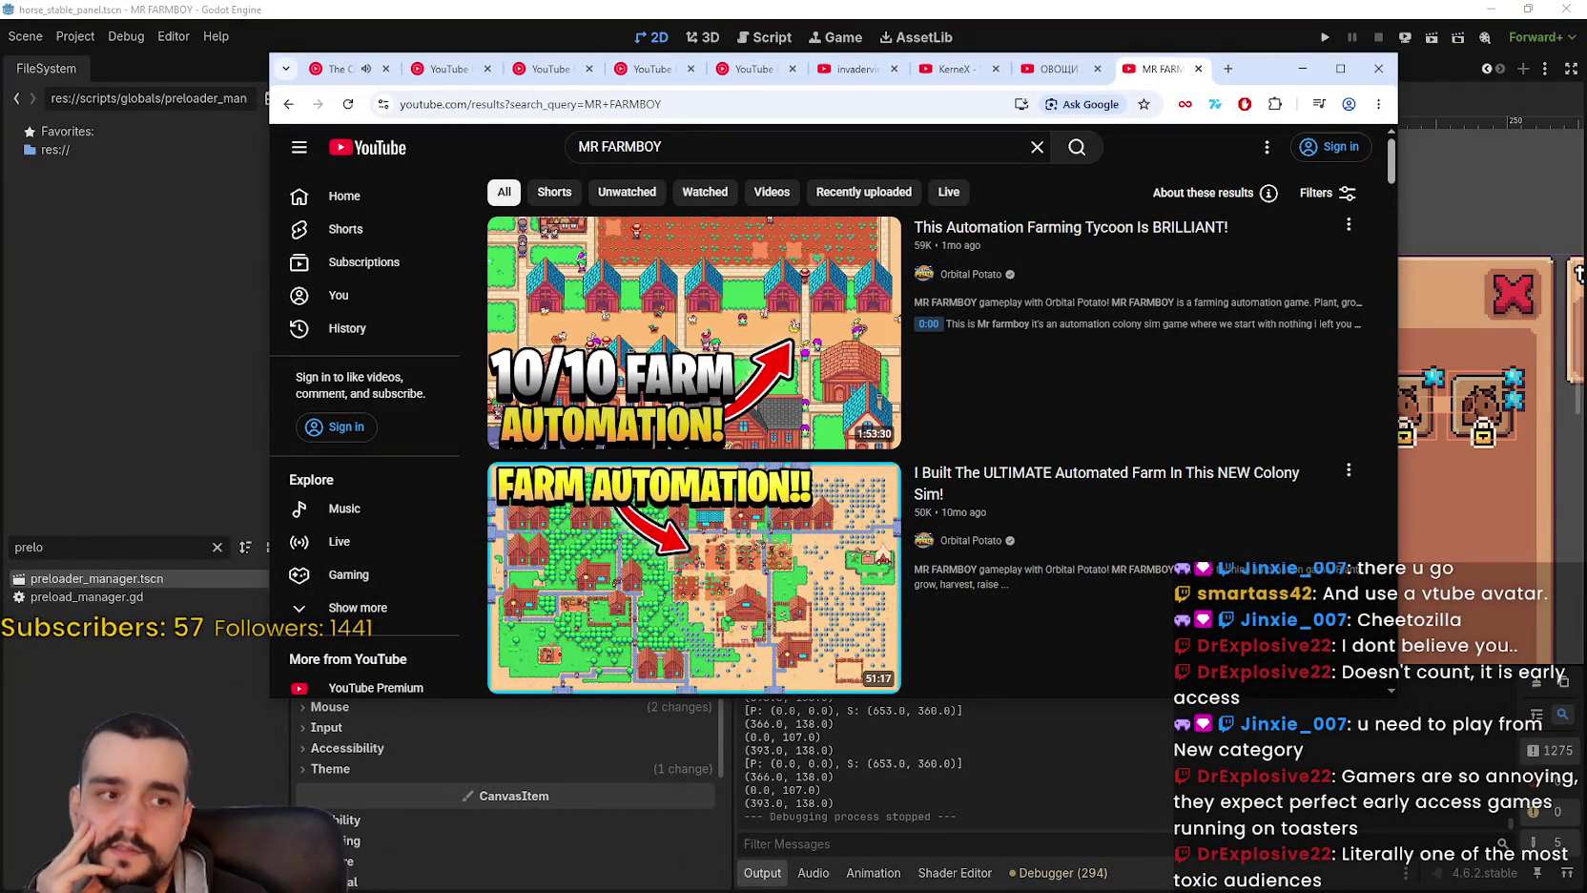
pyautogui.scroll(-1, 725, 420)
pyautogui.moveTo(902, 494)
pyautogui.scroll(-3, 973, 461)
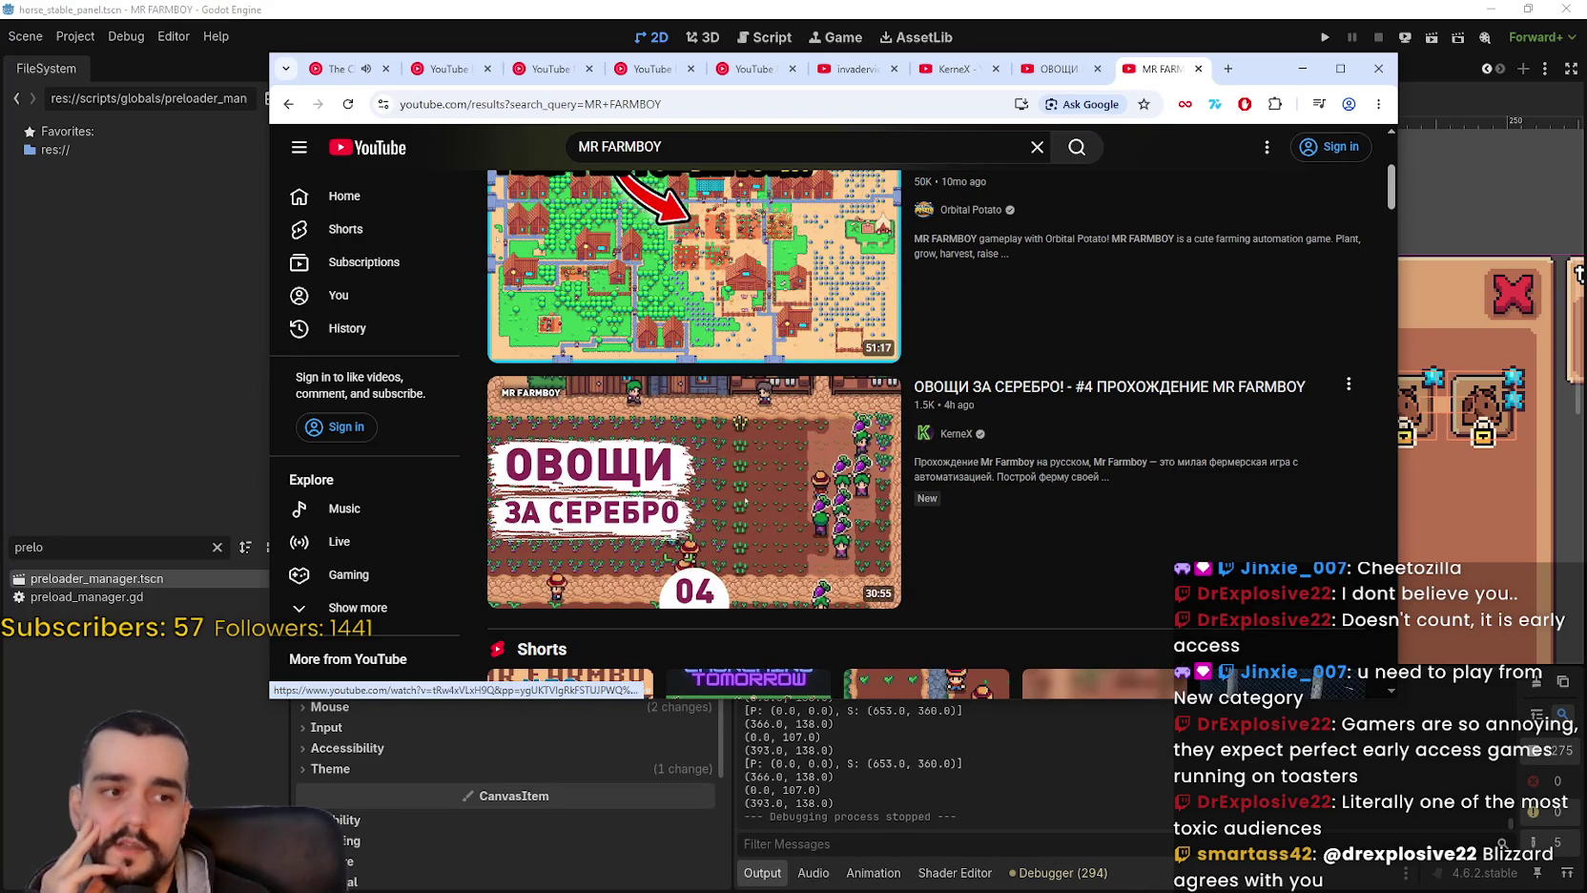
pyautogui.moveTo(703, 548)
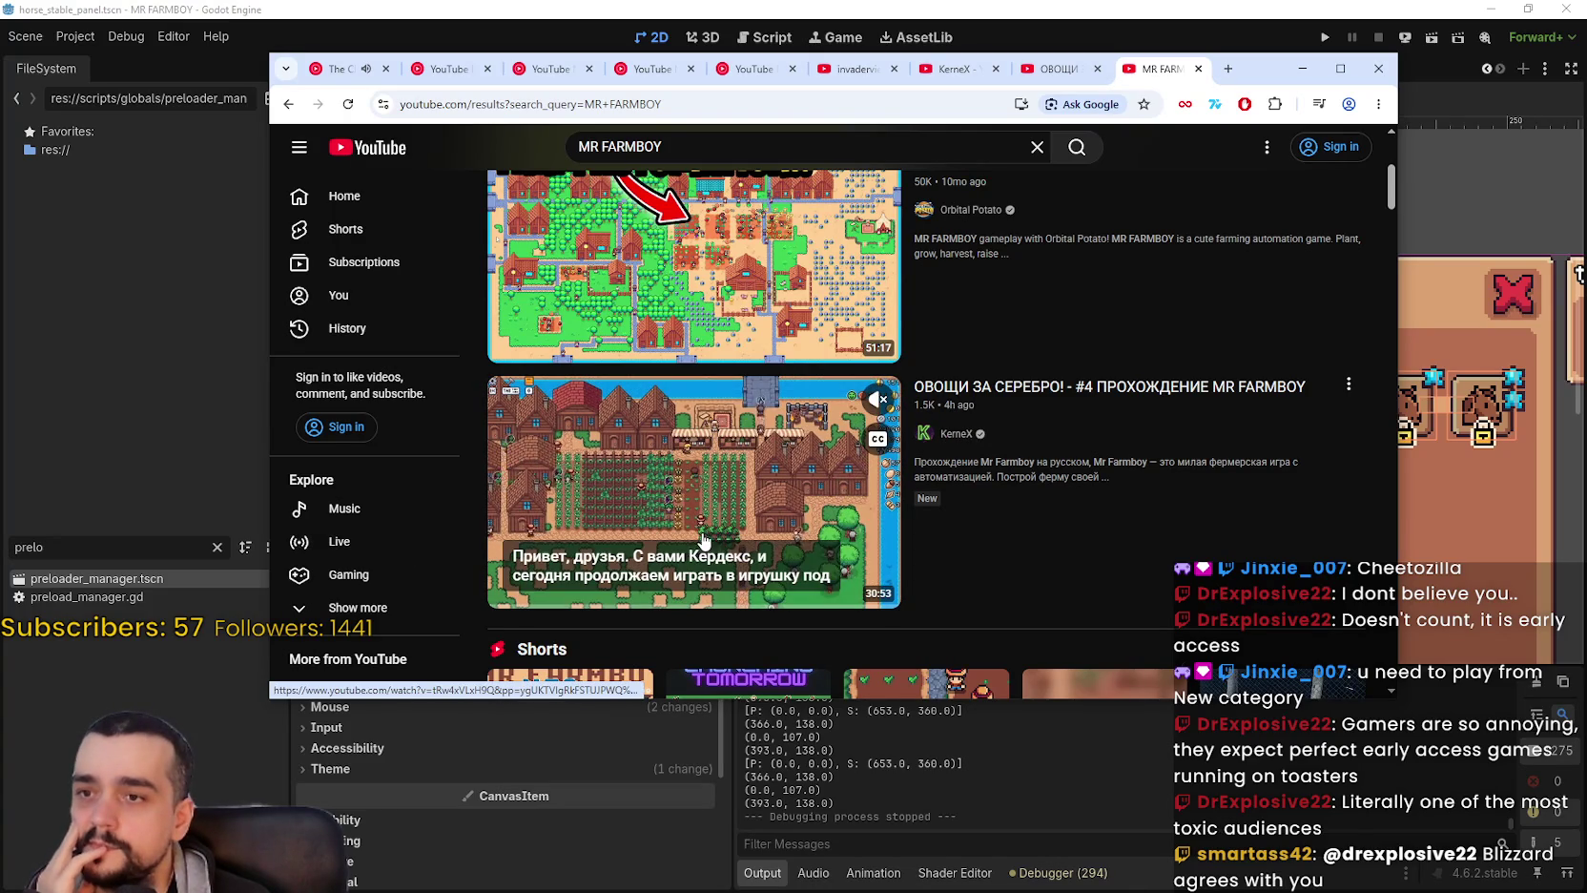
pyautogui.scroll(-5, 718, 503)
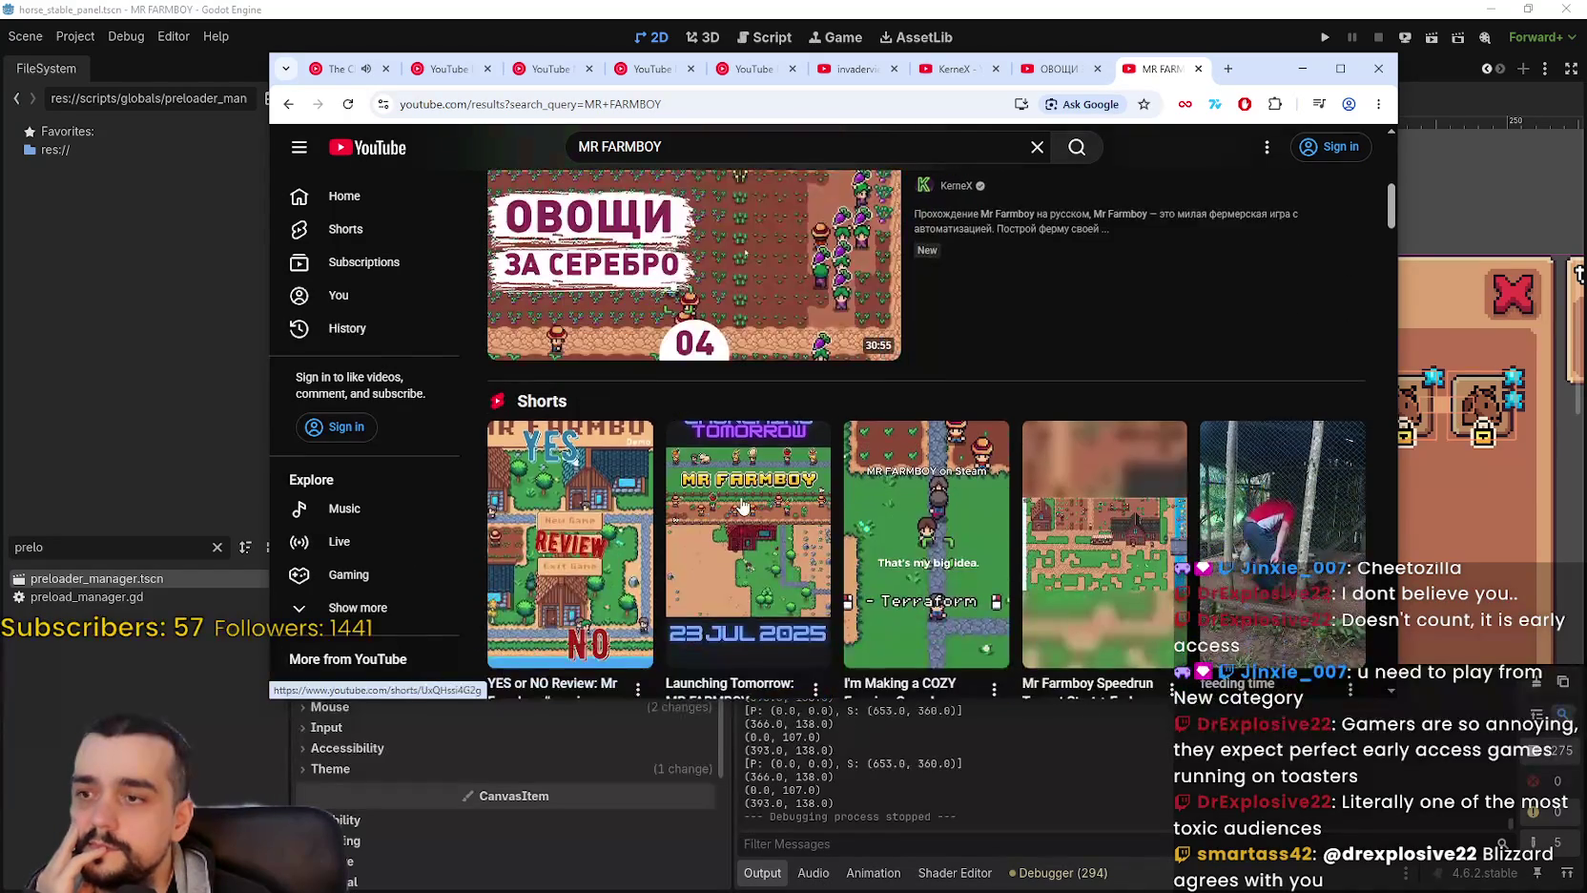
pyautogui.scroll(-9, 865, 644)
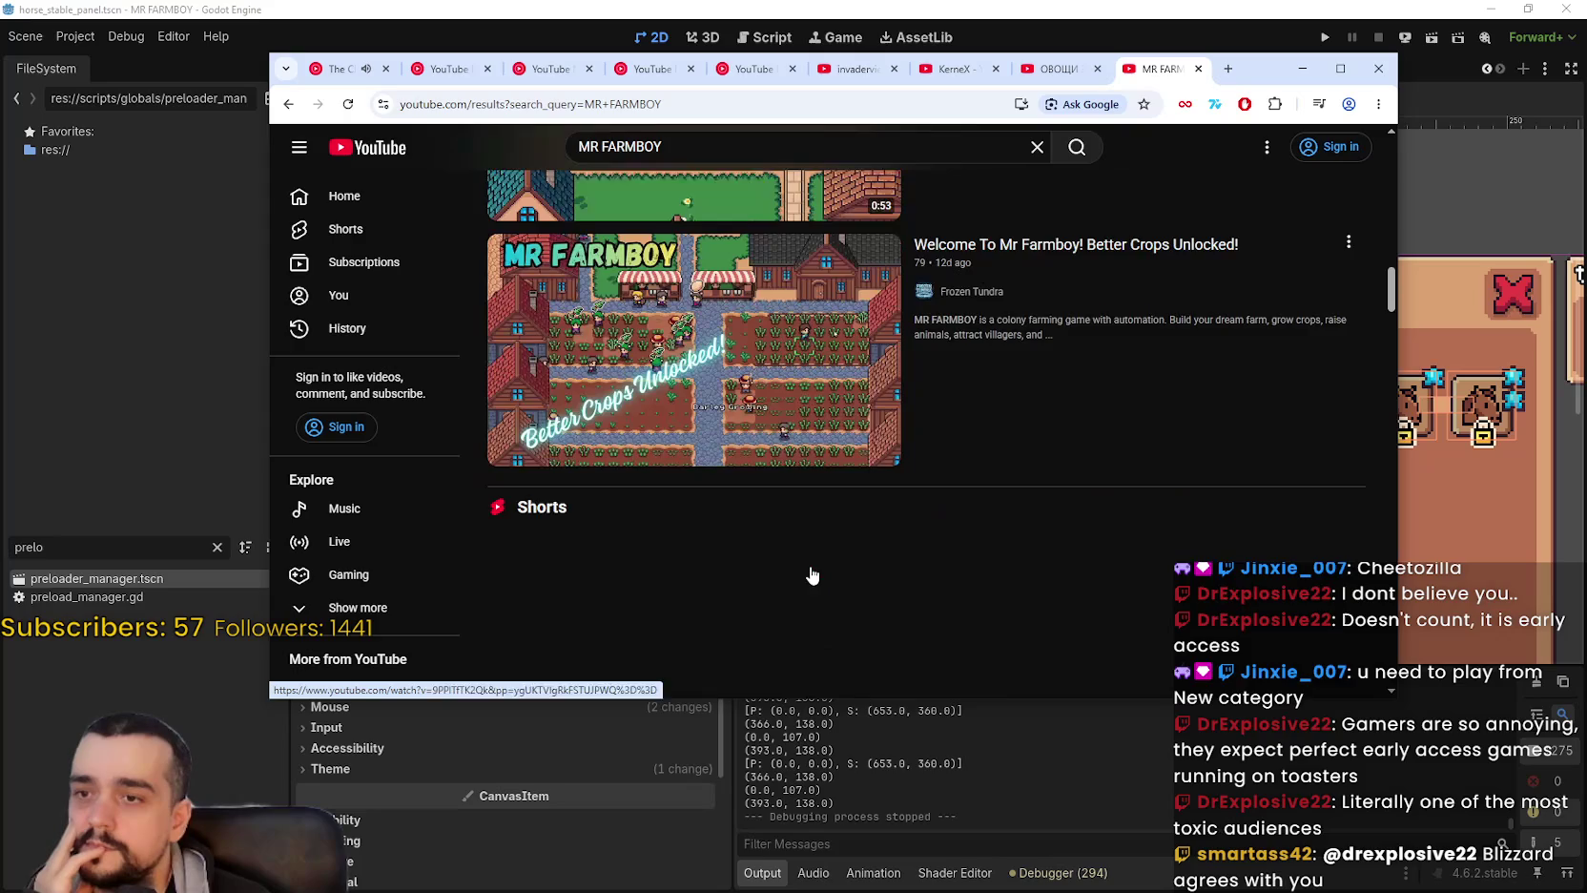
pyautogui.scroll(-6, 812, 576)
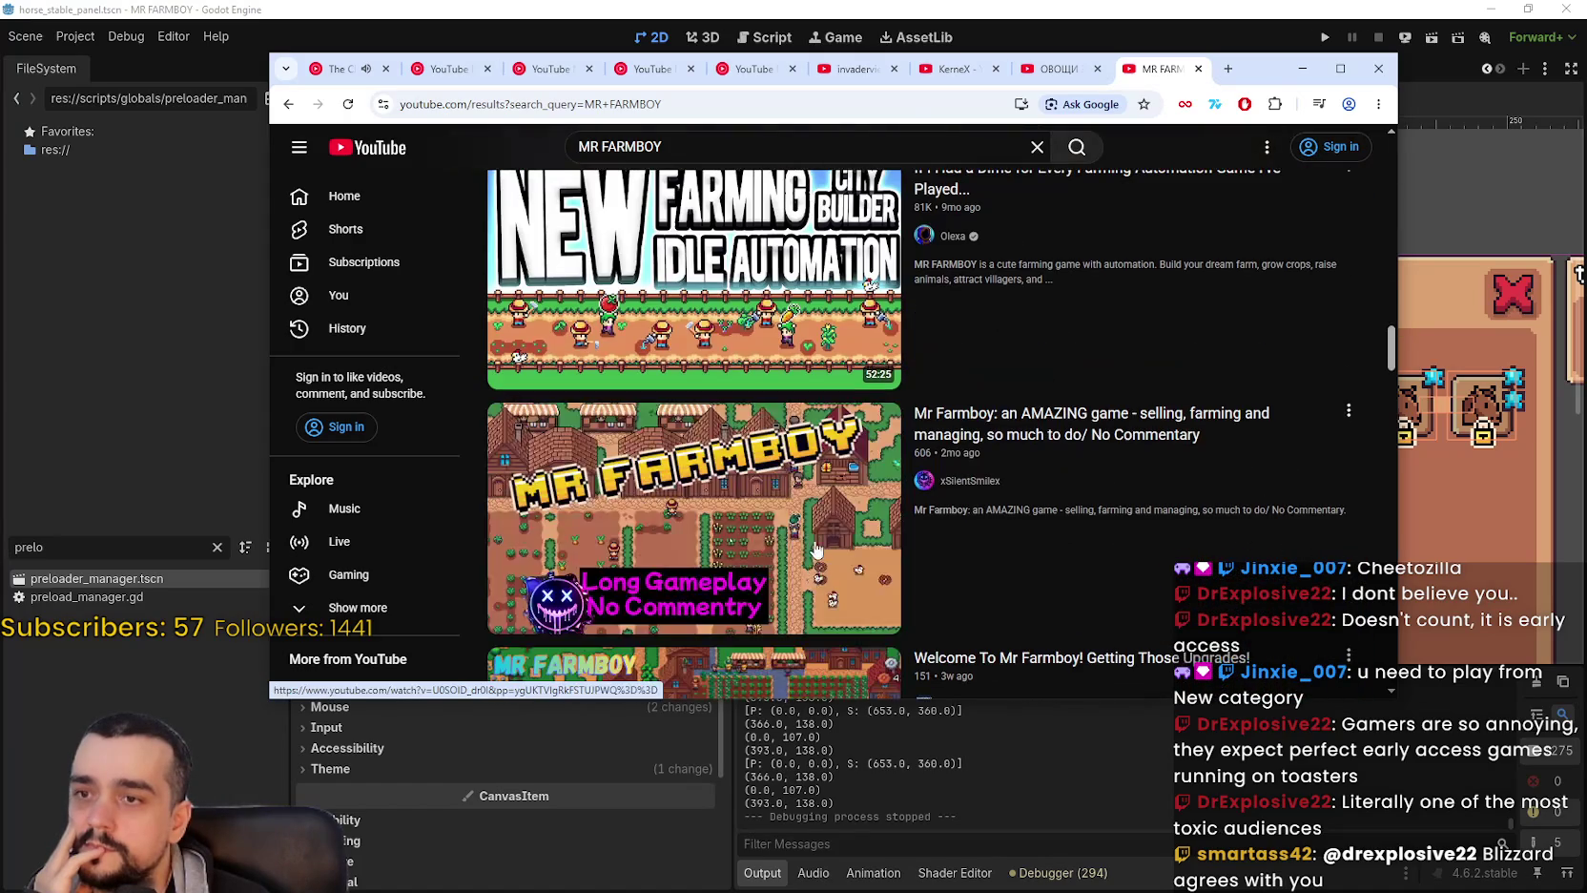
pyautogui.moveTo(769, 283)
pyautogui.moveTo(771, 610)
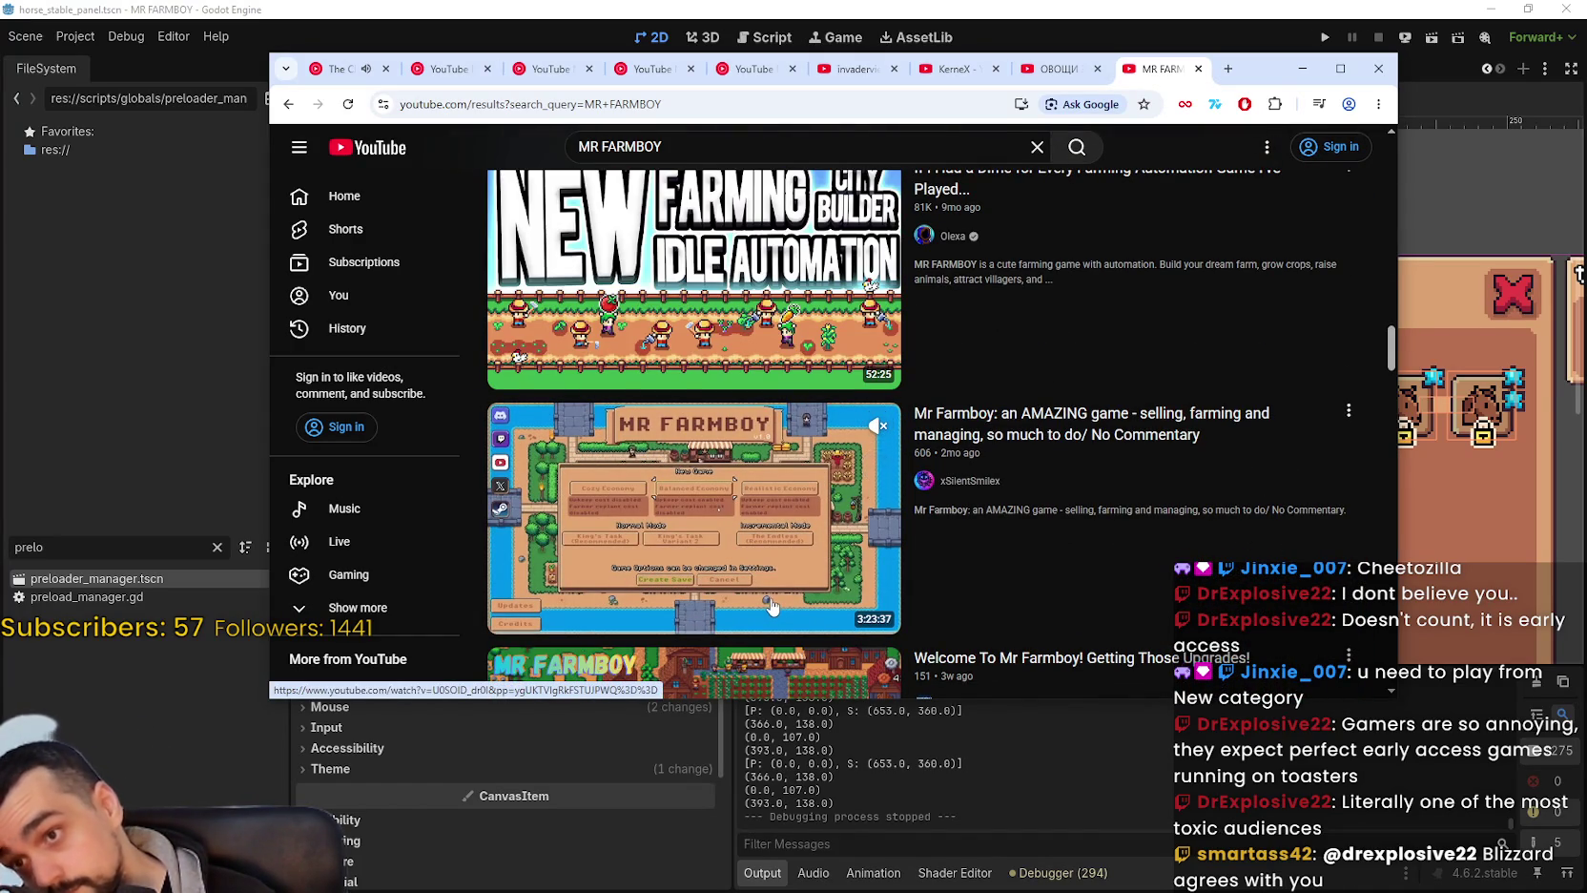
pyautogui.scroll(-5, 773, 598)
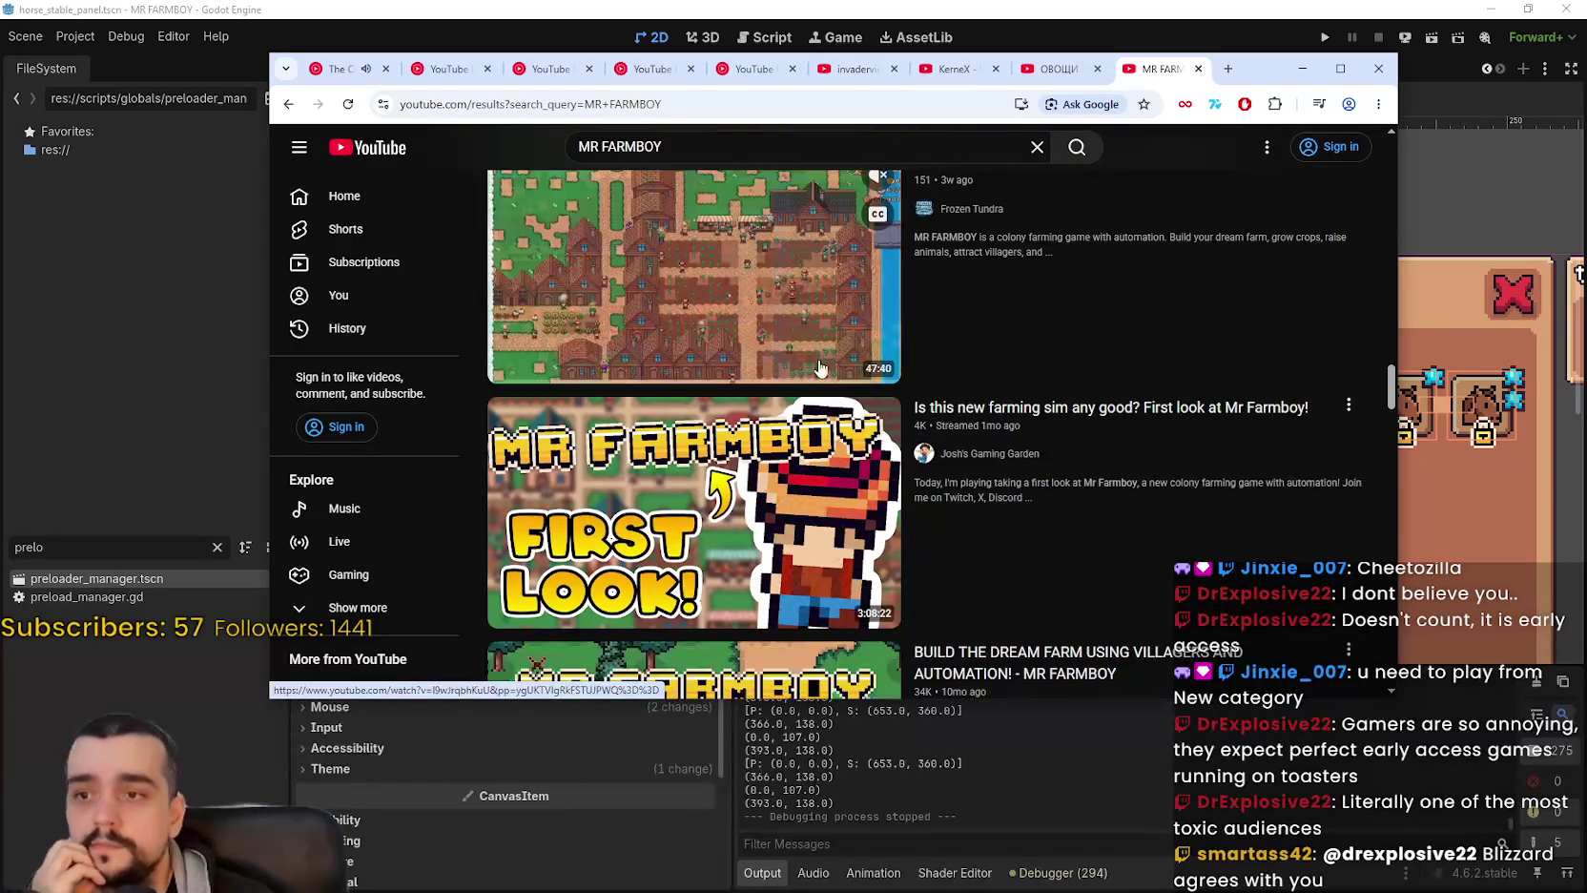
pyautogui.scroll(-2, 822, 409)
pyautogui.moveTo(822, 409)
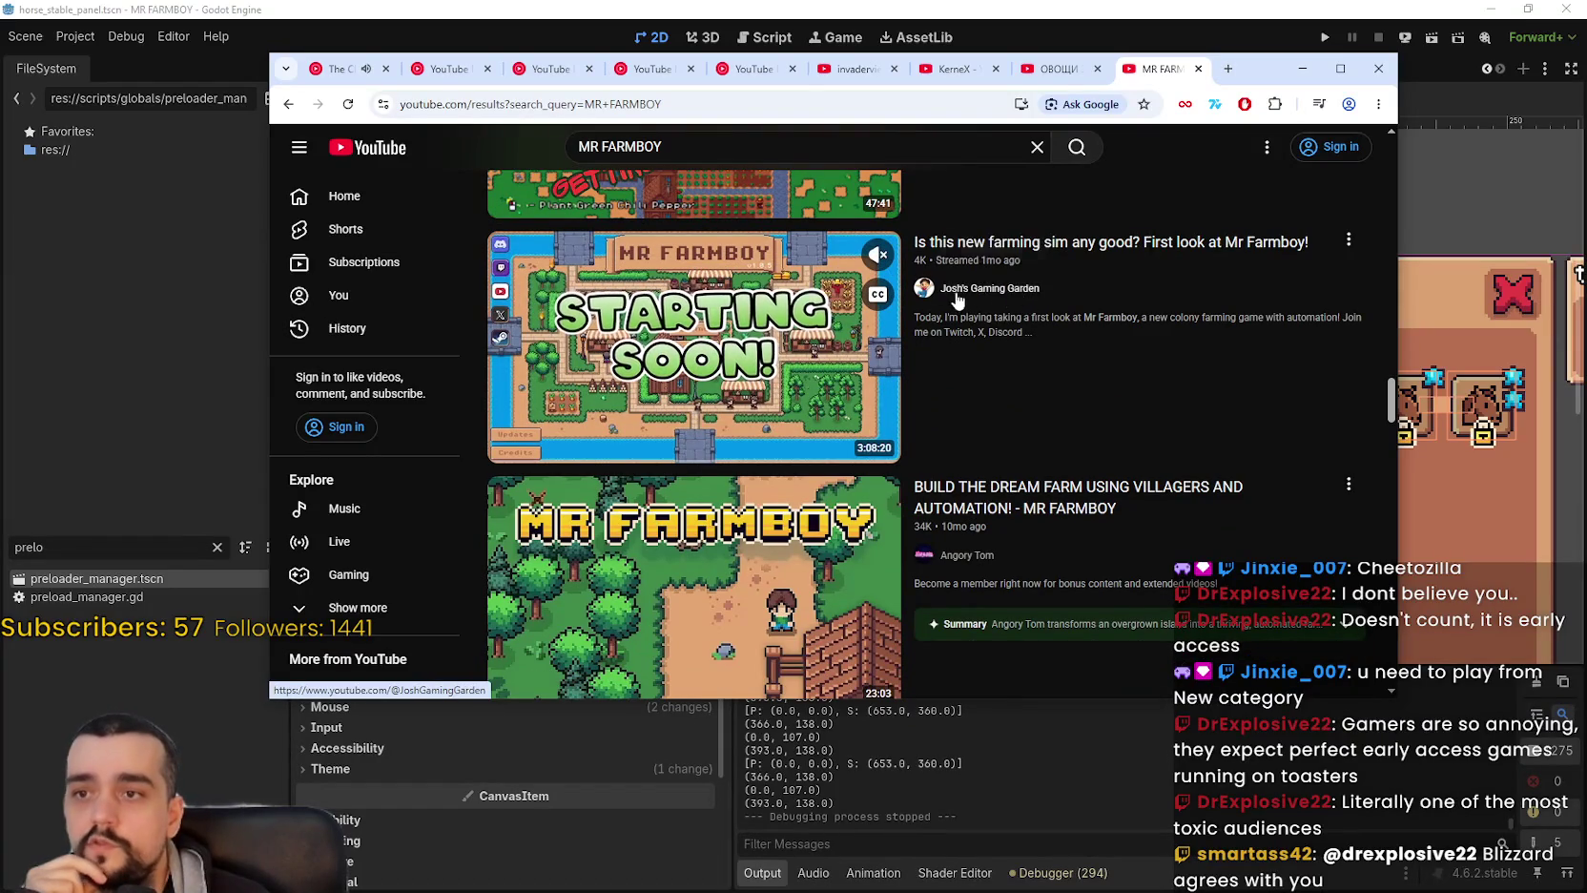
pyautogui.scroll(-3, 742, 534)
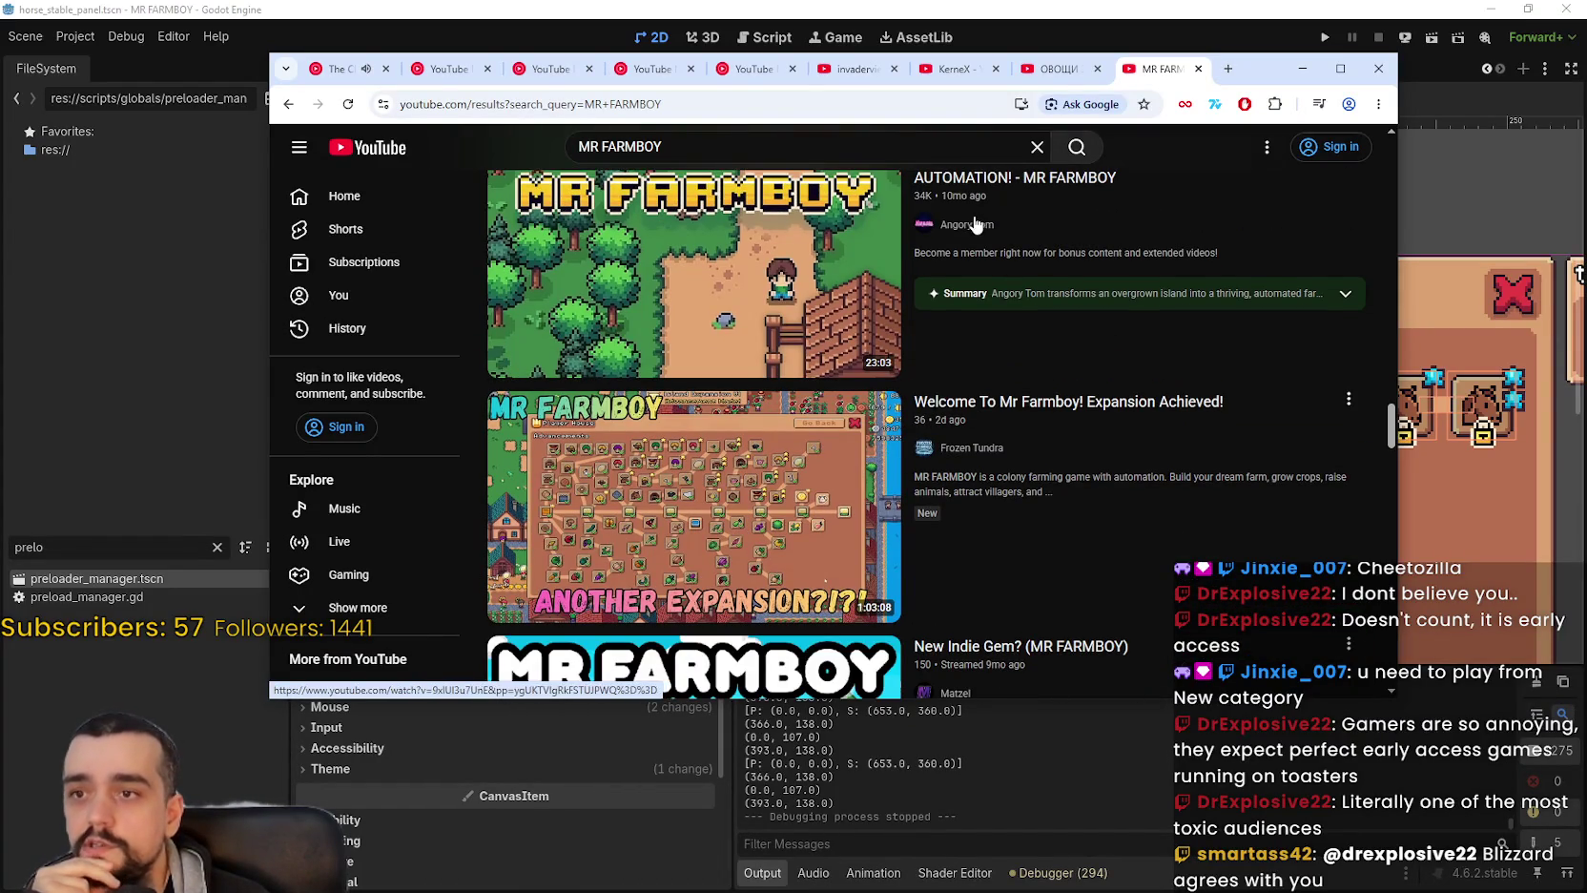
pyautogui.scroll(-3, 687, 526)
pyautogui.scroll(2, 687, 526)
pyautogui.scroll(-5, 945, 508)
pyautogui.scroll(-2, 945, 507)
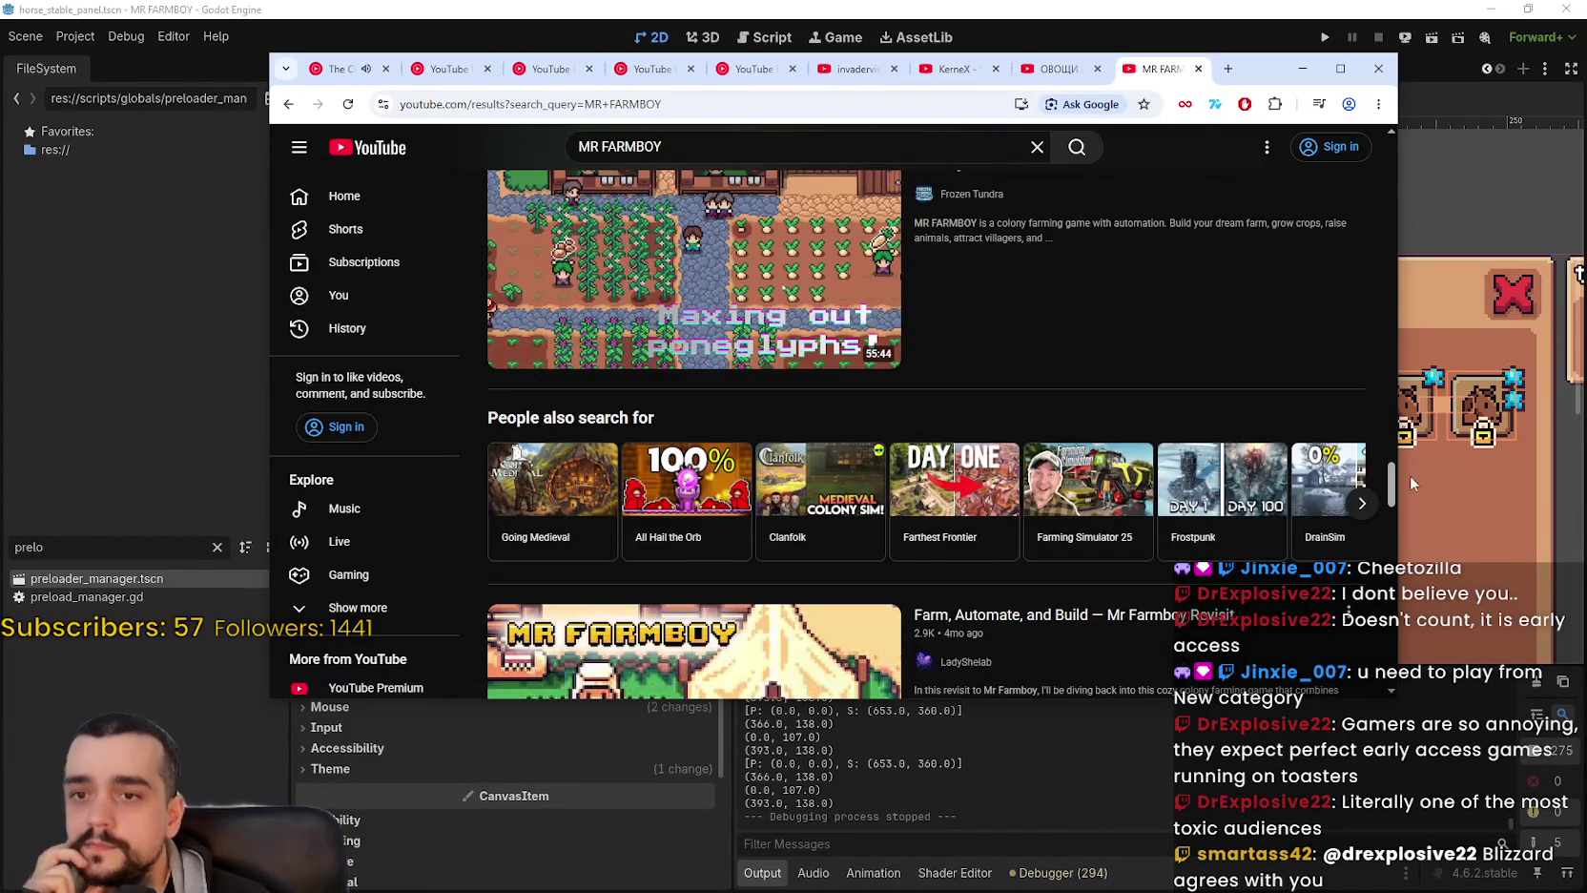
# Drag the scrollbar further down and open the Japanese video about hiring 800 employees.
pyautogui.moveTo(1390, 489)
pyautogui.mouseDown()
pyautogui.moveTo(1414, 542)
pyautogui.moveTo(1423, 527)
pyautogui.moveTo(1410, 760)
pyautogui.mouseUp()
pyautogui.moveTo(1396, 550); pyautogui.dragTo(1416, 676)
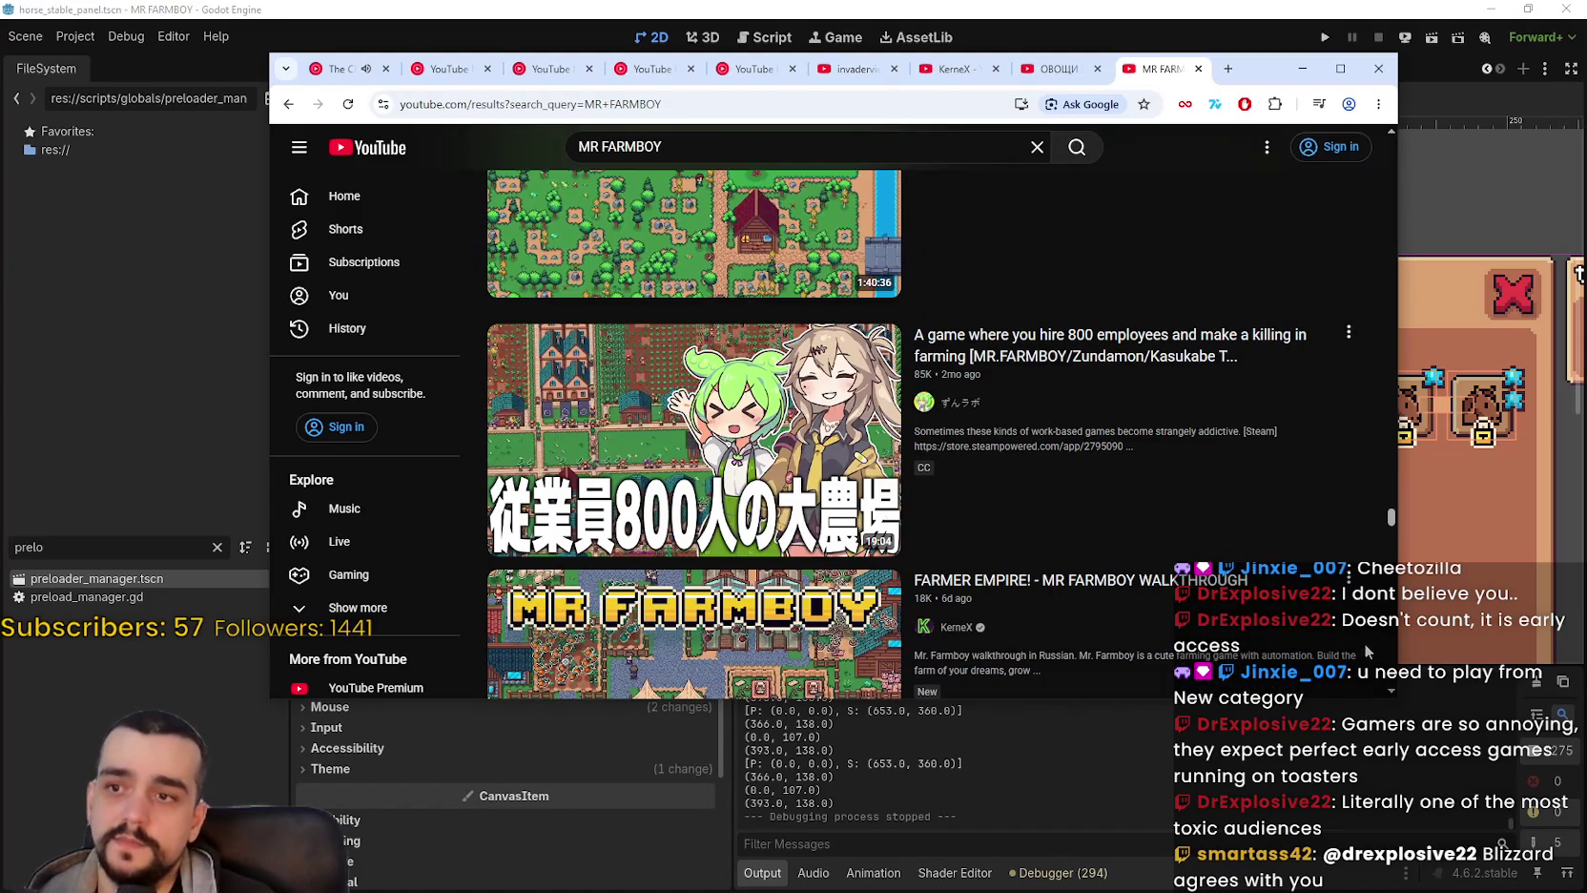
pyautogui.click(668, 443)
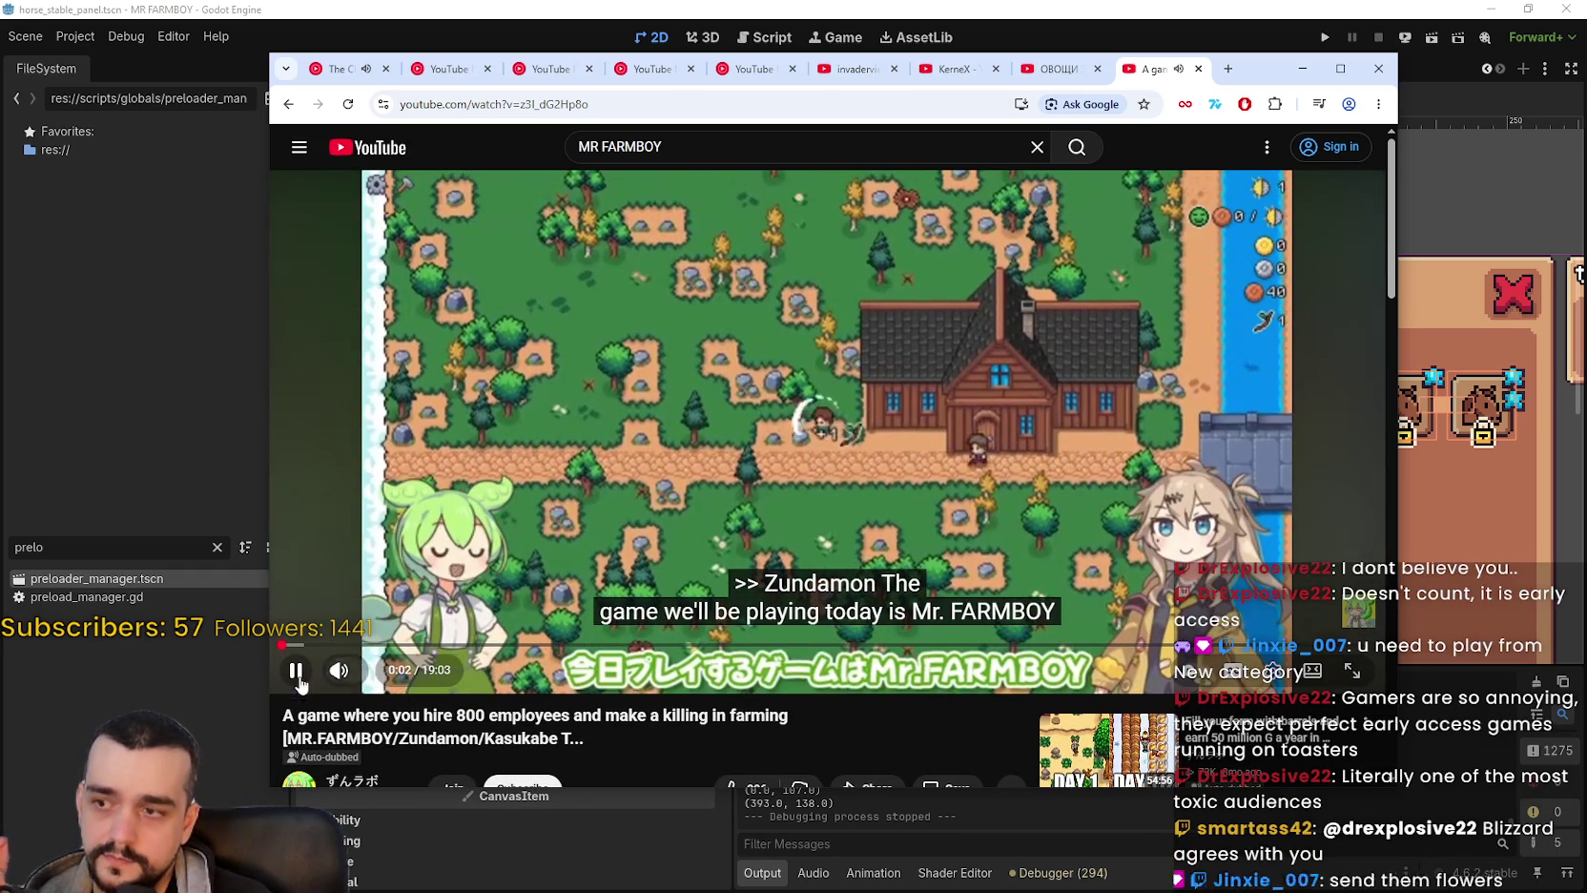
# Switch the video to its Japanese original audio with Japanese auto-generated captions.
pyautogui.click(1233, 672)
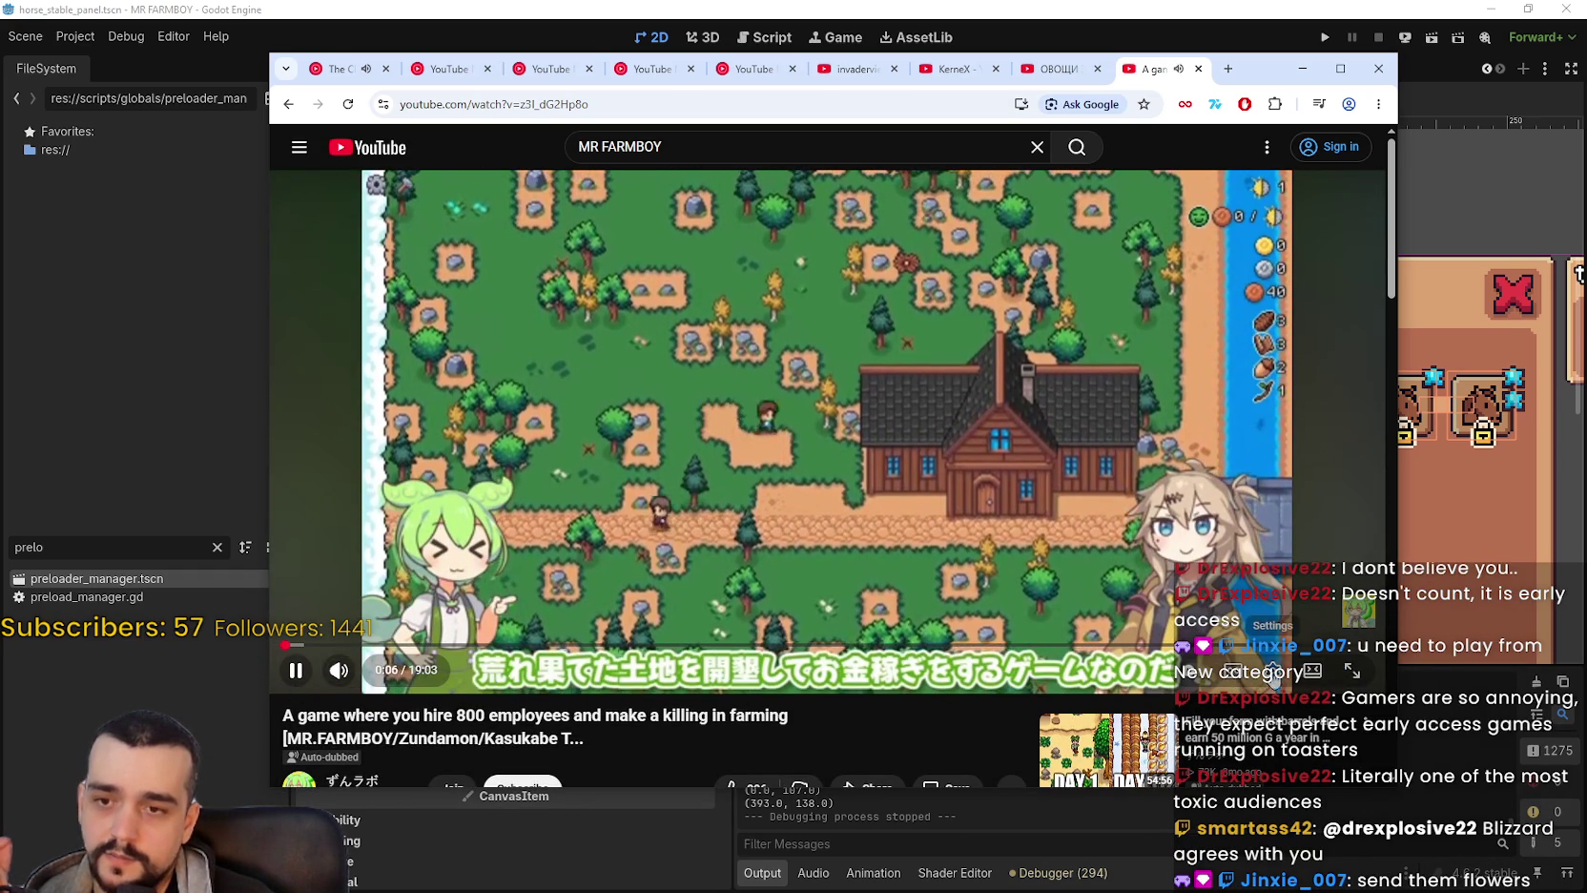
pyautogui.click(1270, 672)
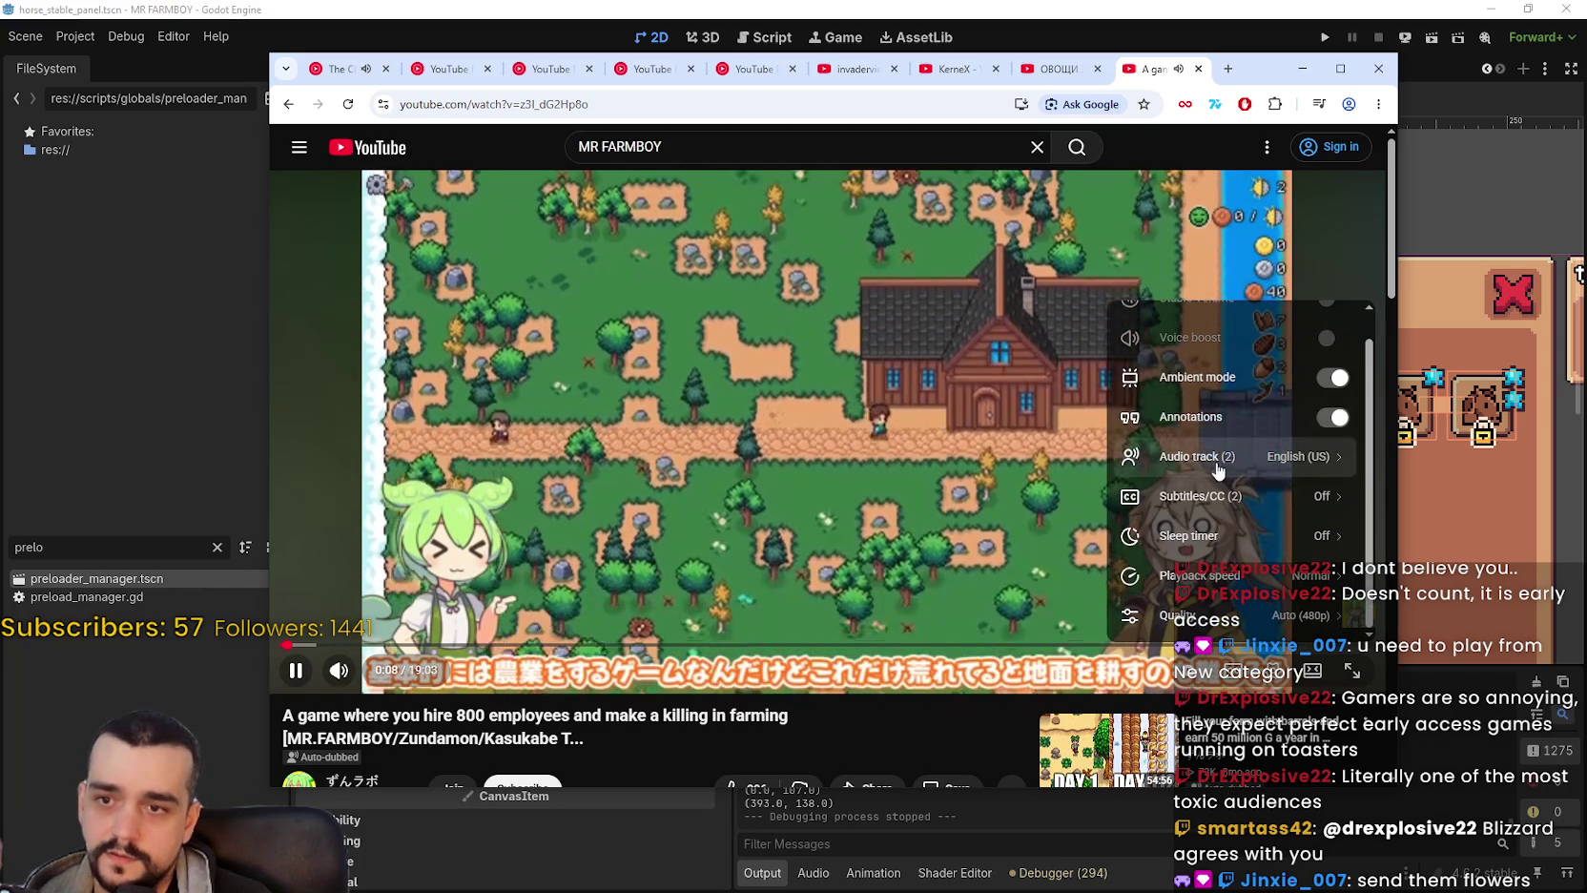
pyautogui.click(1231, 483)
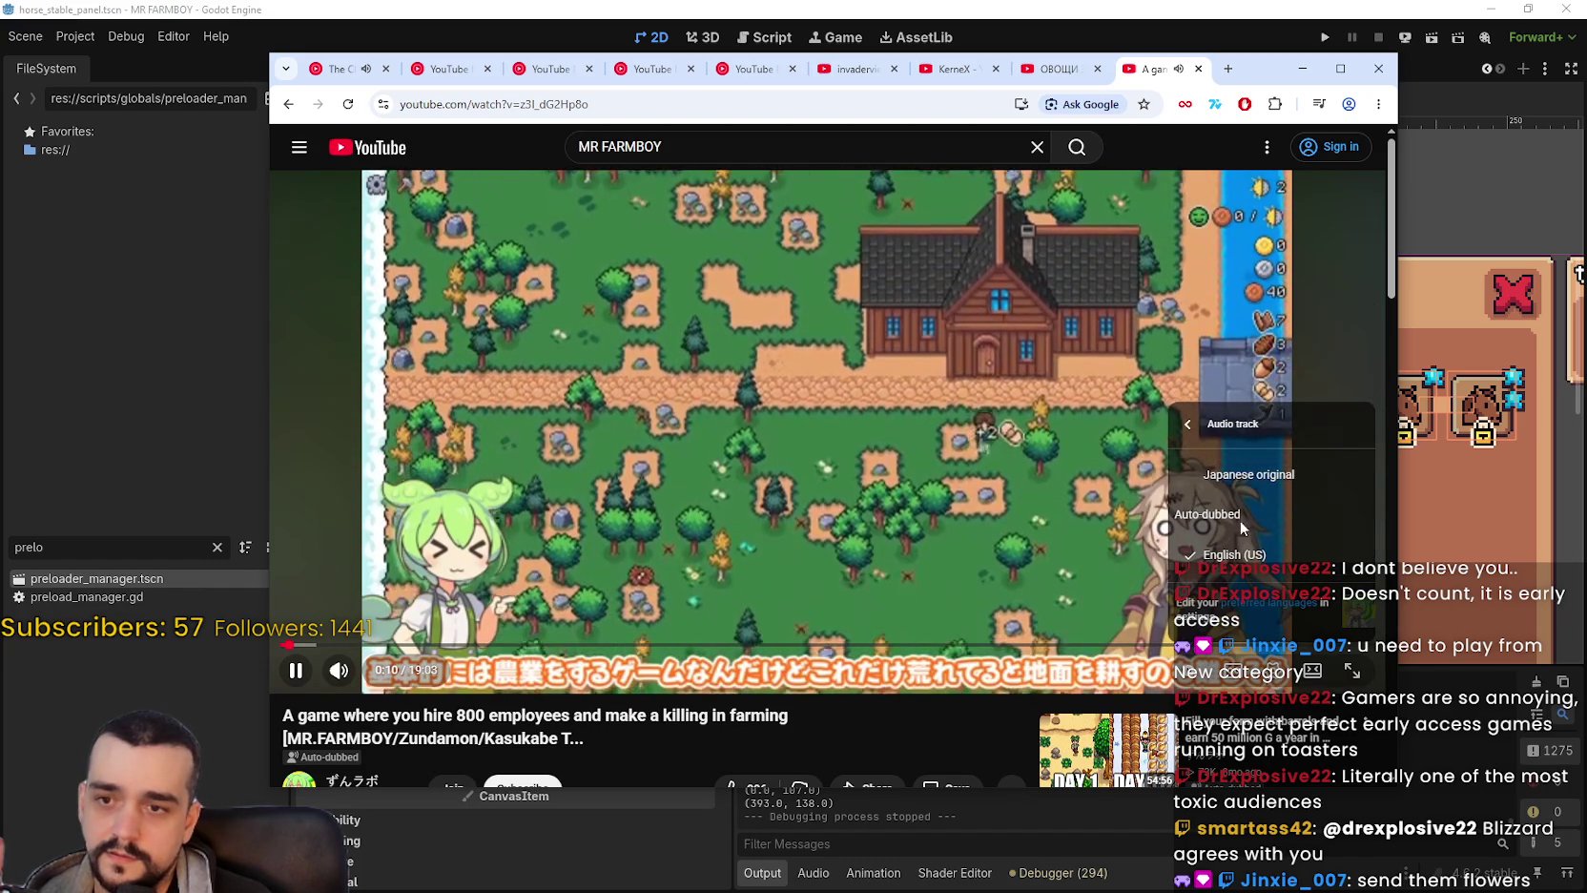
pyautogui.click(1249, 475)
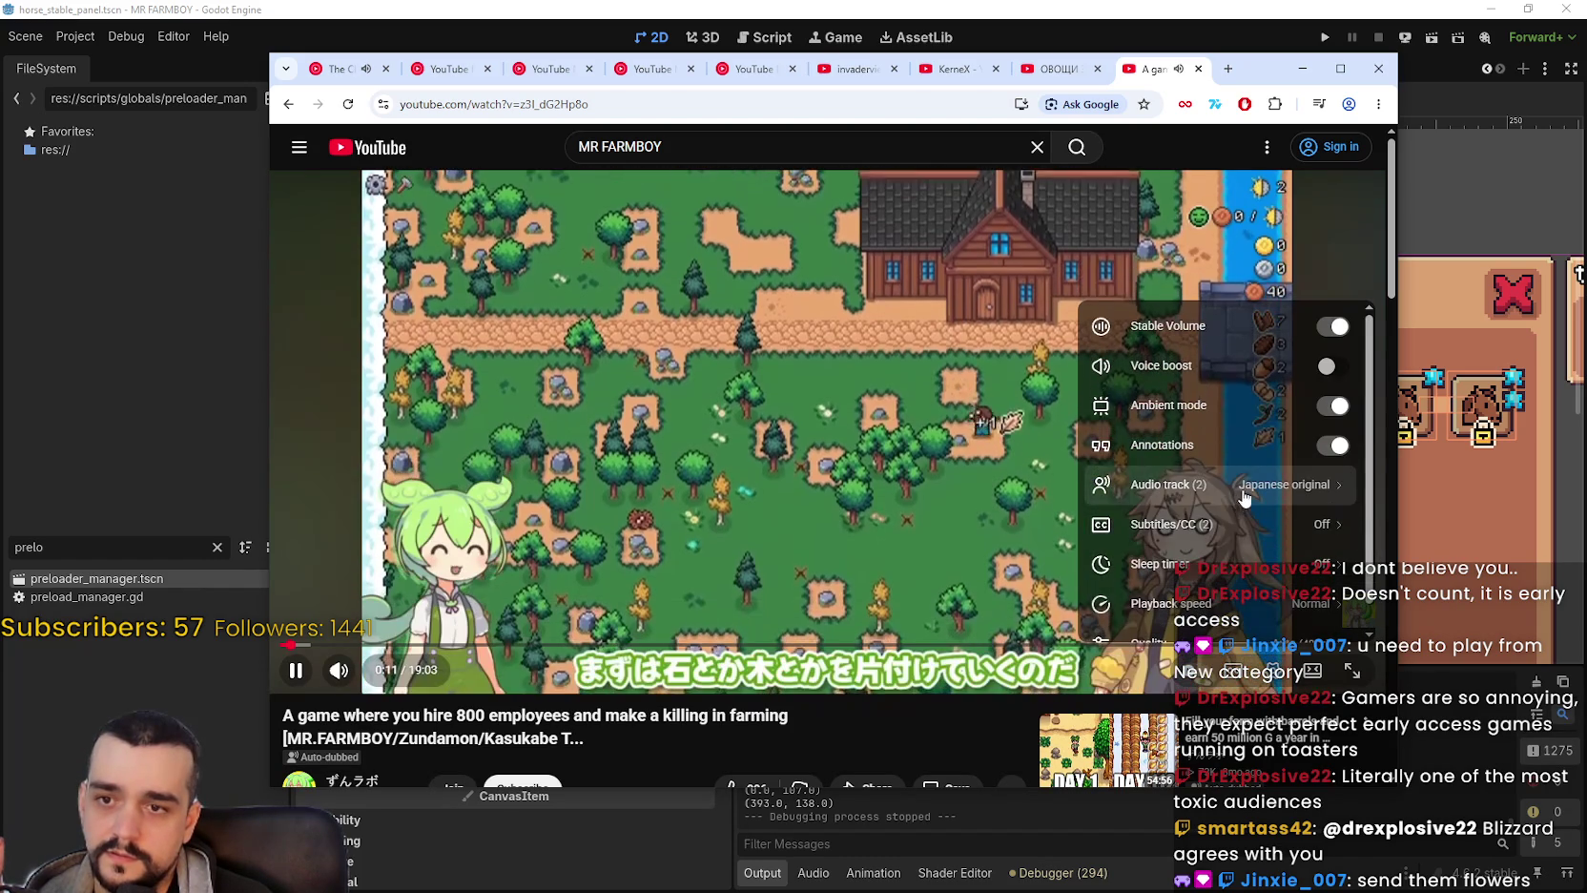
pyautogui.click(1242, 527)
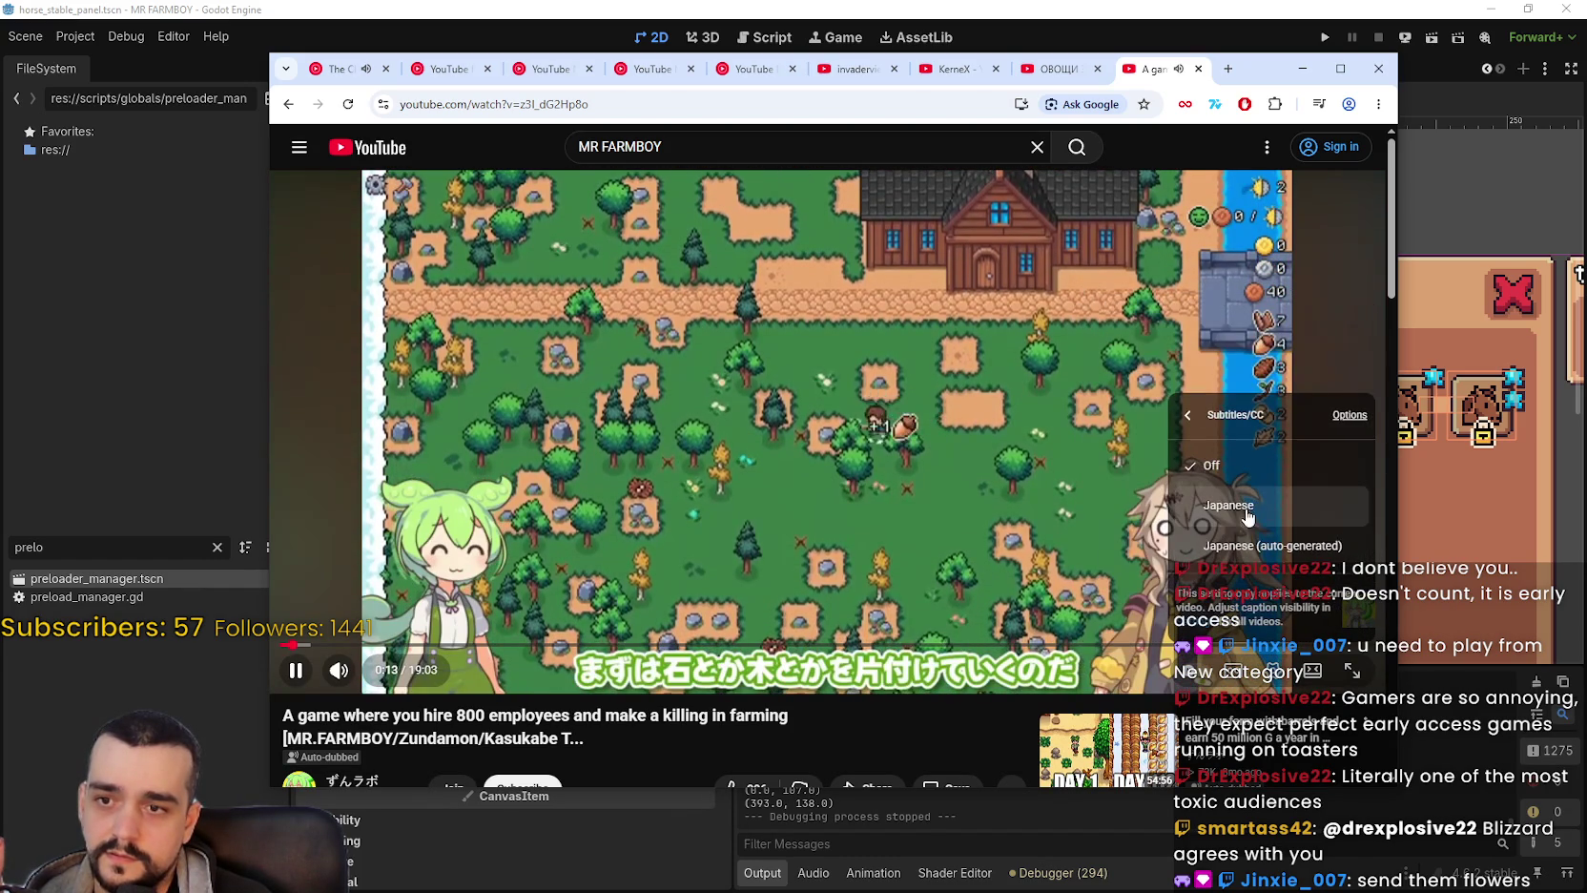
pyautogui.click(1279, 515)
# Set the subtitles to auto-translate into English.
pyautogui.click(1215, 525)
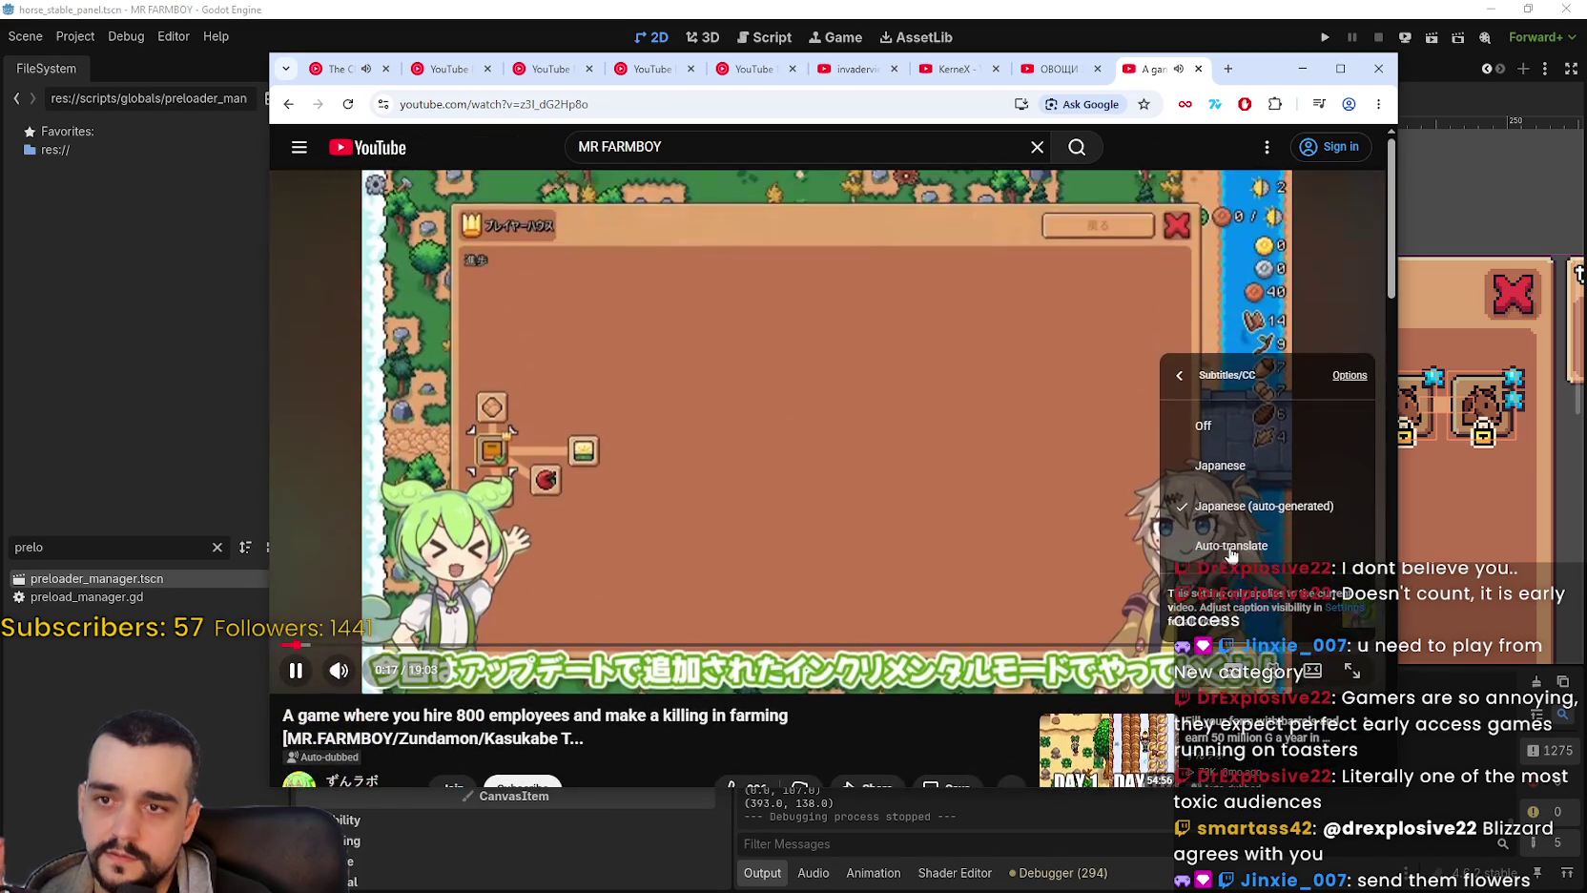
pyautogui.click(1252, 540)
pyautogui.scroll(-2, 1255, 470)
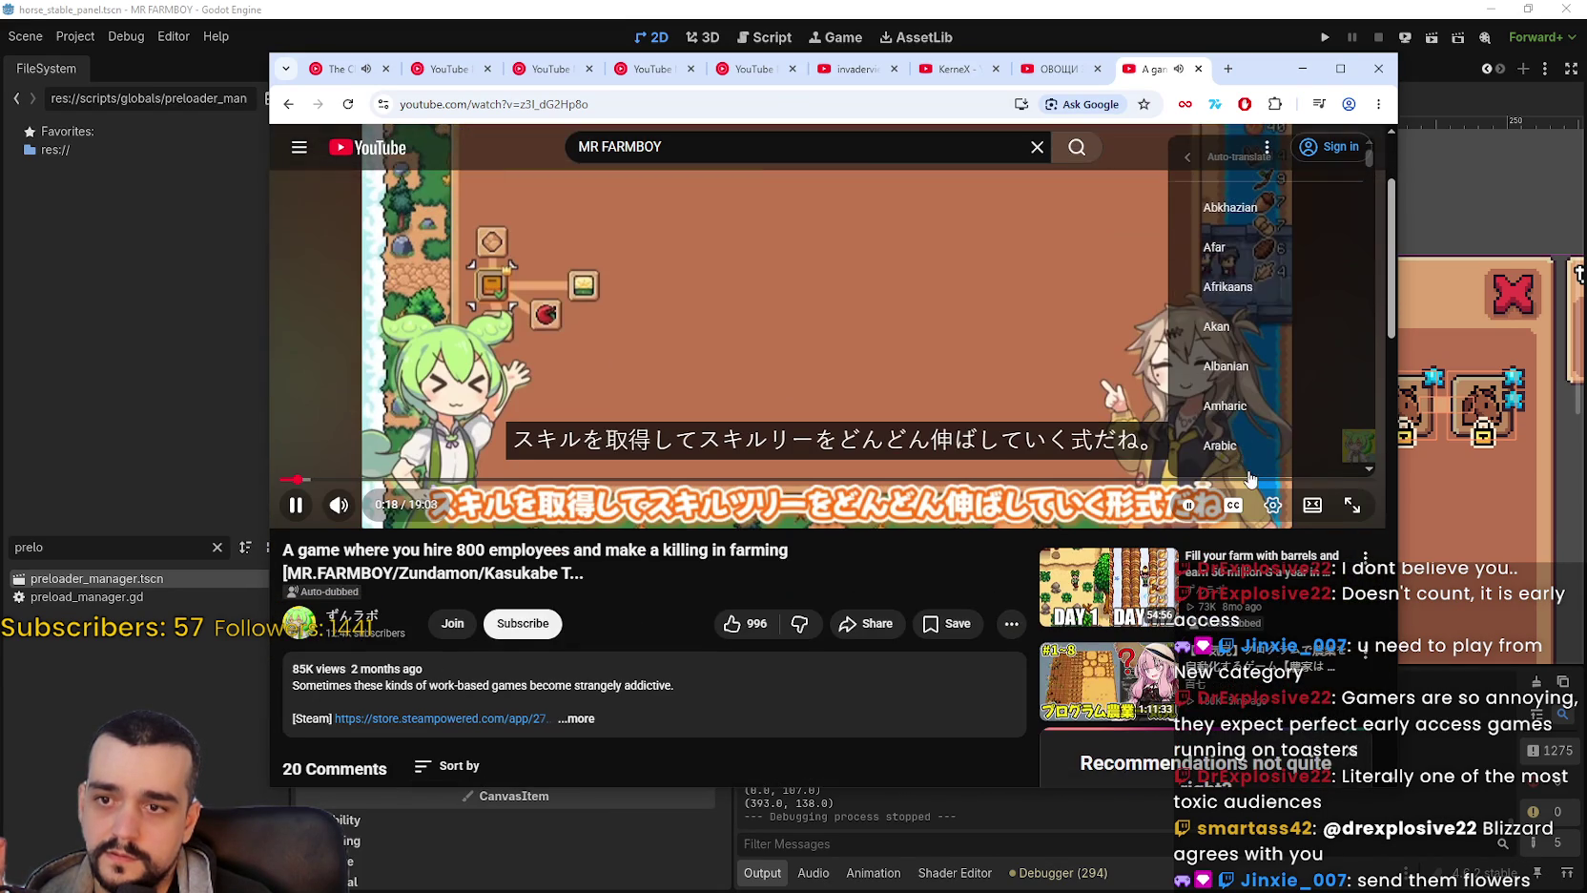
pyautogui.scroll(-3, 1266, 330)
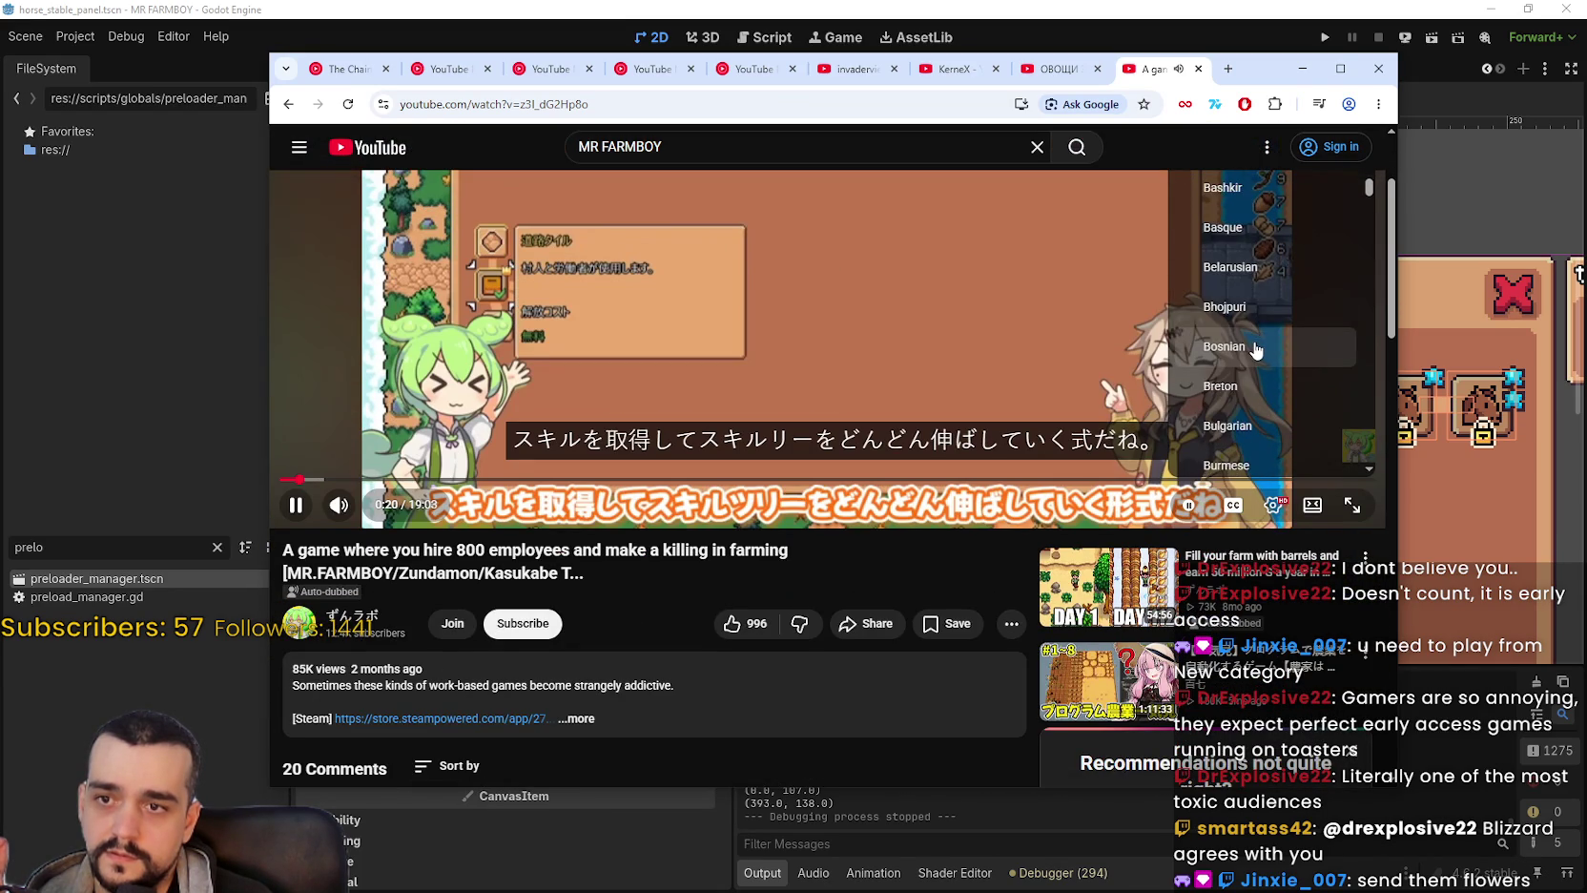
pyautogui.scroll(-3, 1256, 352)
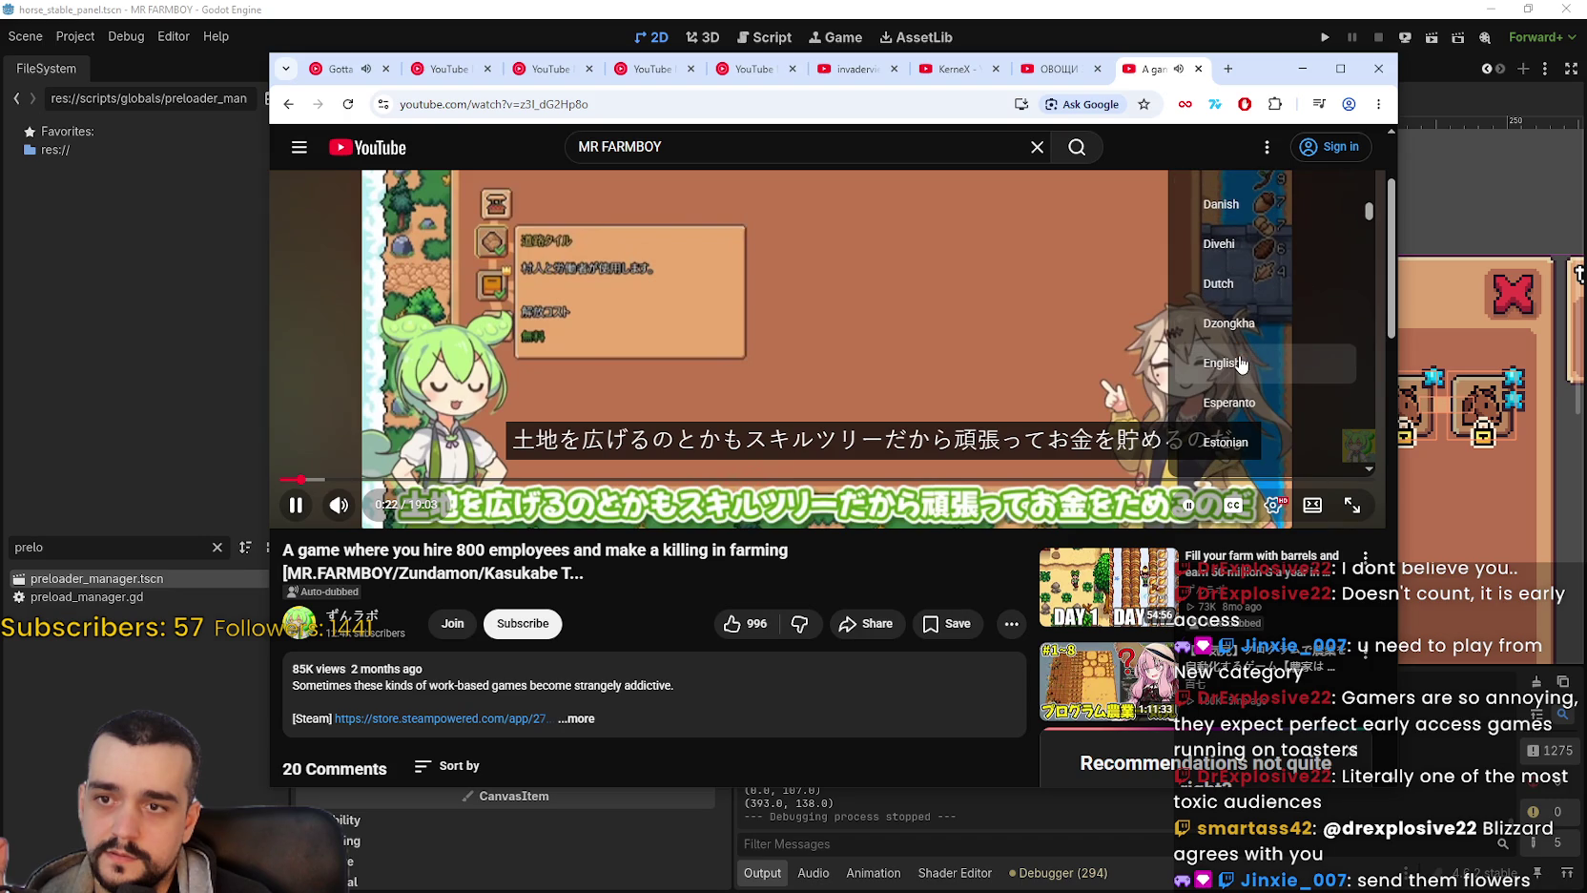
pyautogui.click(1240, 363)
pyautogui.scroll(2, 946, 332)
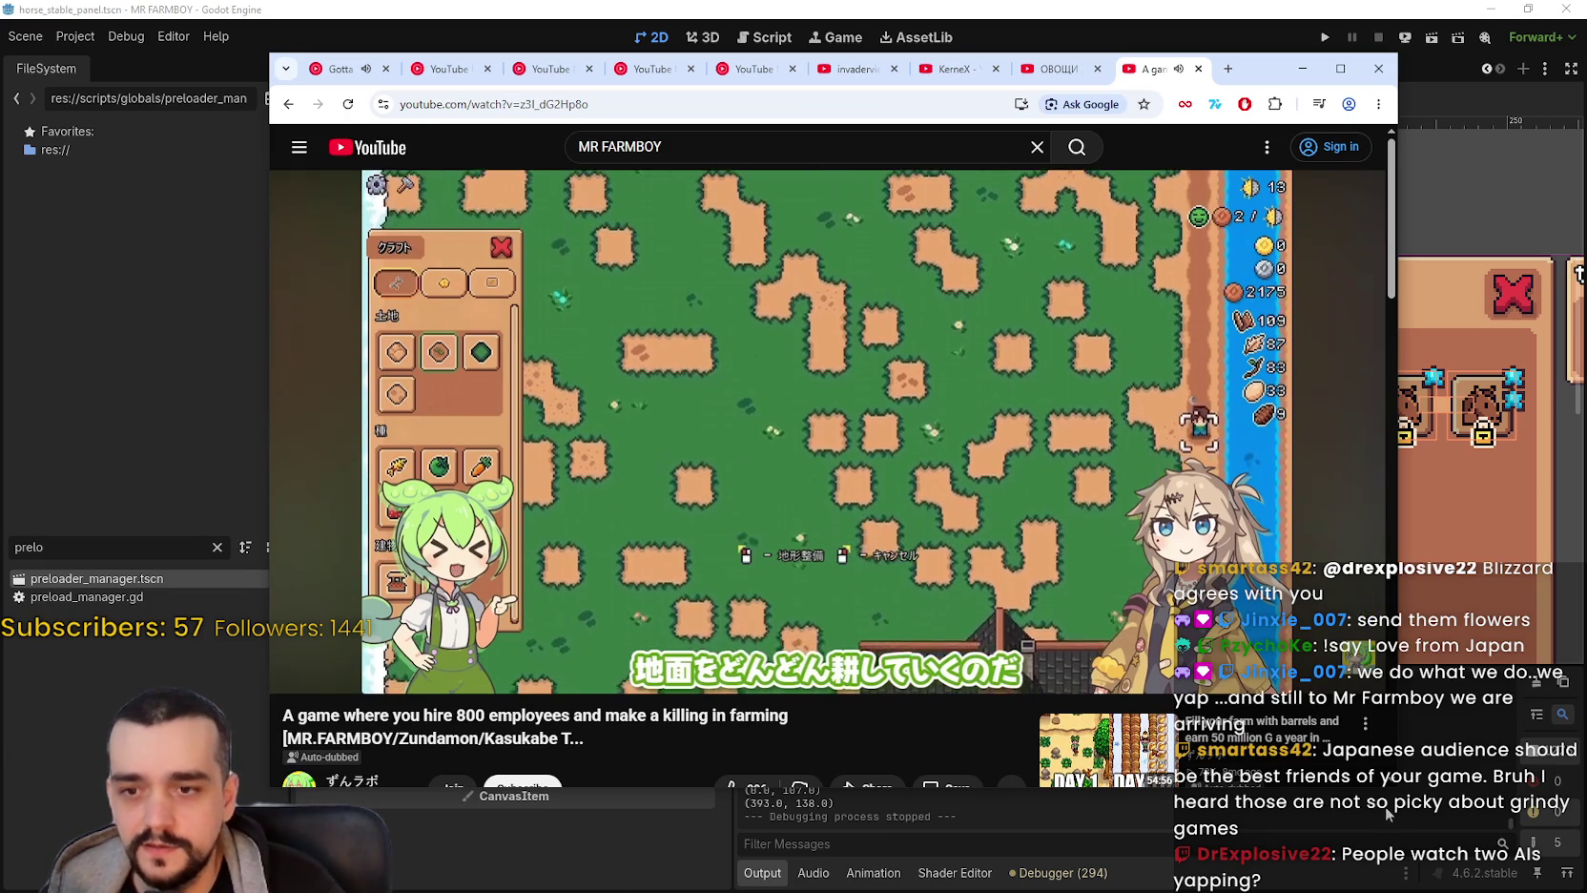
# Narrow the Chrome window and move it right so Godot's Scene and Inspector docks show.
pyautogui.moveTo(1396, 788)
pyautogui.mouseDown()
pyautogui.moveTo(1394, 819)
pyautogui.moveTo(1431, 821)
pyautogui.moveTo(1442, 864)
pyautogui.mouseUp()
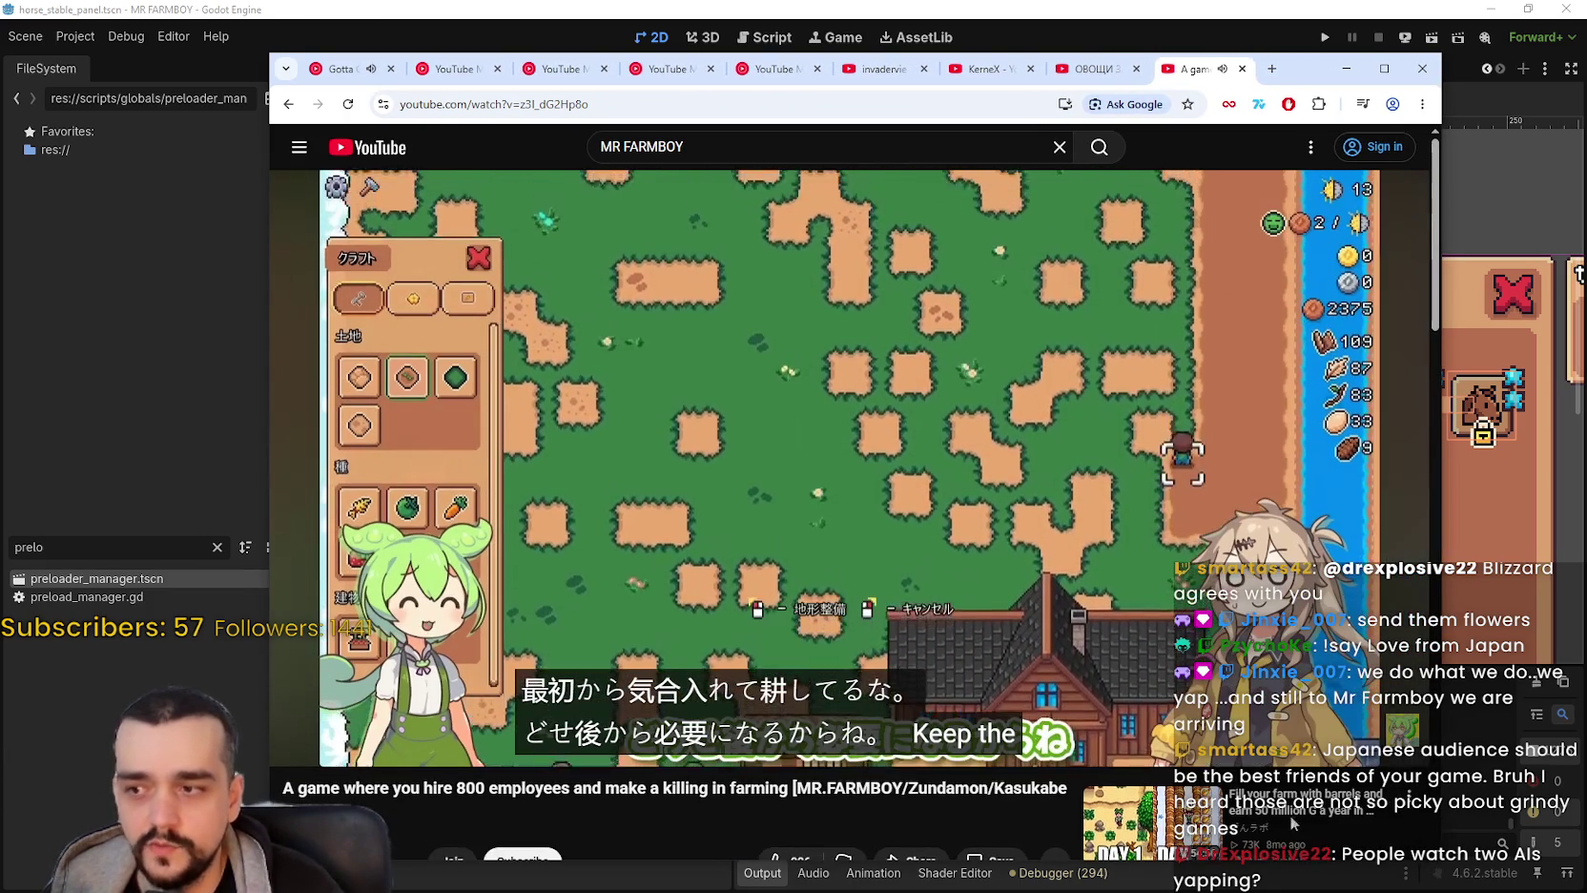
pyautogui.scroll(-2, 645, 749)
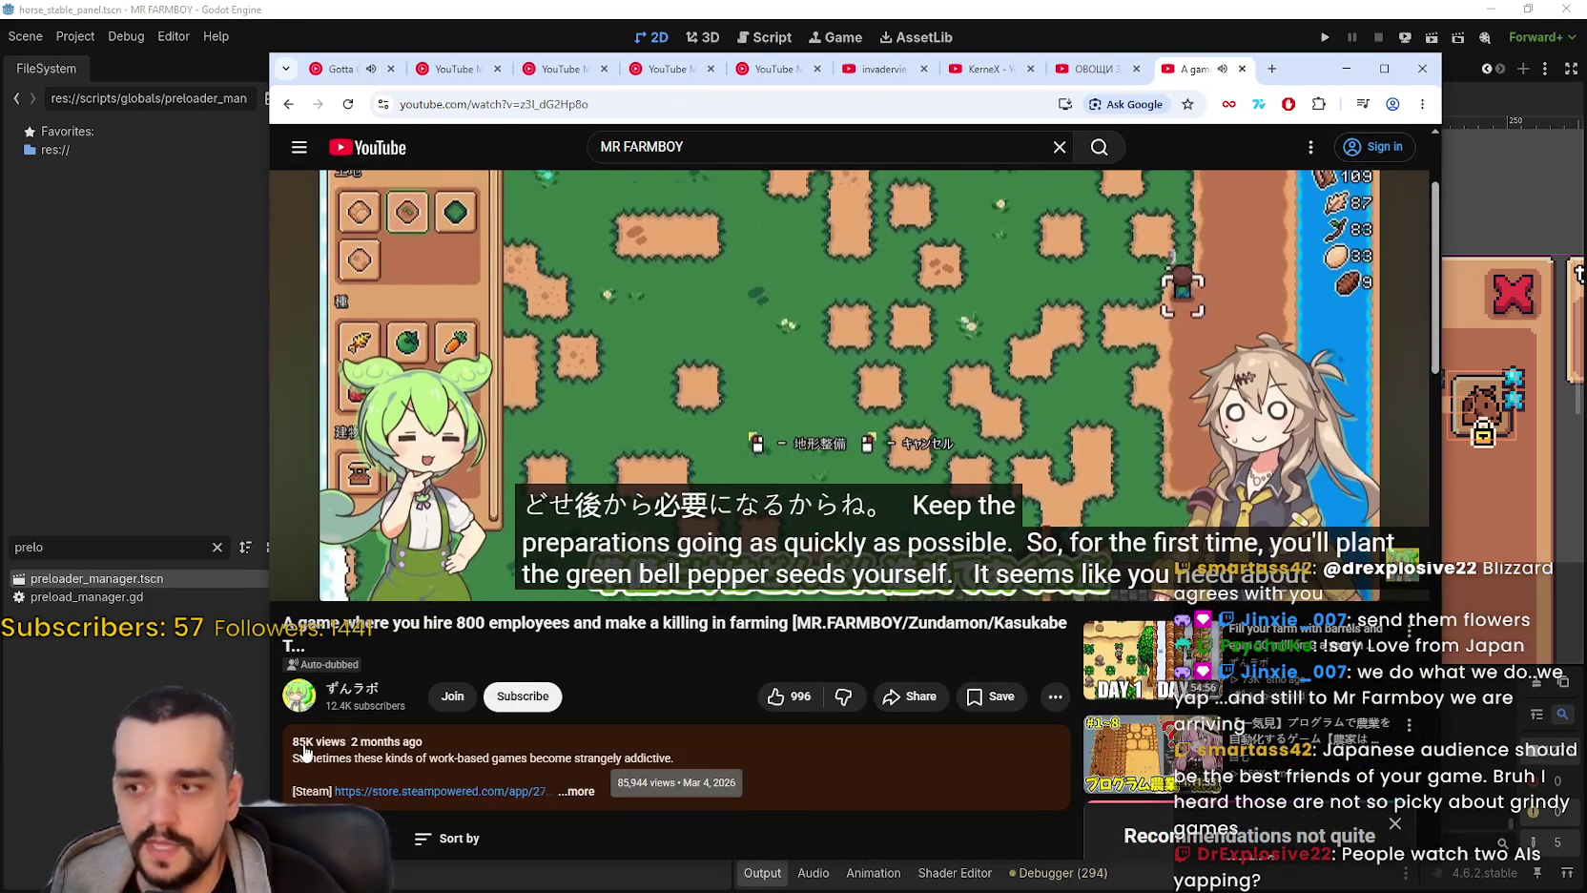
pyautogui.scroll(2, 313, 751)
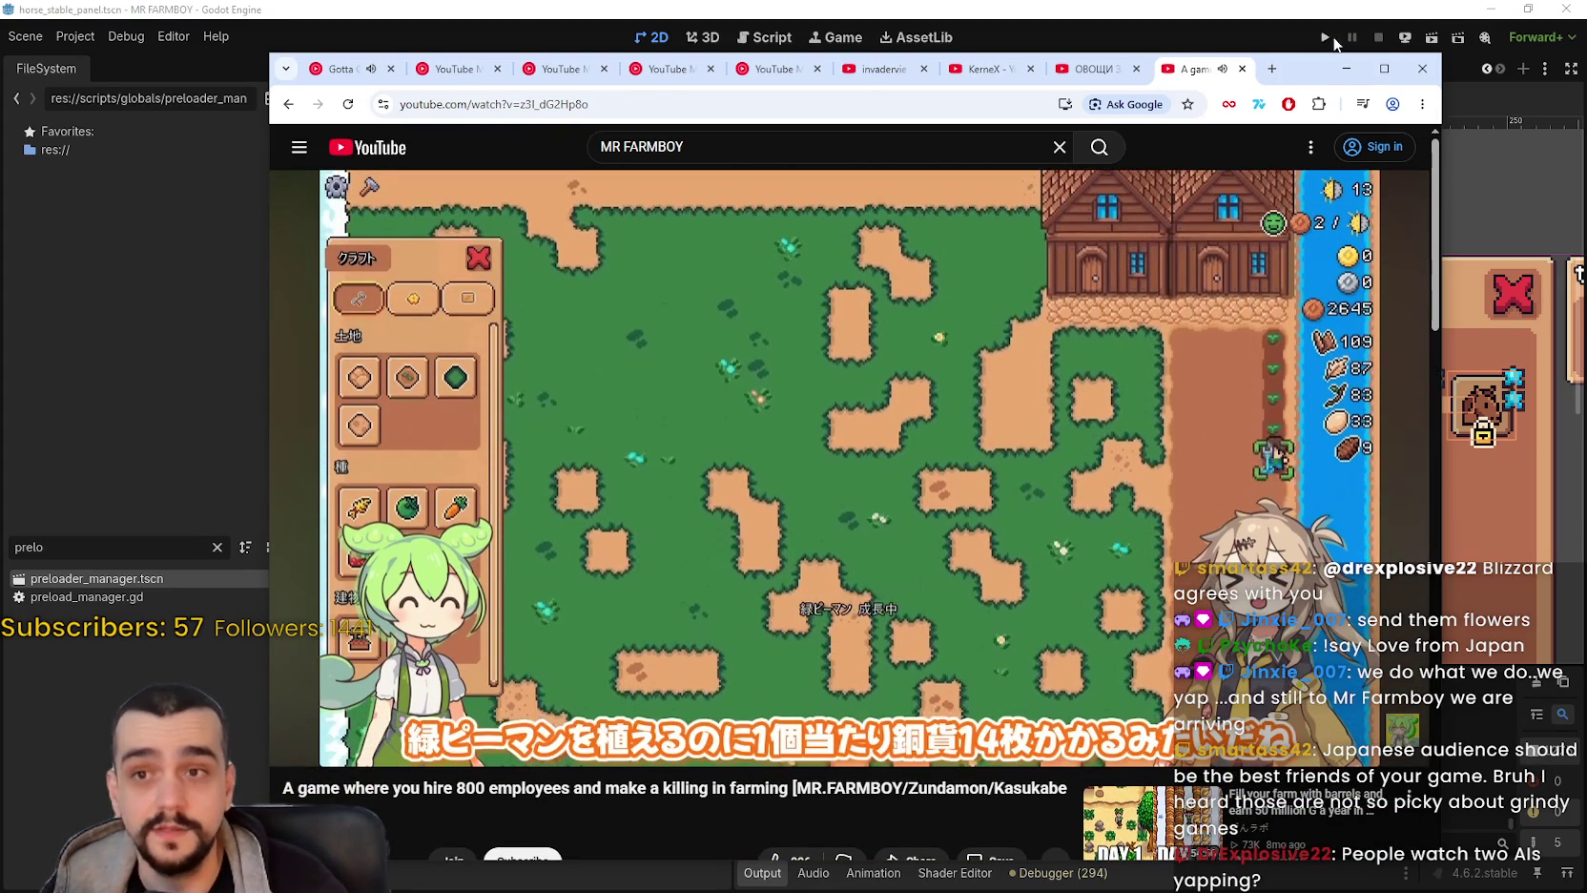
pyautogui.moveTo(1311, 67); pyautogui.dragTo(1343, 39)
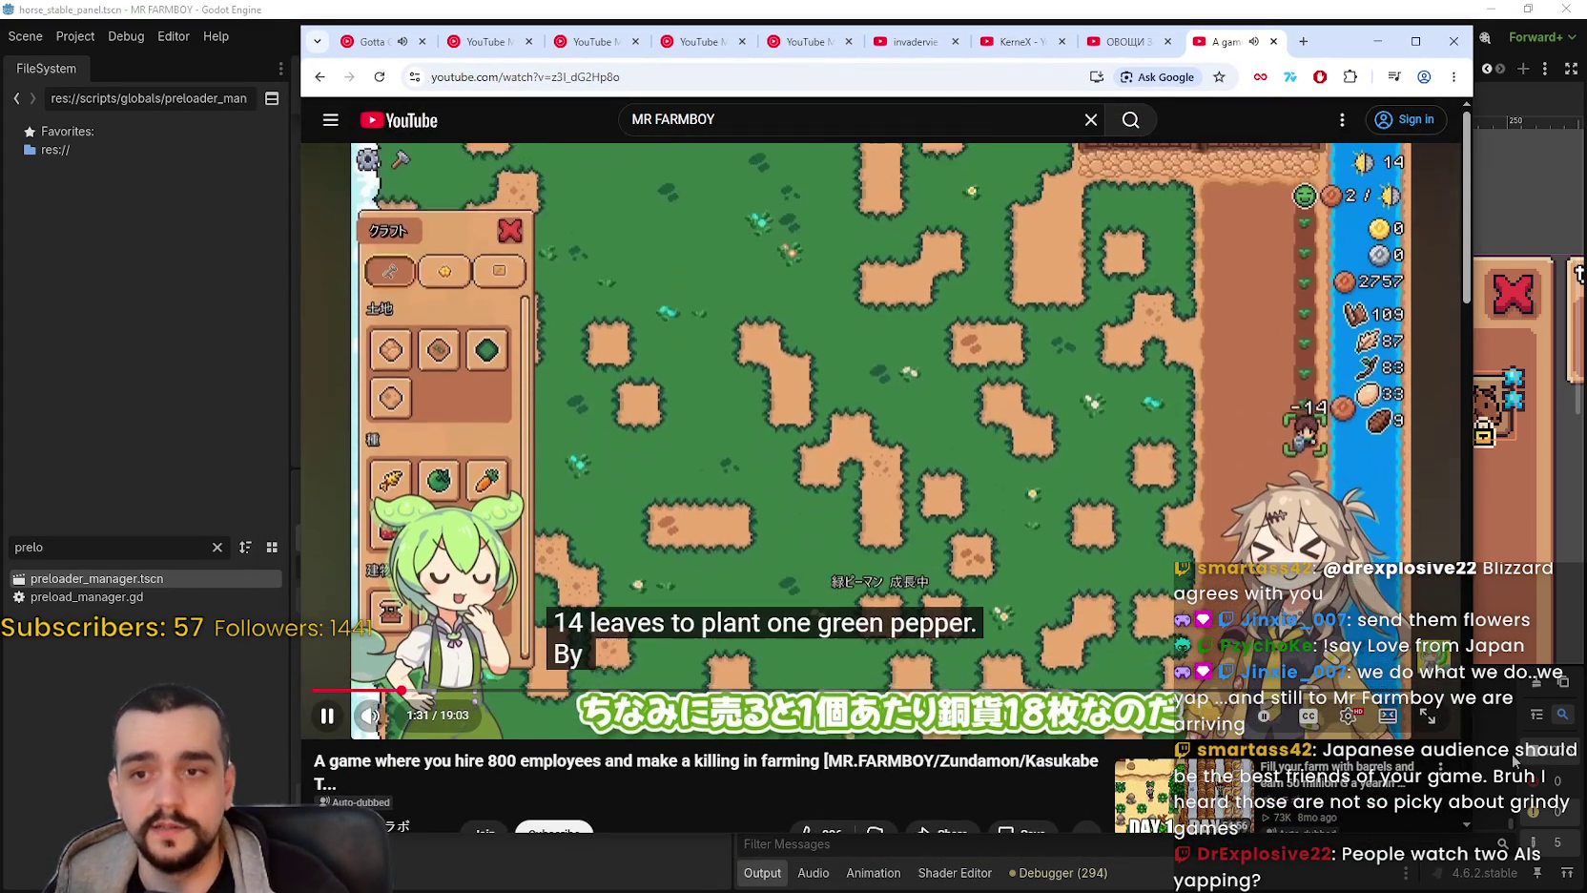
pyautogui.moveTo(1474, 829); pyautogui.dragTo(1264, 828)
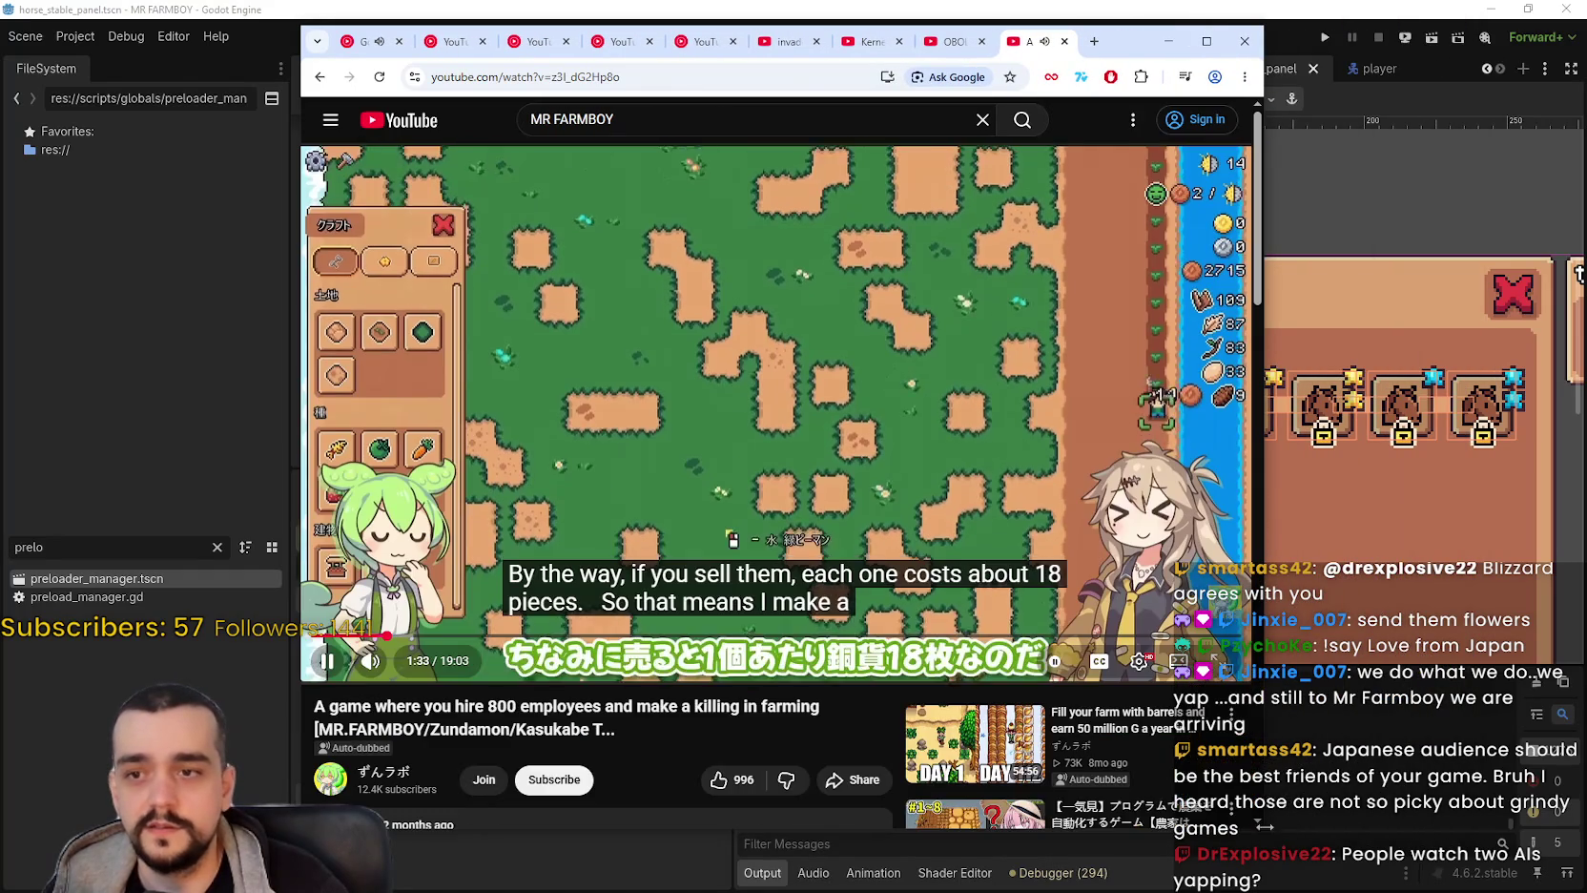
pyautogui.moveTo(1137, 53); pyautogui.dragTo(1282, 44)
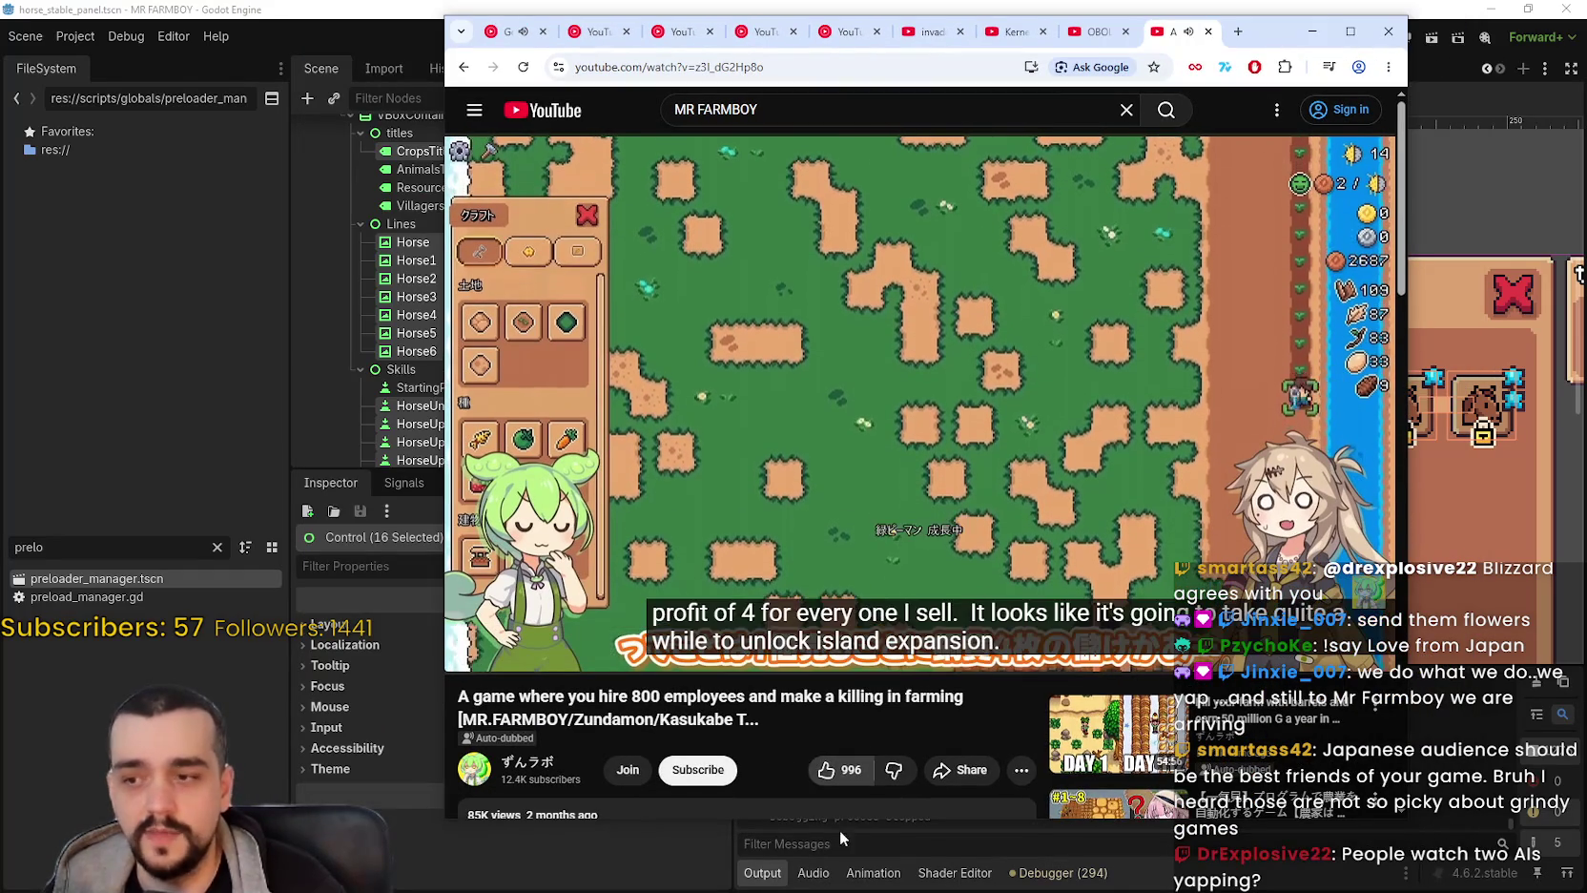
pyautogui.moveTo(1410, 468); pyautogui.dragTo(1355, 468)
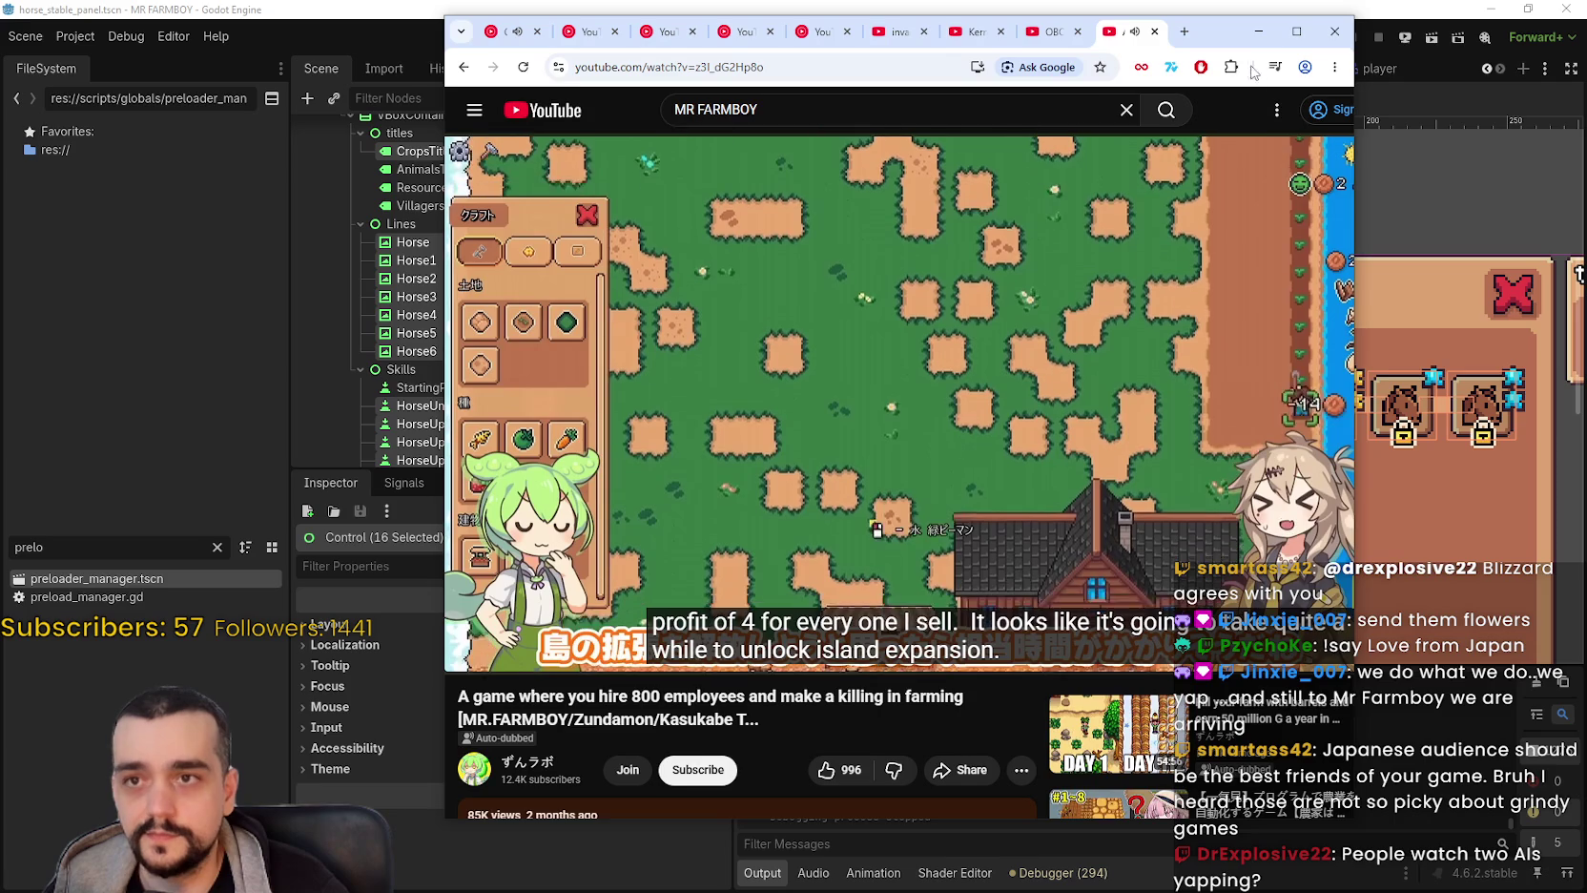
pyautogui.moveTo(1221, 31); pyautogui.dragTo(1259, 29)
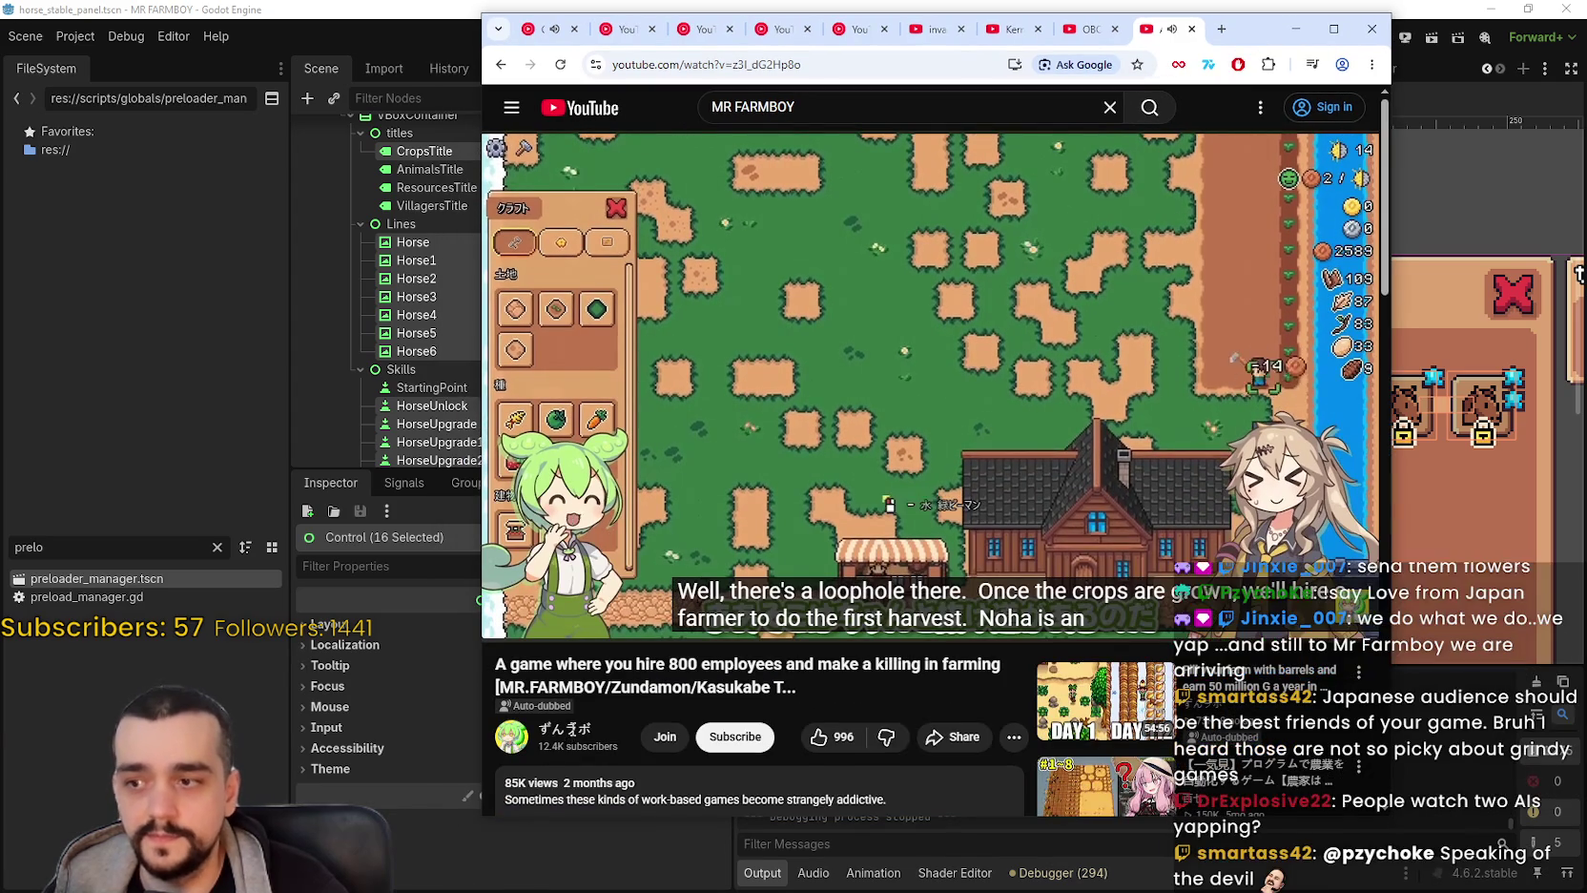
pyautogui.rightClick(554, 726)
# Open the uploader's channel in a new tab and list its Popular videos.
pyautogui.click(627, 503)
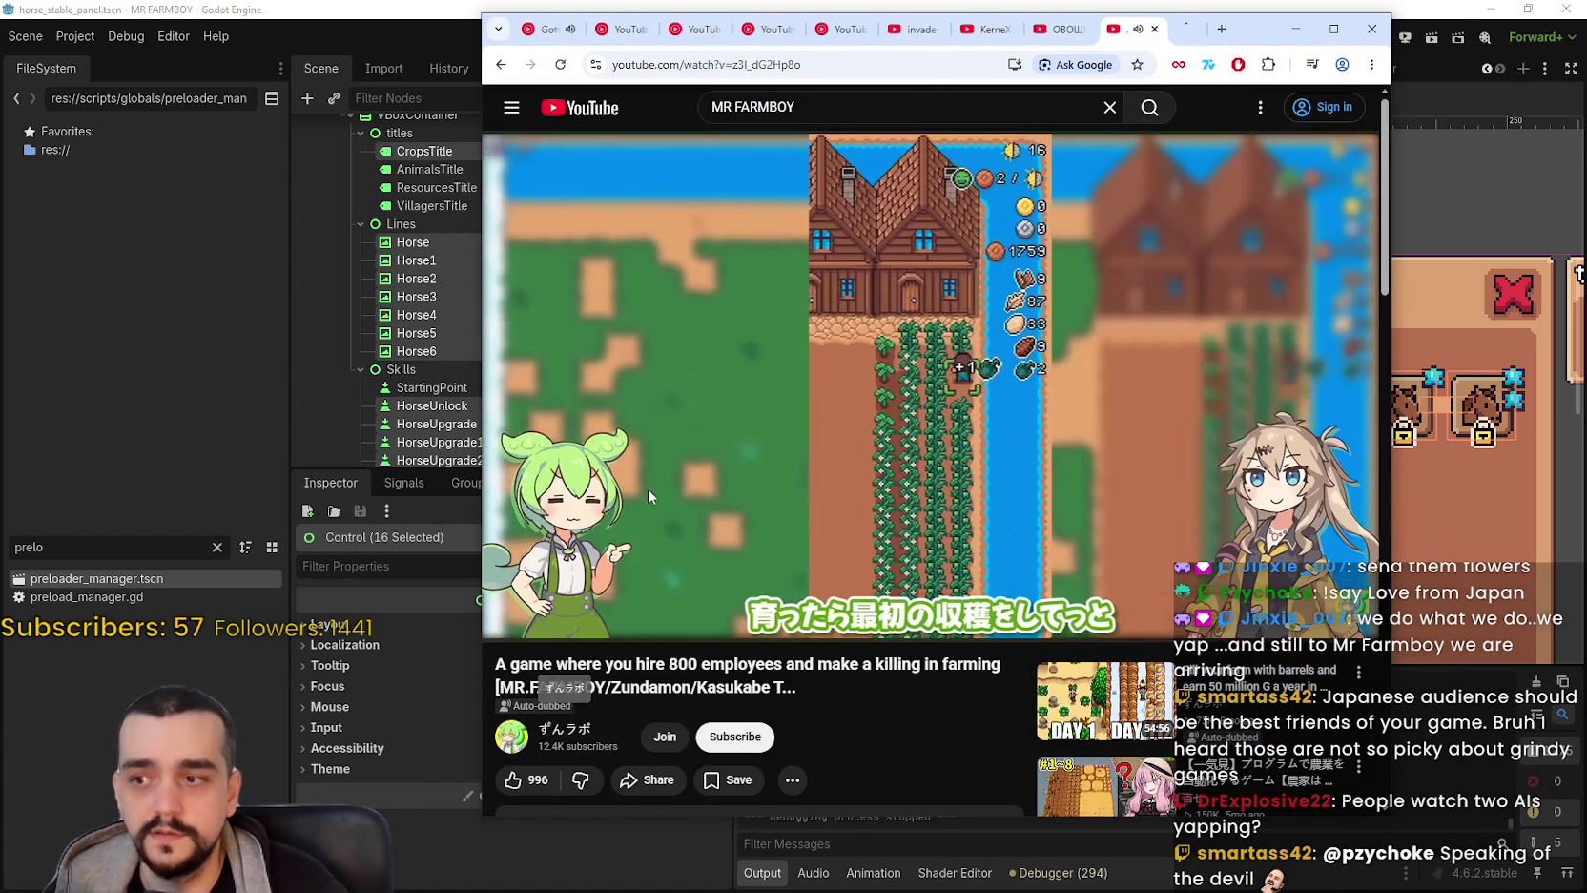
pyautogui.click(1165, 29)
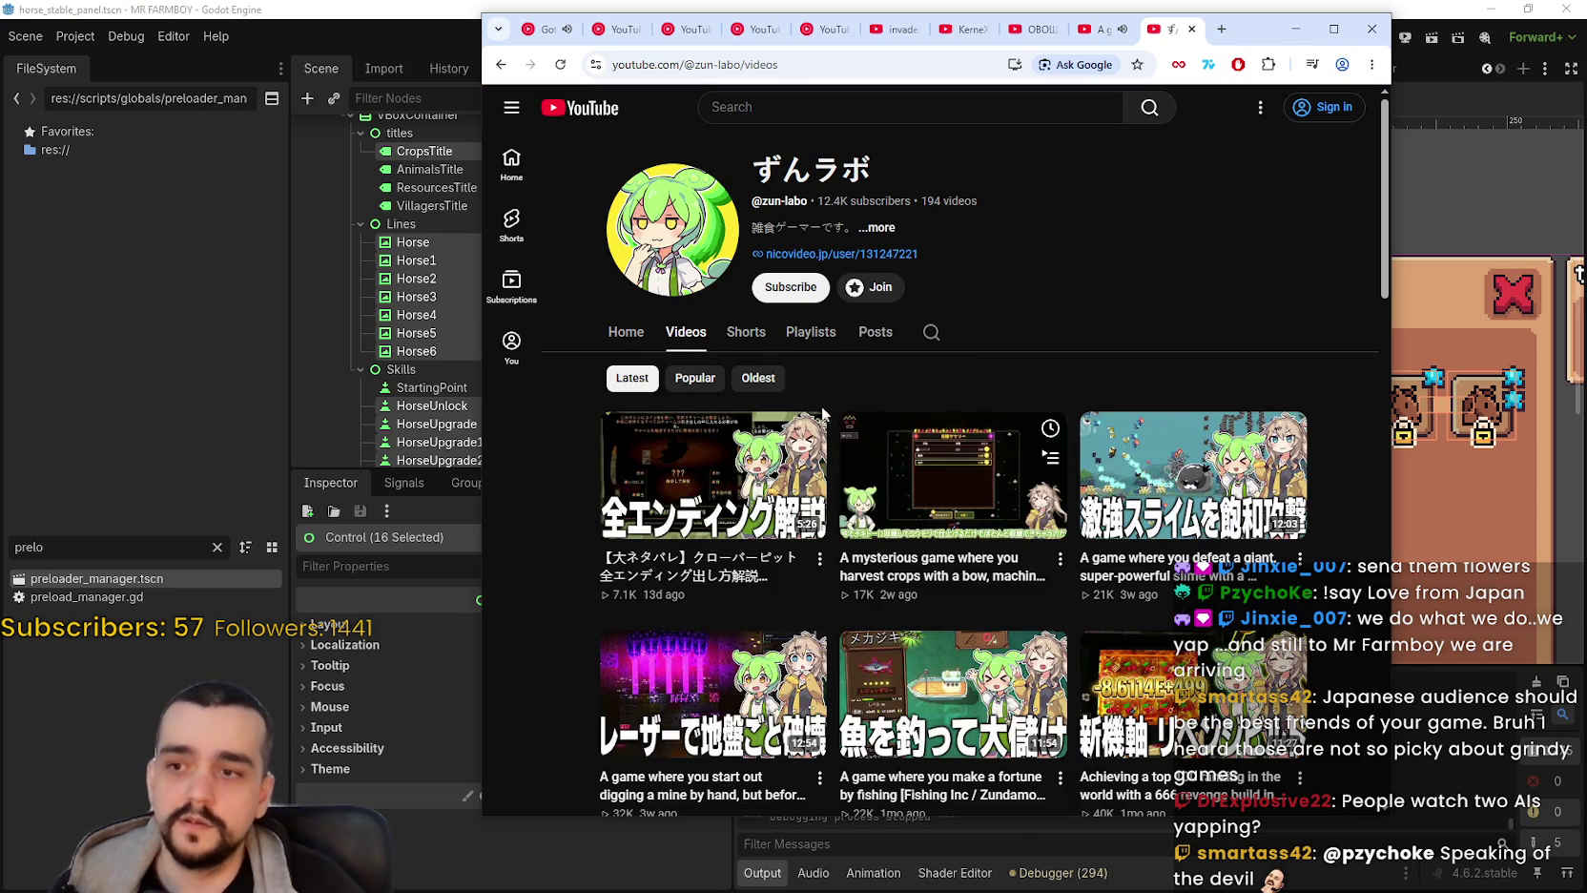
pyautogui.click(717, 380)
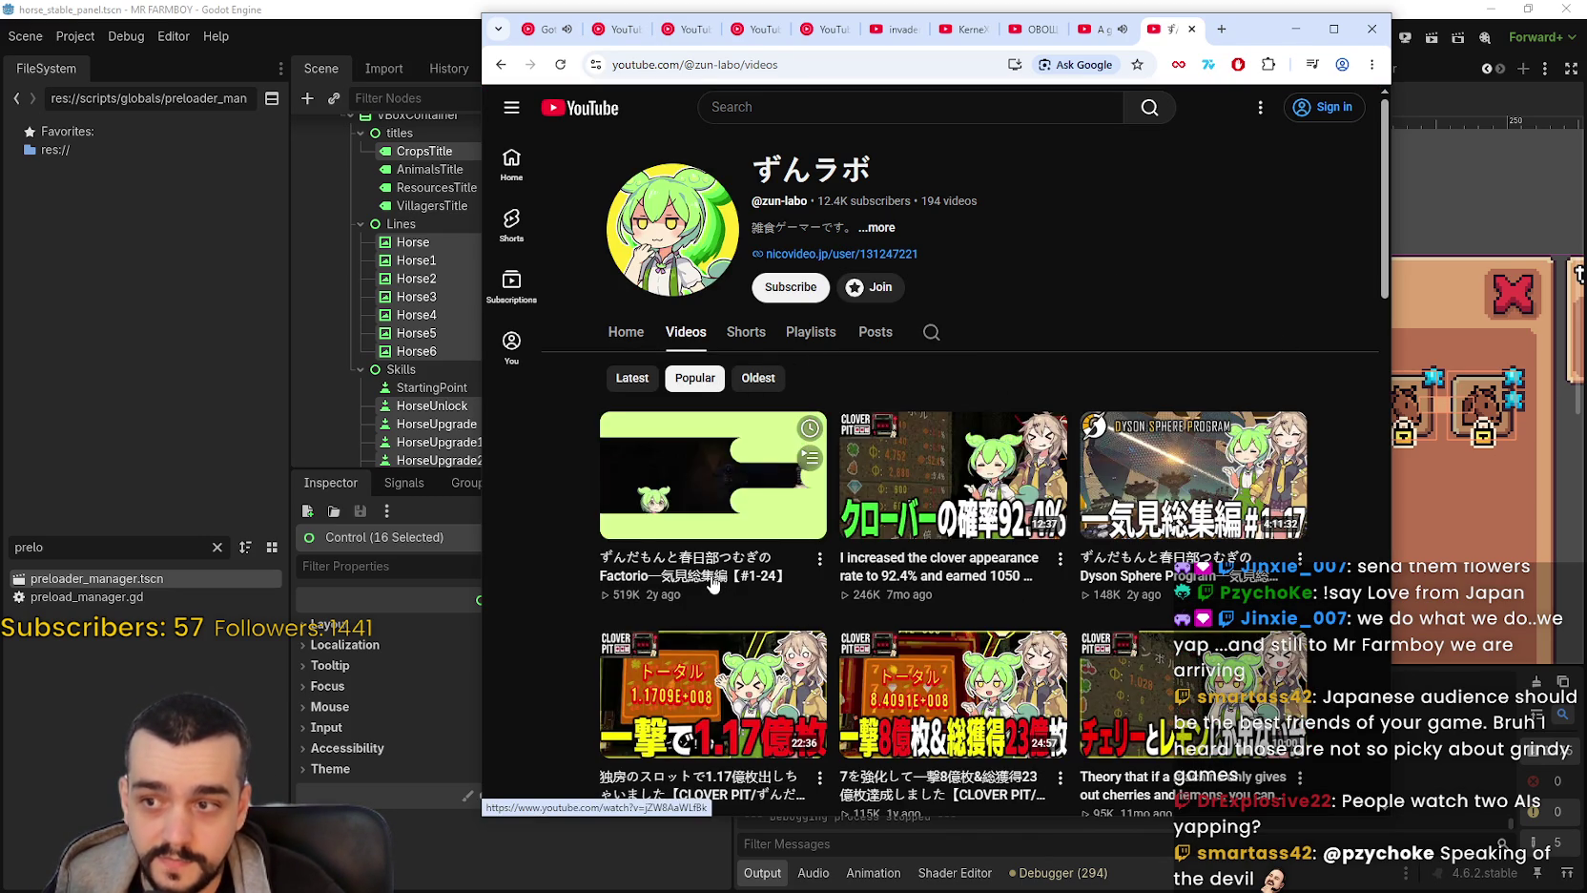
# Scroll through the channel's popular videos, then return to the farming video tab.
pyautogui.scroll(-1, 940, 312)
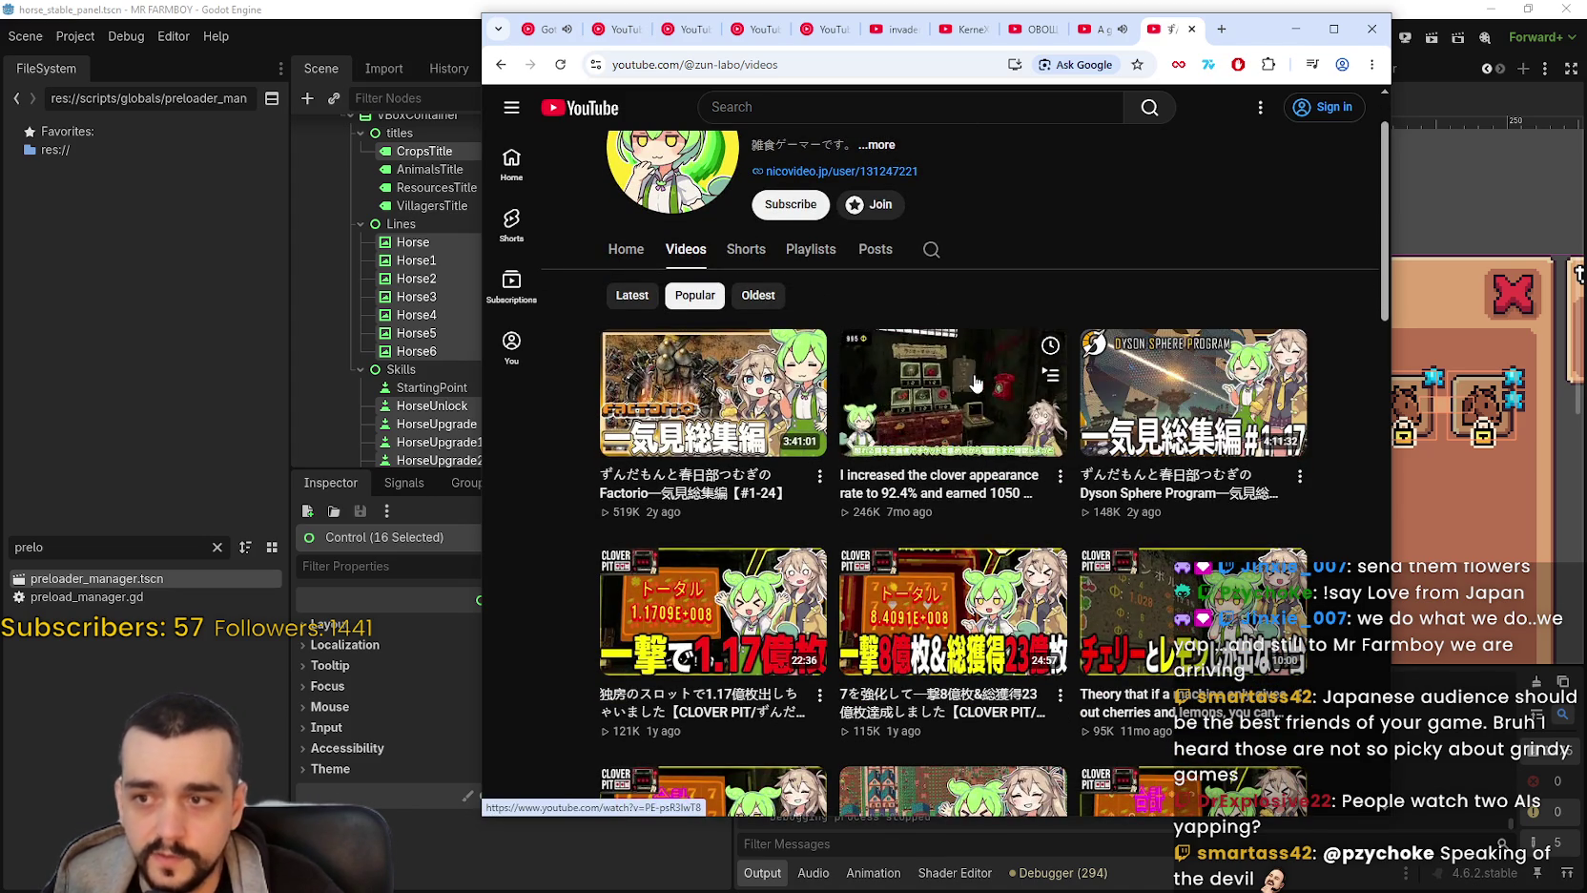
pyautogui.scroll(-2, 1135, 572)
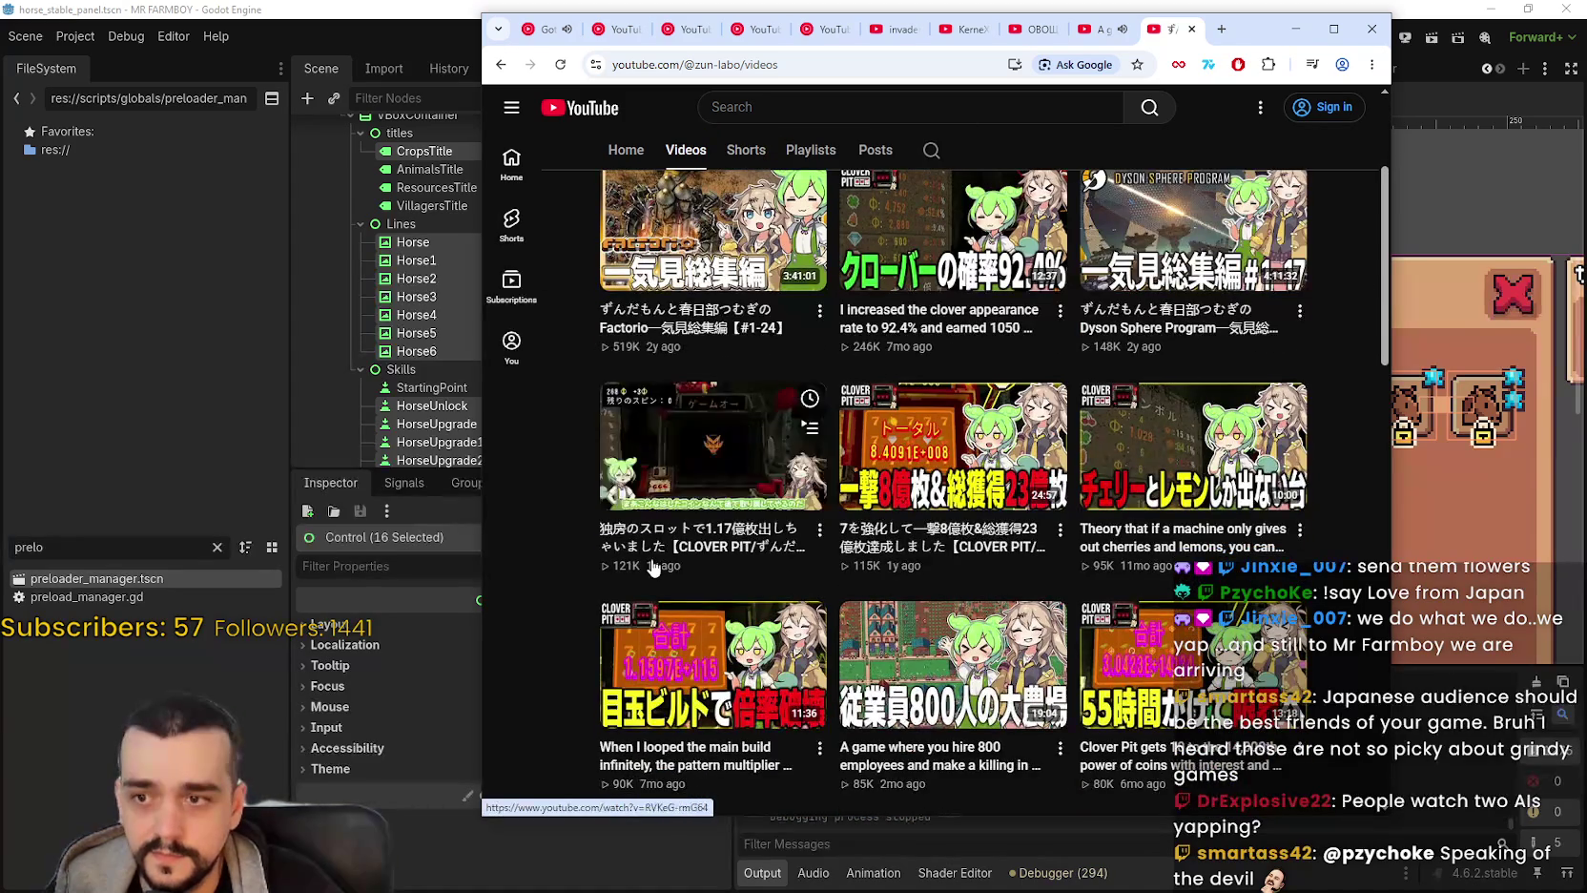
pyautogui.scroll(-1, 903, 603)
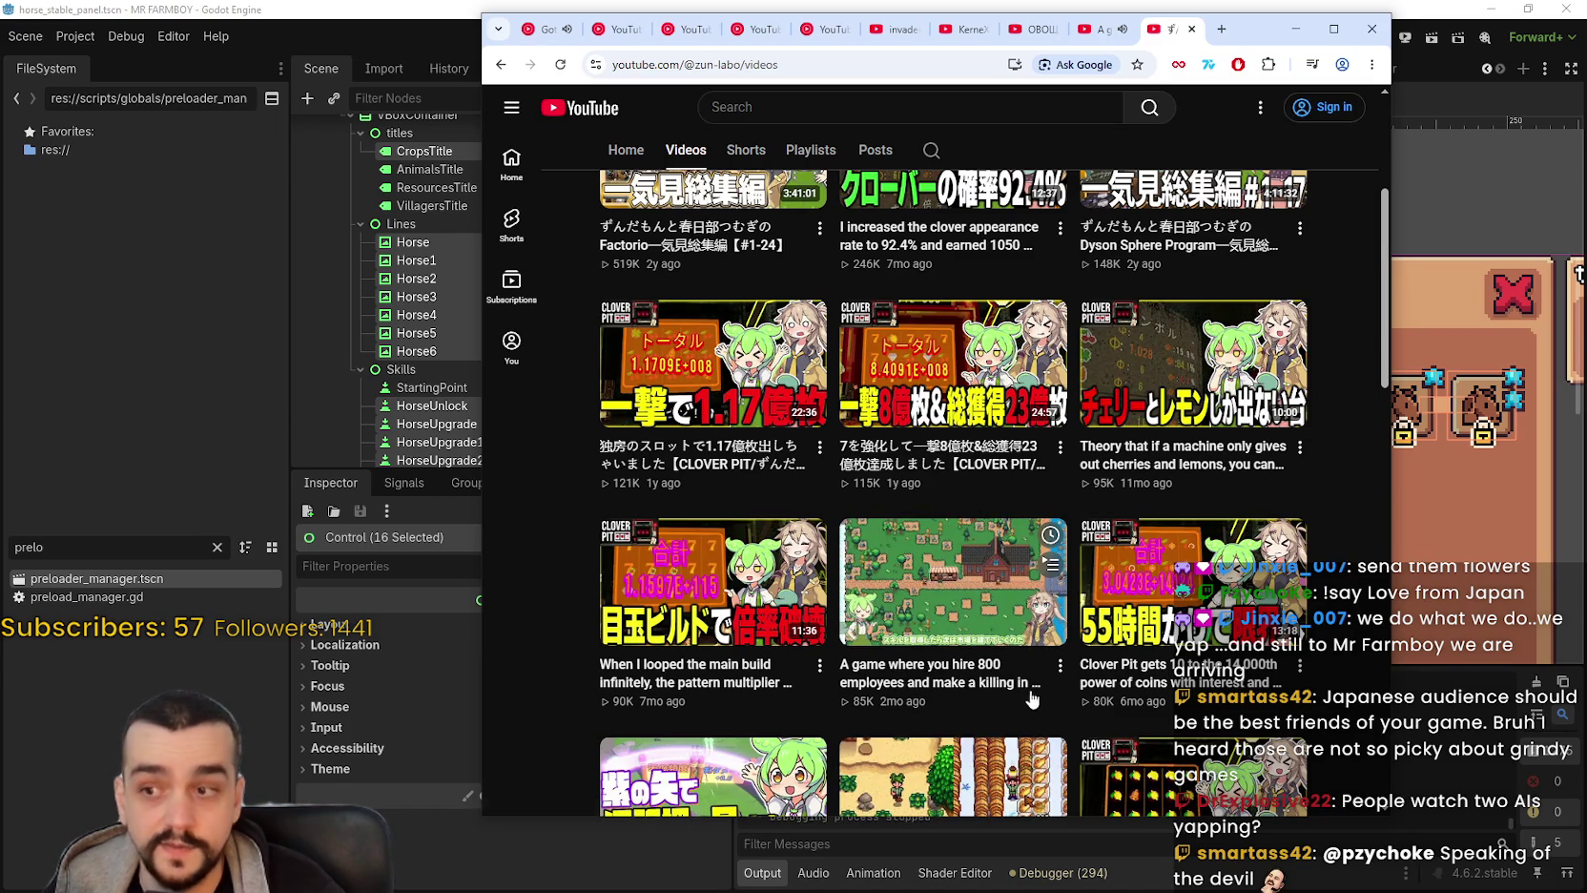
pyautogui.scroll(2, 907, 668)
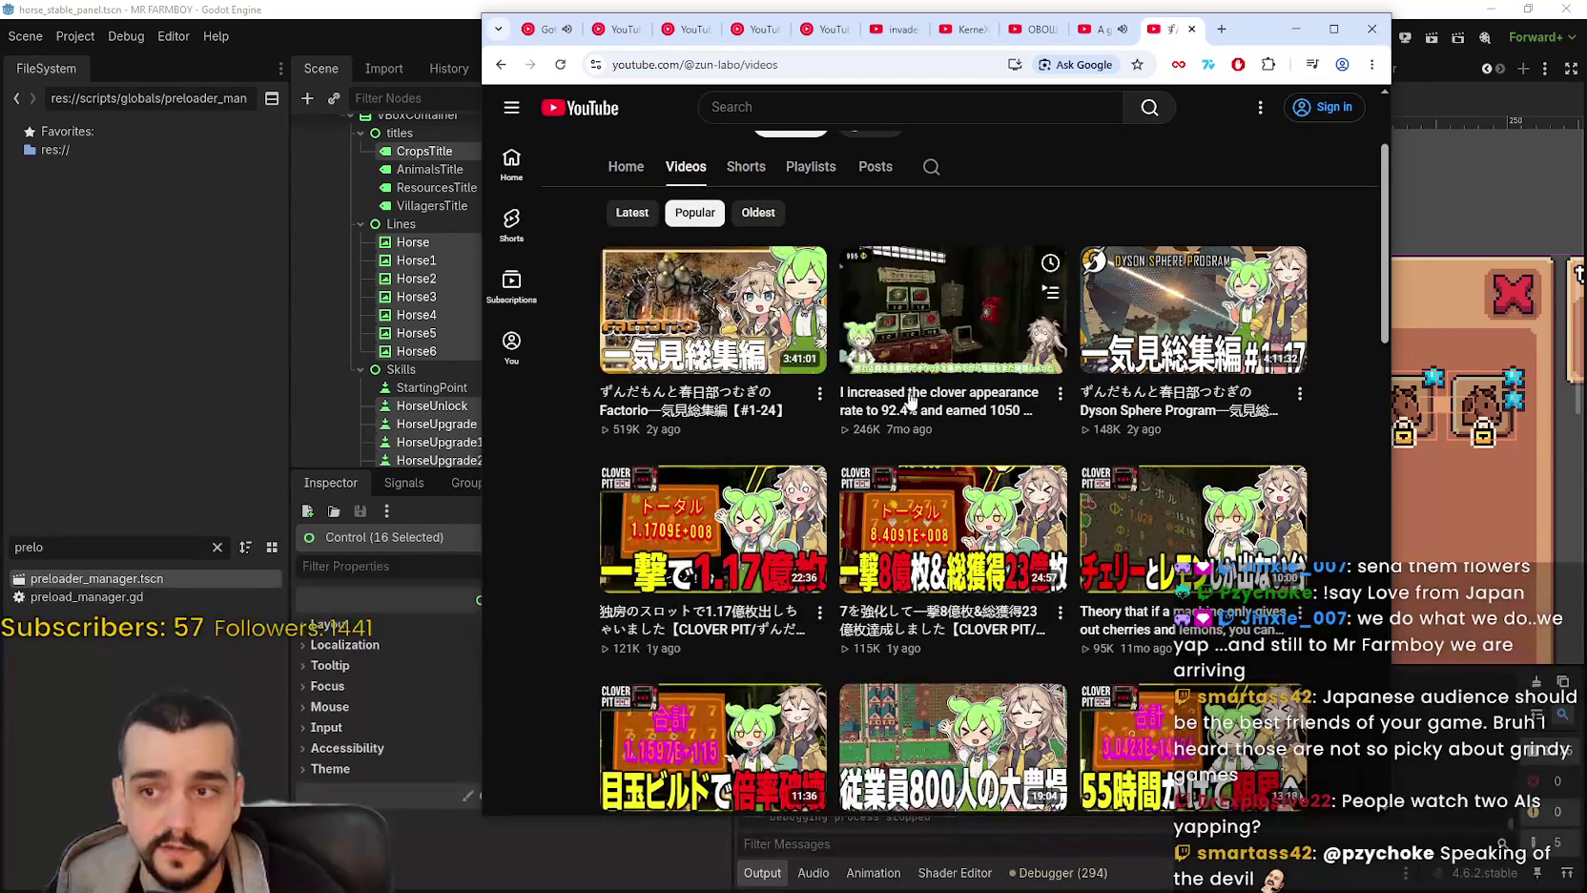
pyautogui.scroll(-2, 879, 276)
pyautogui.click(1095, 30)
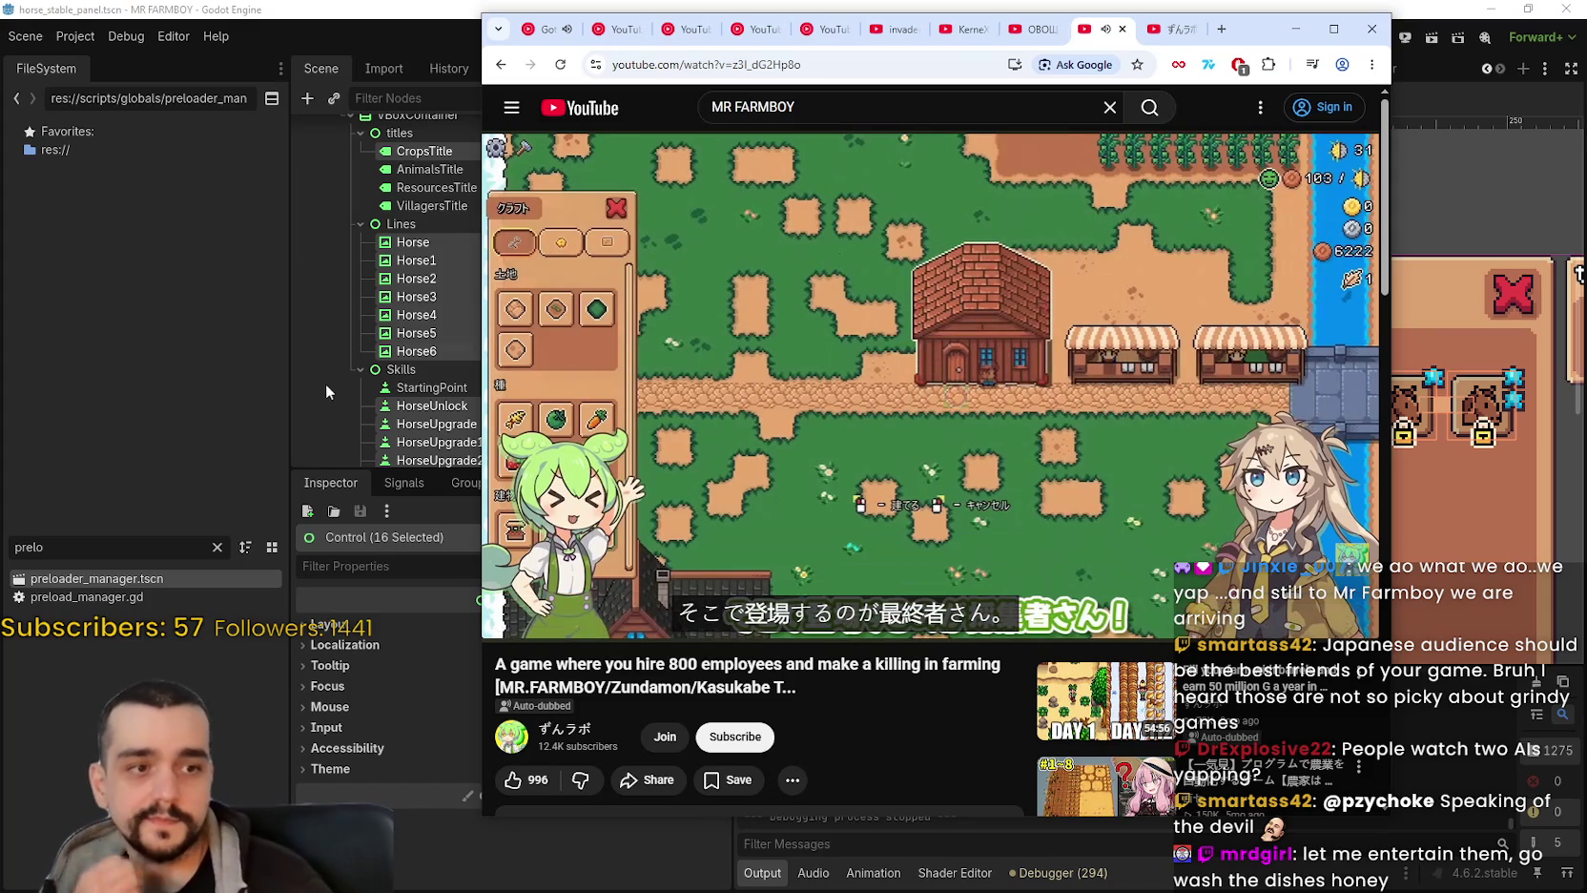
# Pause and close the farming video, then minimize Chrome to return to horse_stable_panel.tscn in Godot.
pyautogui.moveTo(476, 471); pyautogui.dragTo(254, 472)
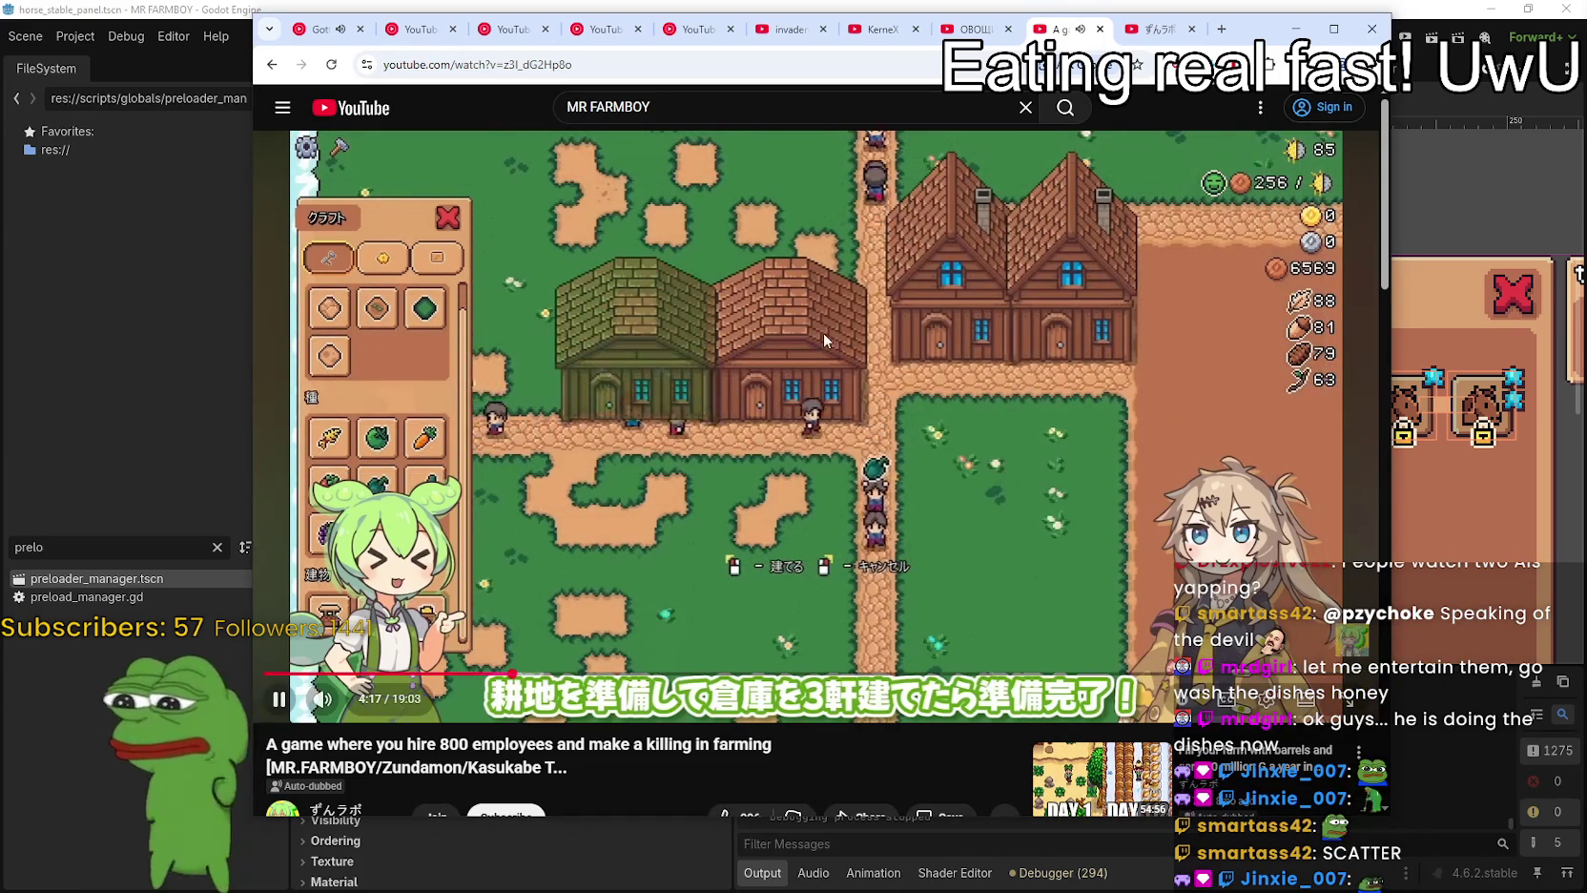
pyautogui.click(893, 314)
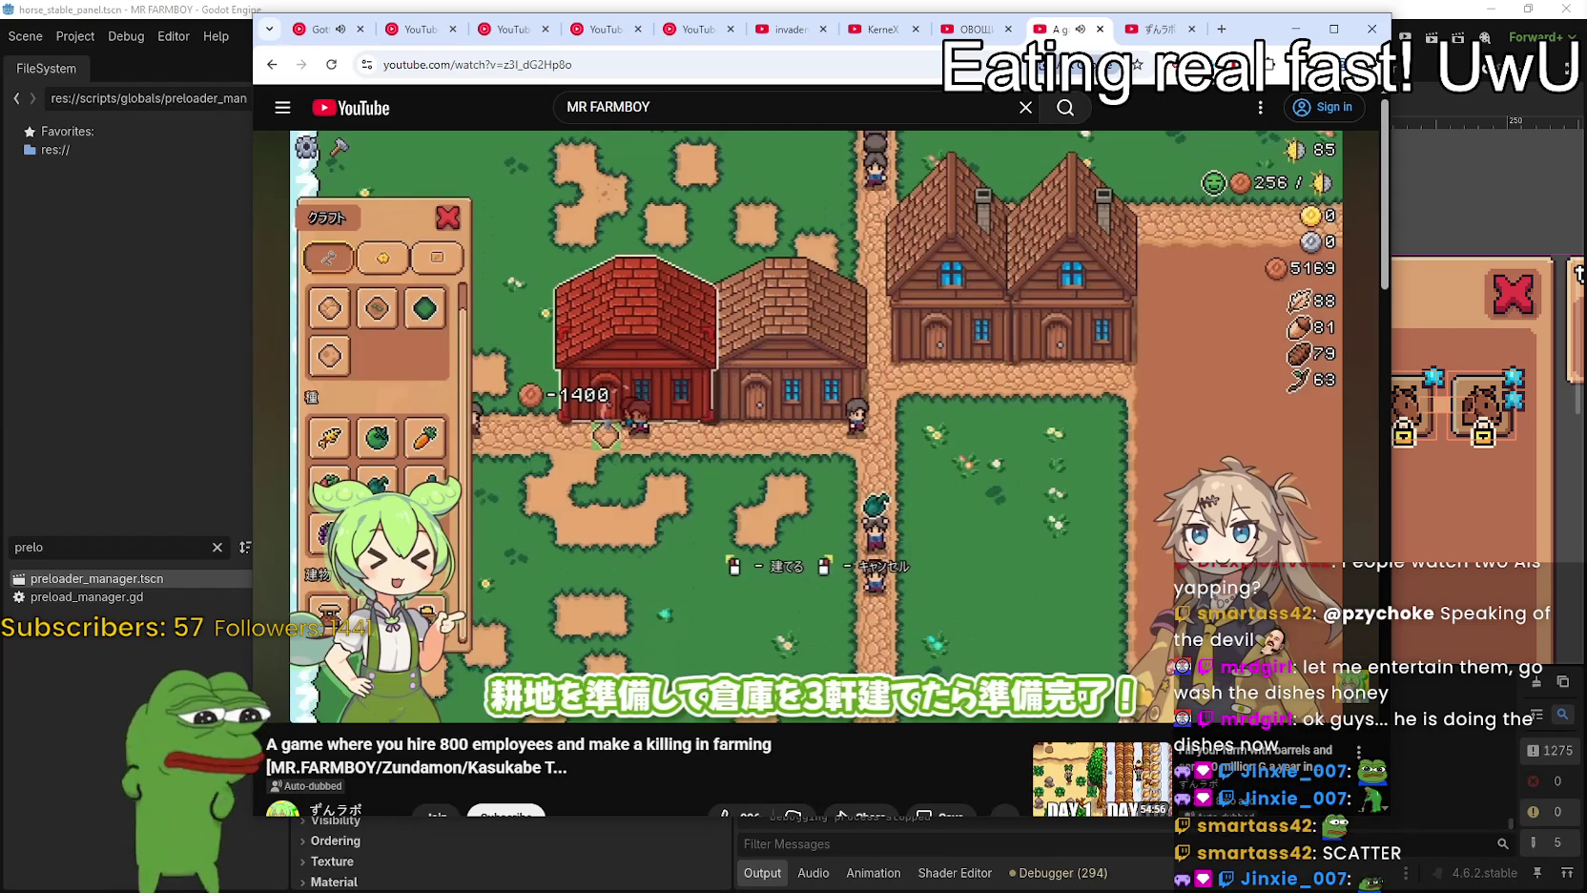
pyautogui.click(1099, 30)
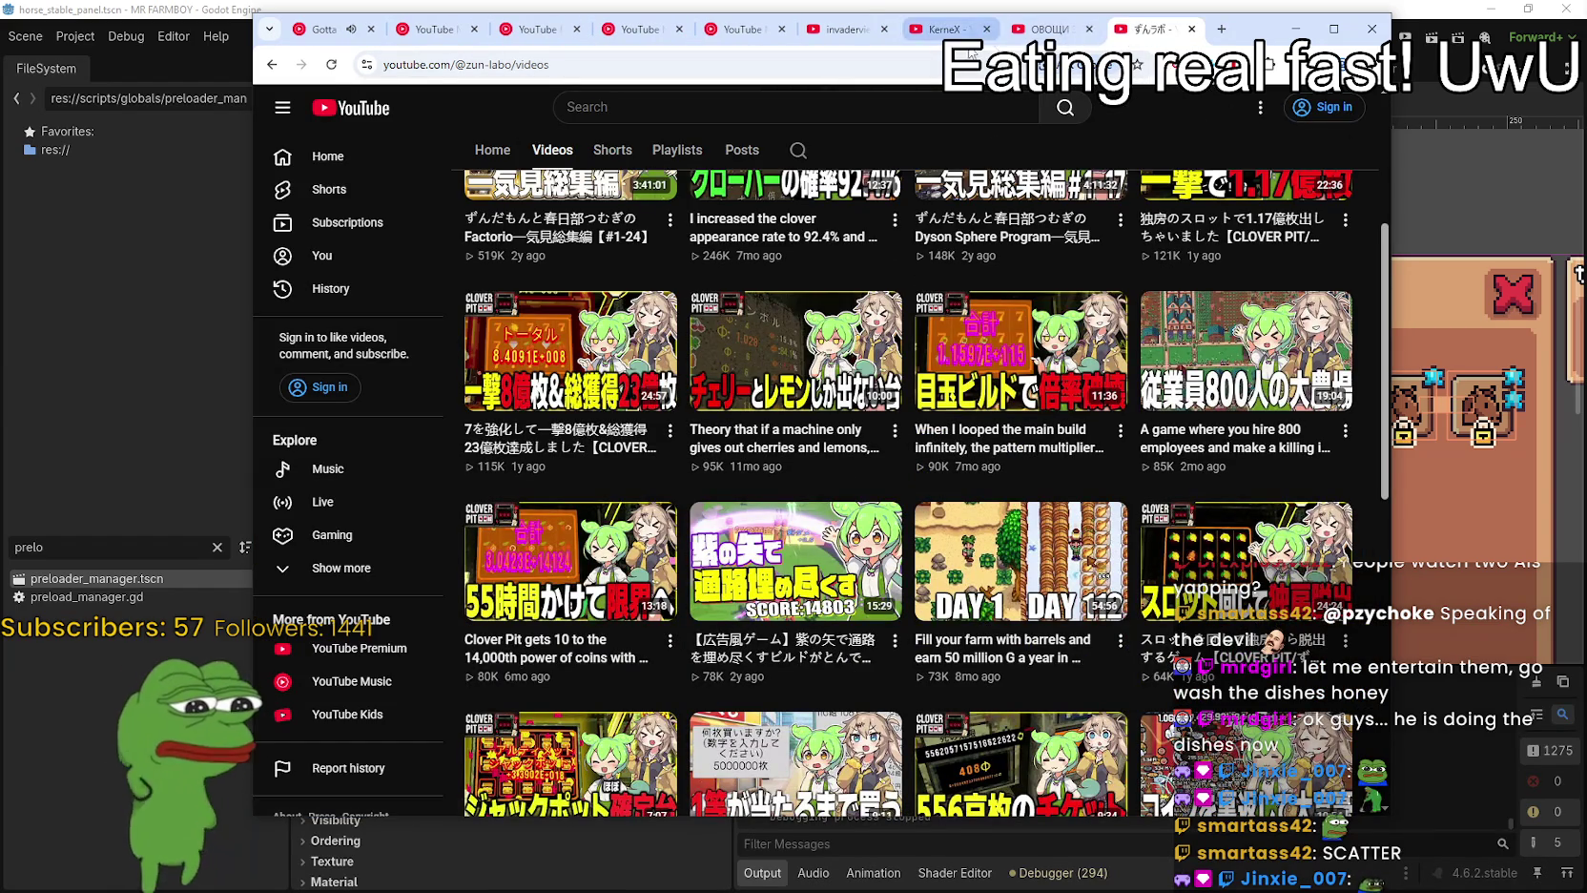
pyautogui.click(1288, 31)
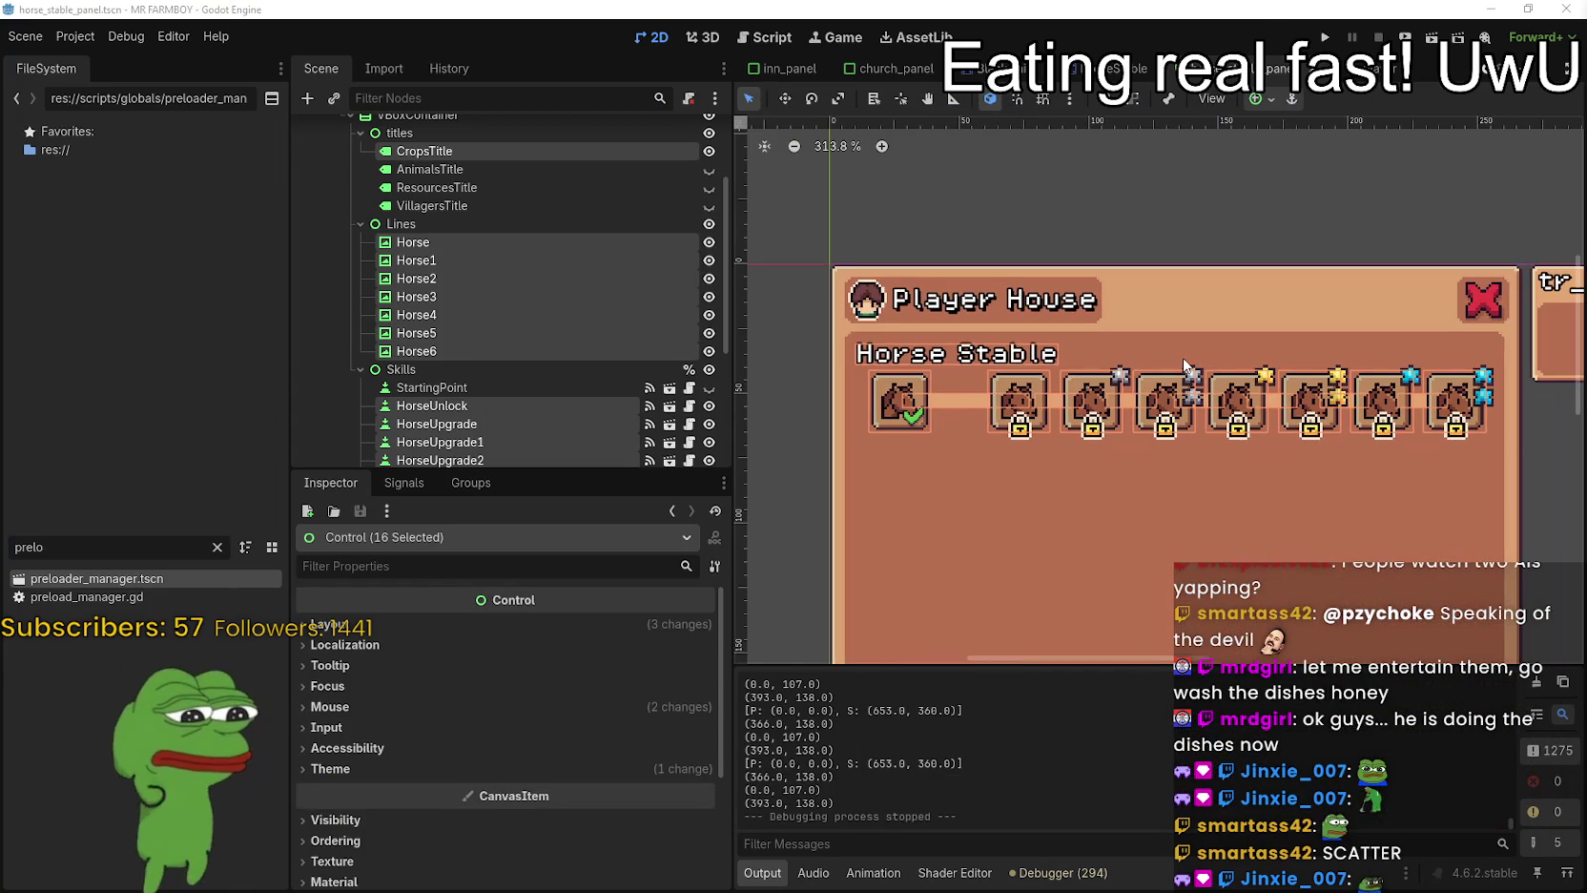
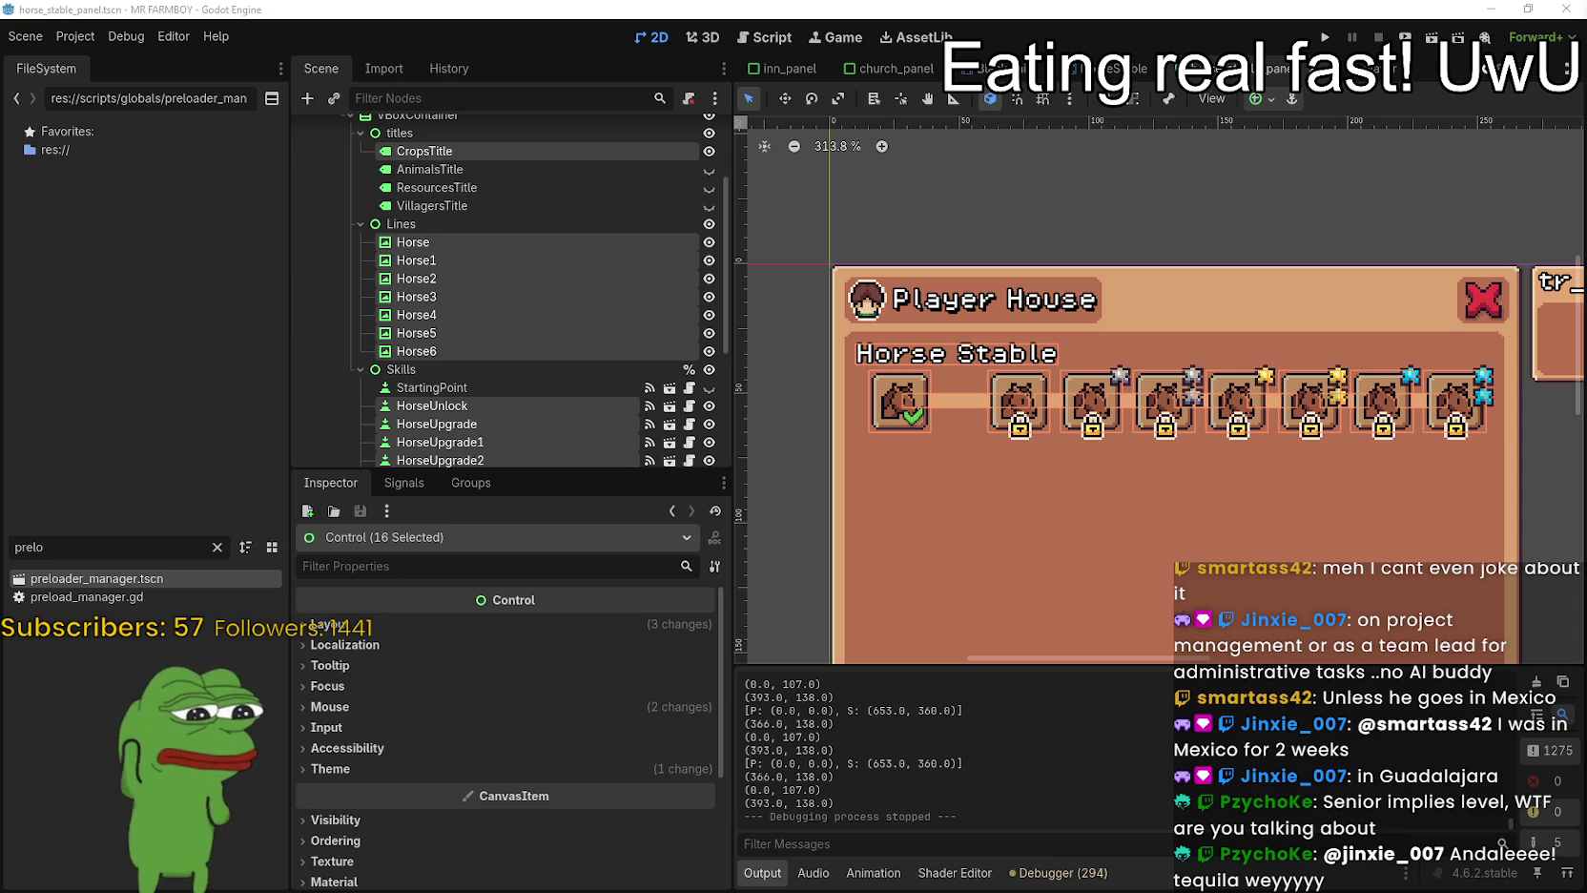
# Recentre the view and select HorseUpgrade3 to inspect its linked parent slot and line.
pyautogui.scroll(-2, 1120, 555)
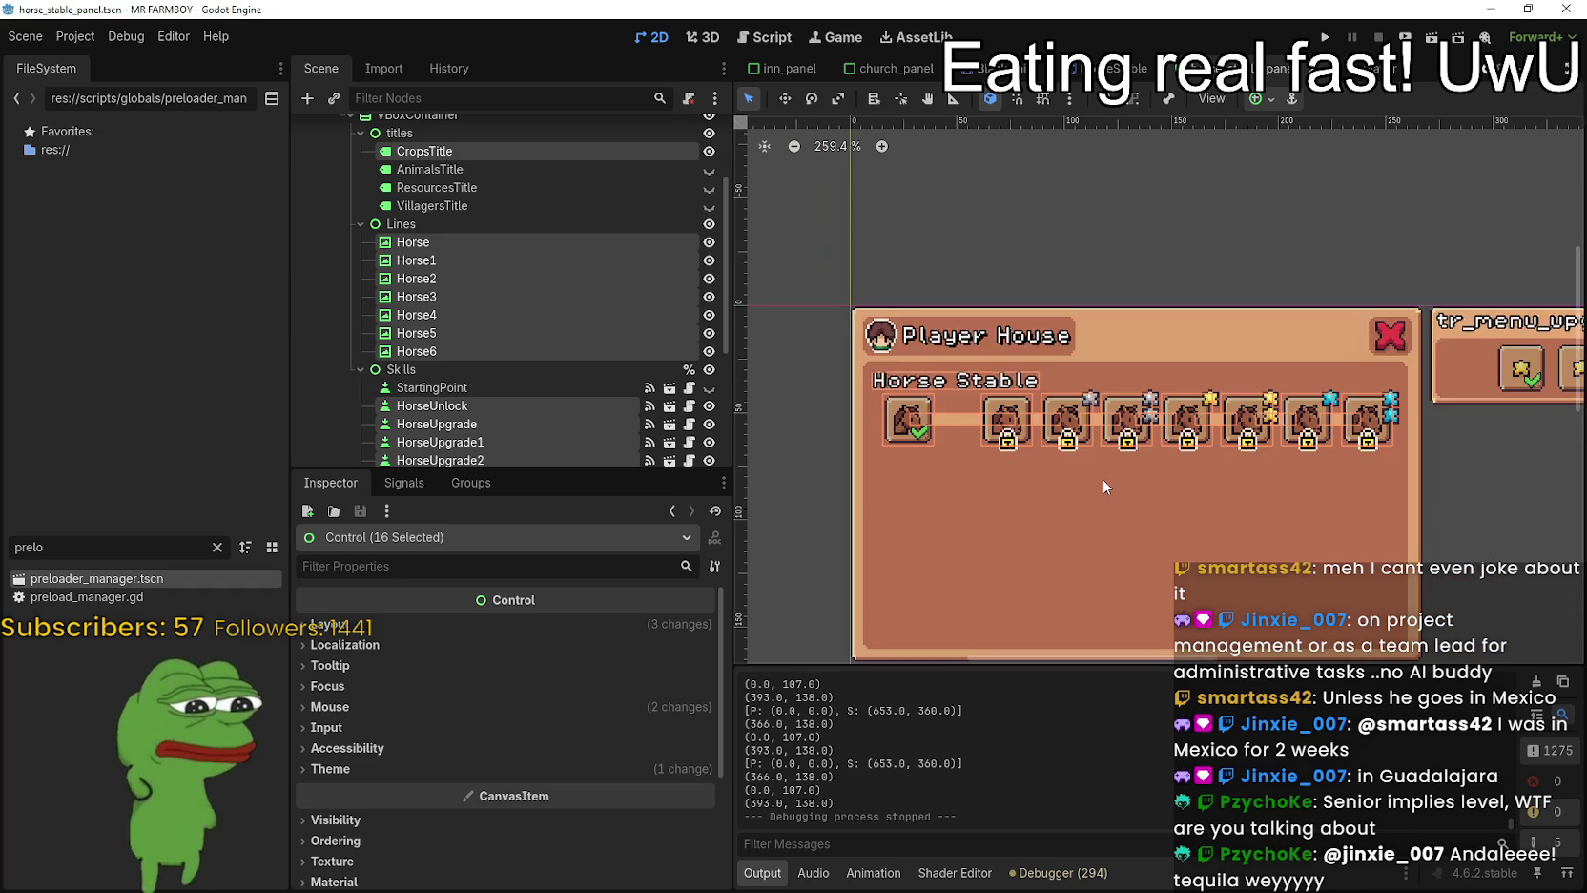
pyautogui.scroll(-2, 1103, 479)
pyautogui.scroll(3, 1102, 479)
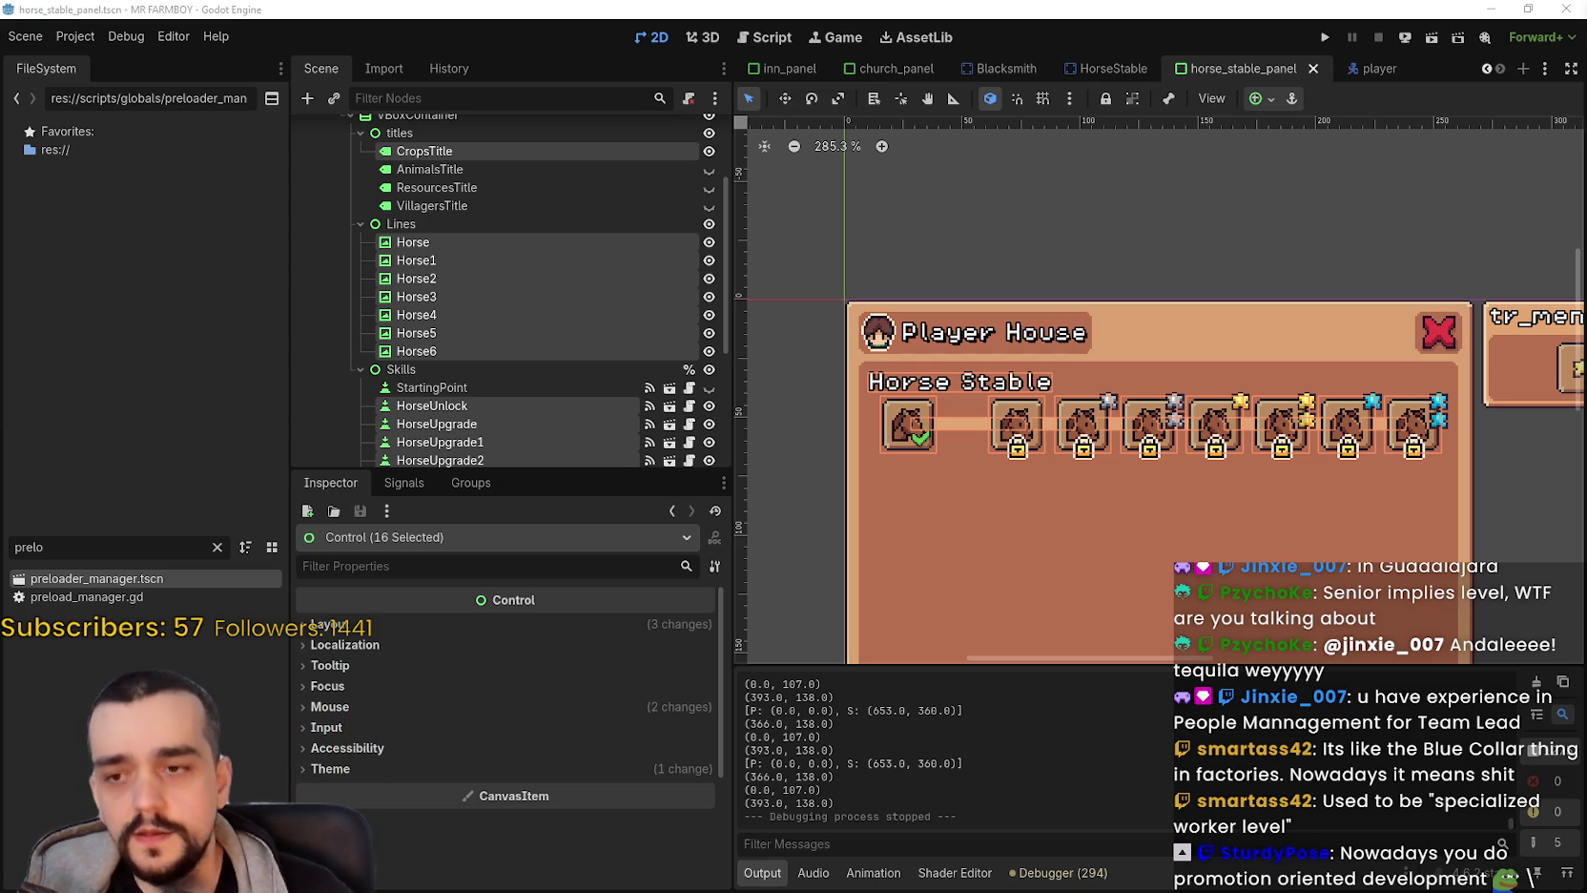
pyautogui.scroll(-2, 1370, 301)
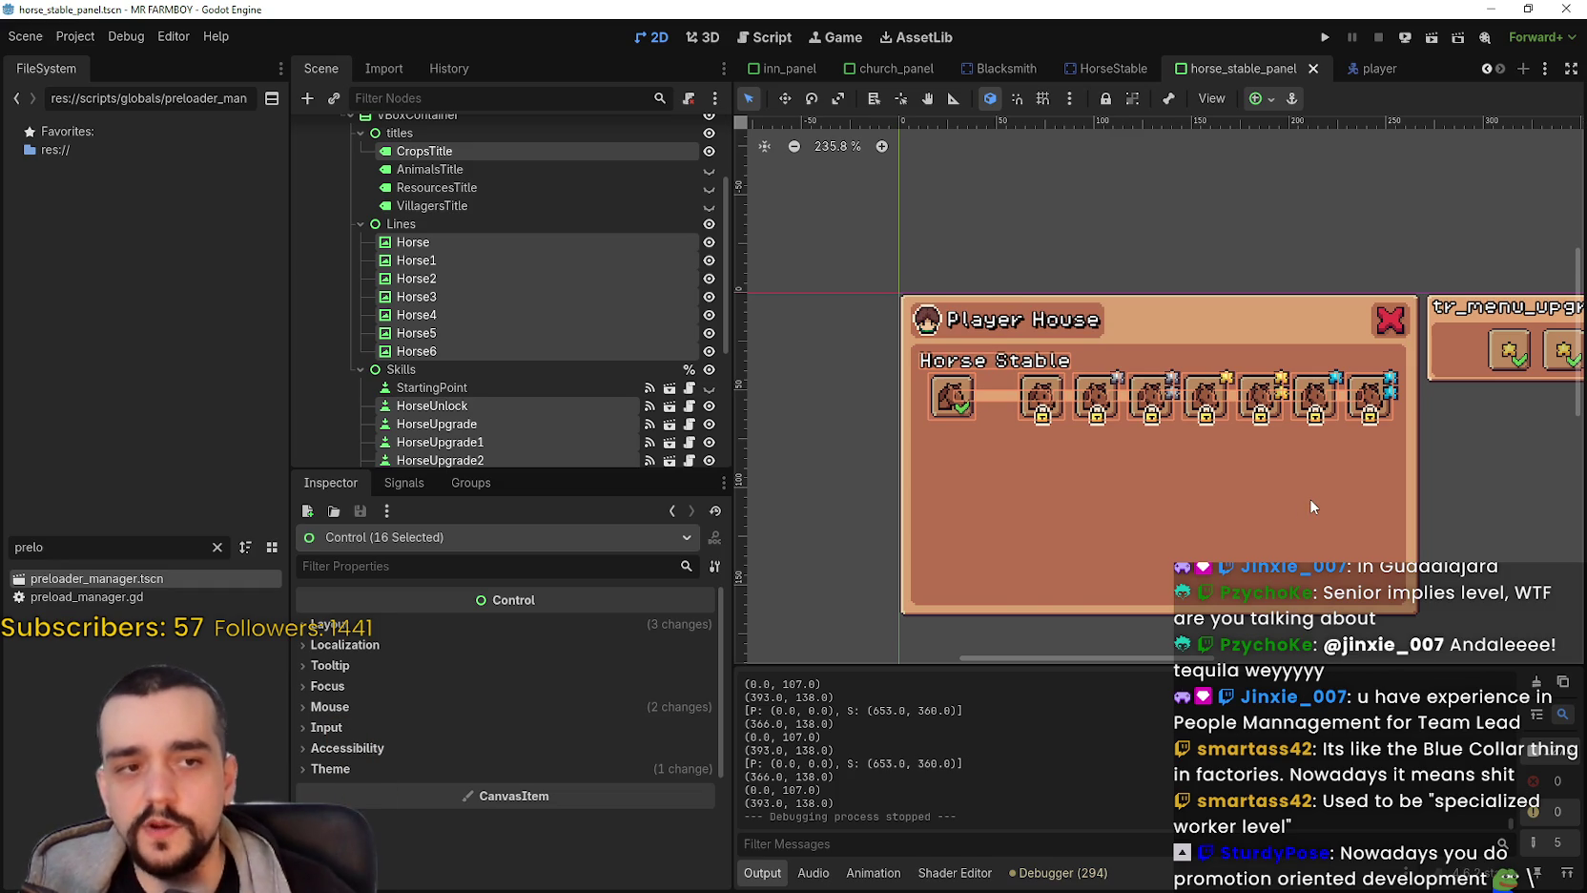
pyautogui.scroll(1, 1173, 558)
pyautogui.moveTo(1025, 598); pyautogui.dragTo(1057, 568)
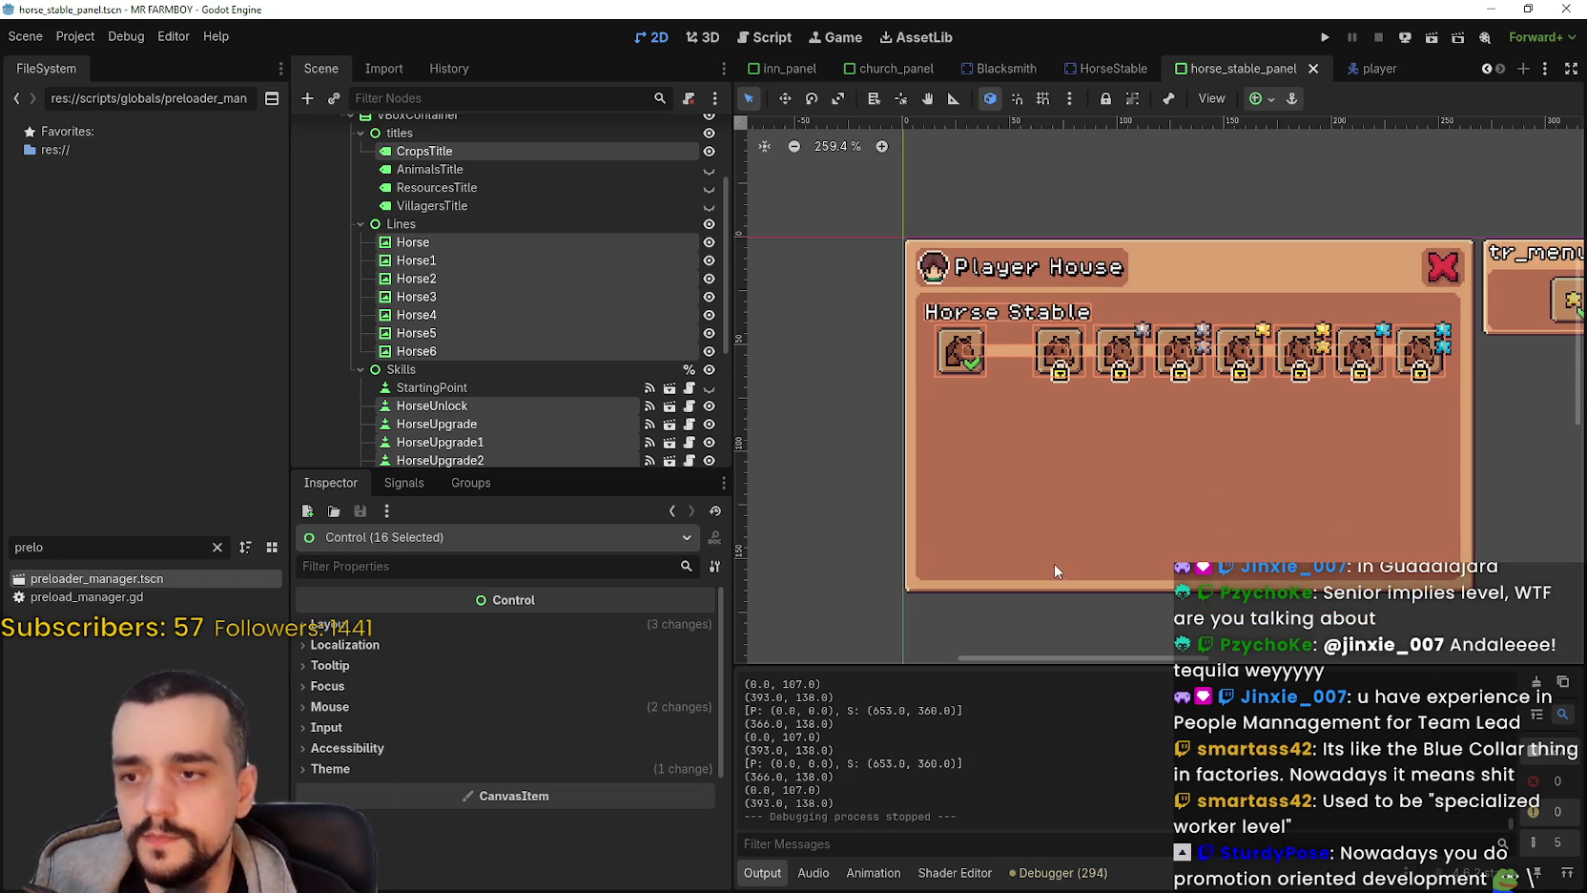
pyautogui.scroll(-2, 507, 388)
pyautogui.click(511, 391)
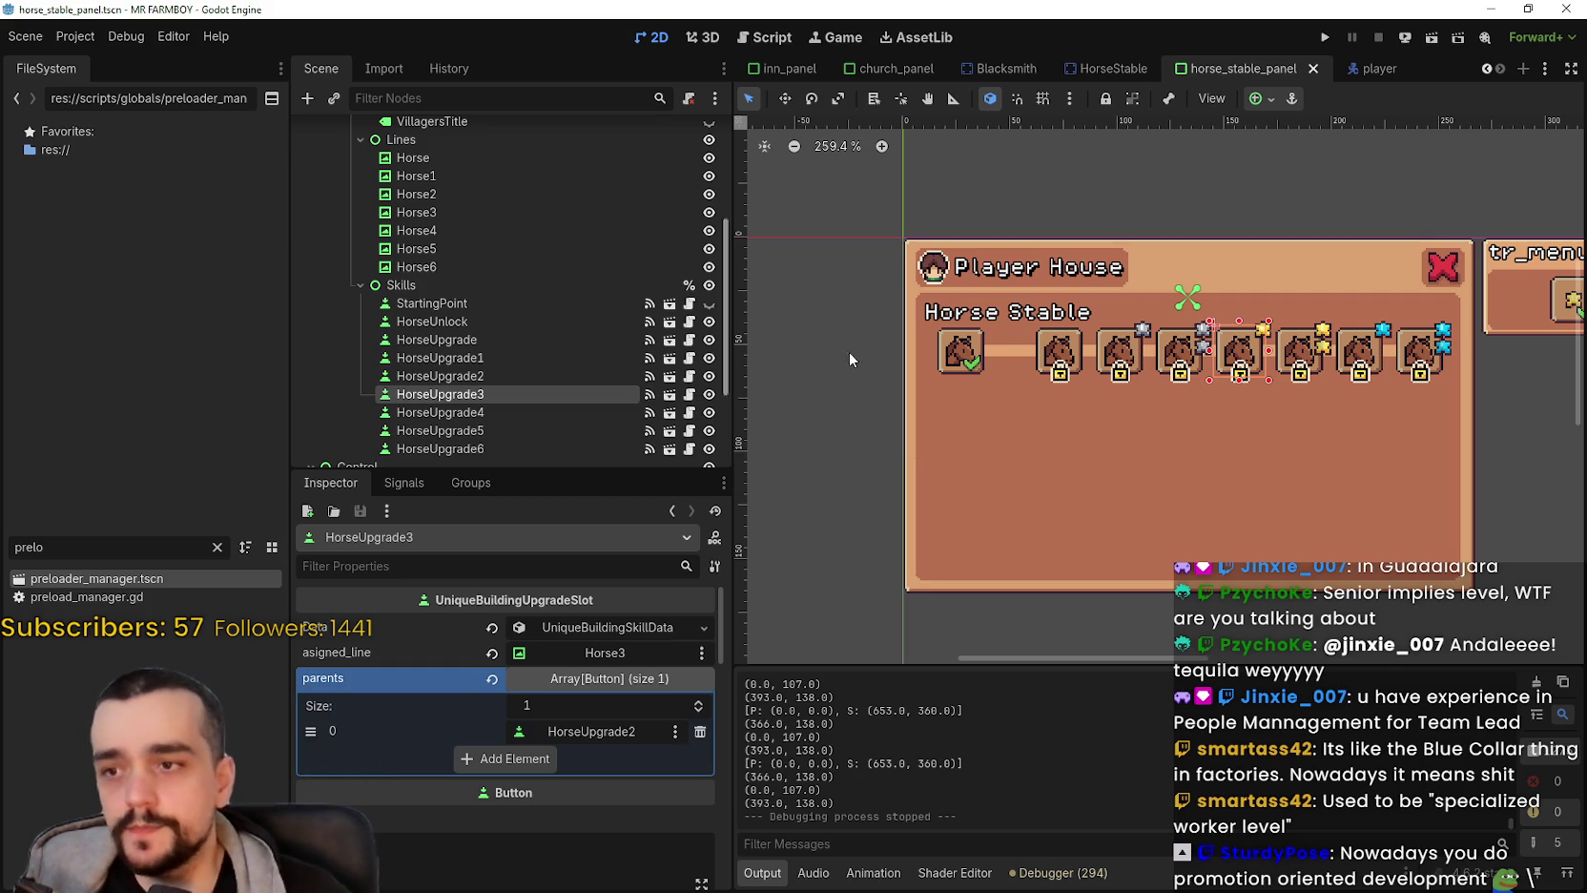
# Box-select all the horse lines and upgrade slots together and review them in the viewport.
pyautogui.scroll(-1, 1032, 368)
pyautogui.scroll(1, 1185, 436)
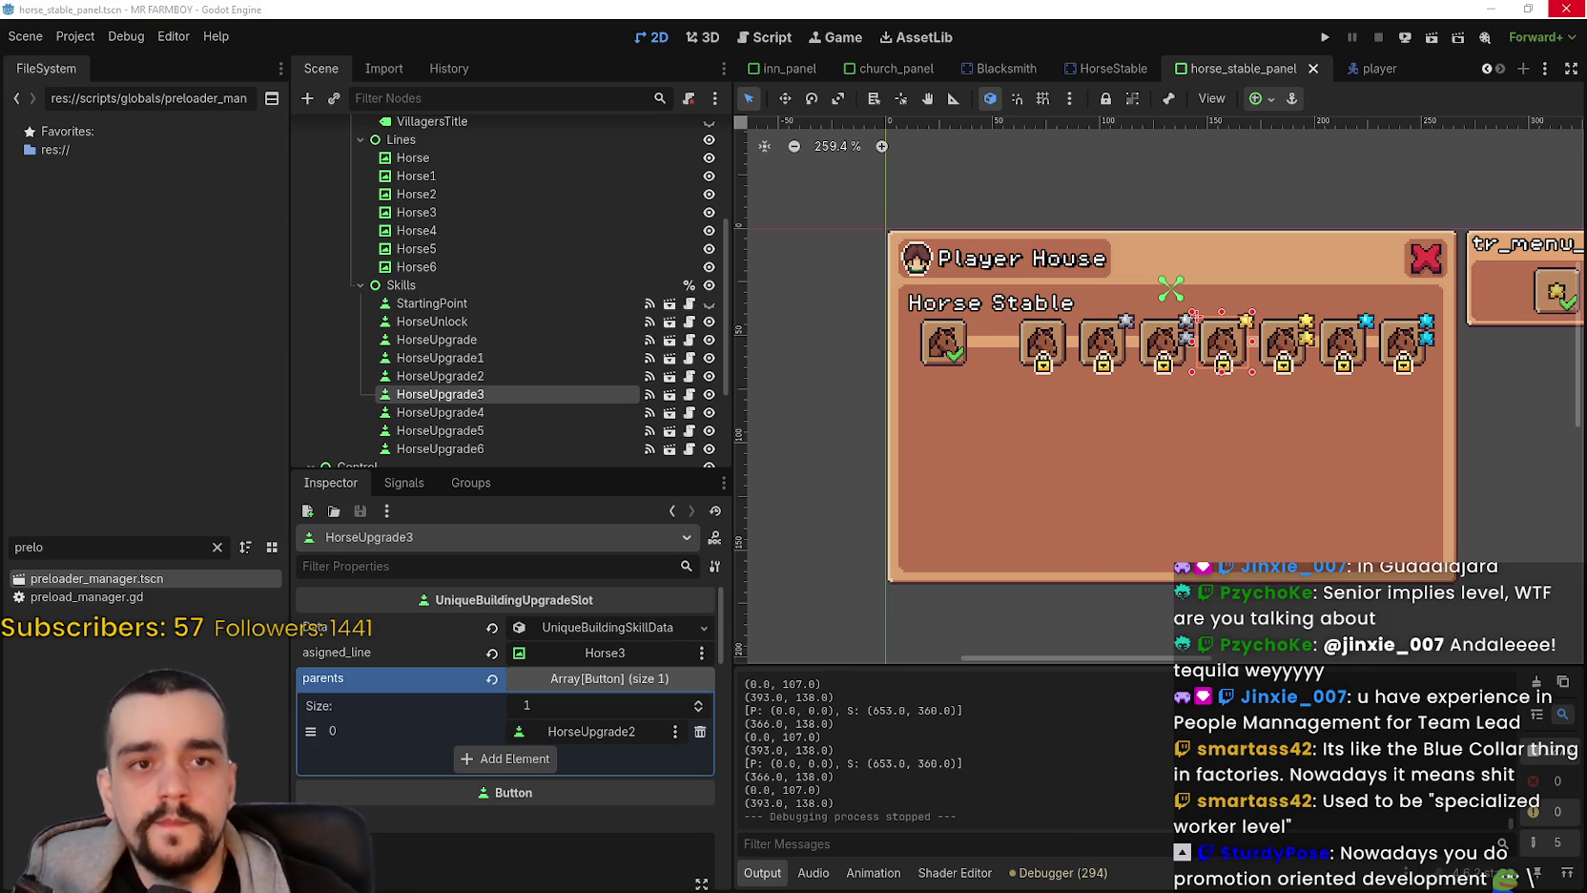
pyautogui.scroll(-1, 1067, 462)
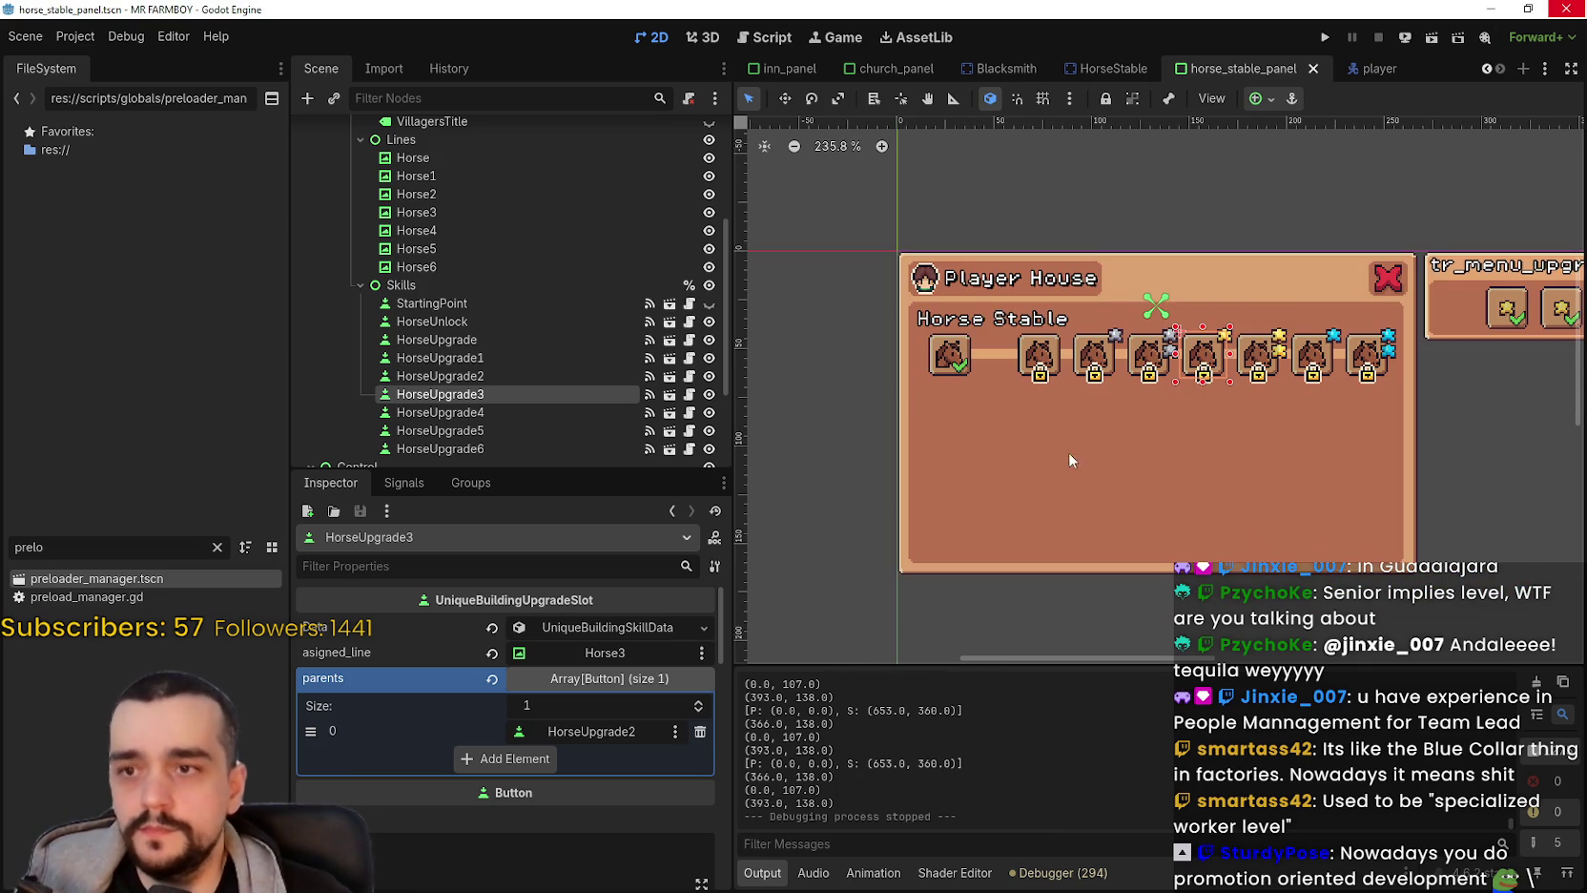
pyautogui.moveTo(846, 395)
pyautogui.mouseDown()
pyautogui.moveTo(1415, 328)
pyautogui.moveTo(1434, 308)
pyautogui.moveTo(1401, 328)
pyautogui.mouseUp()
pyautogui.scroll(-1, 1148, 400)
pyautogui.scroll(3, 552, 333)
pyautogui.scroll(-4, 556, 328)
pyautogui.scroll(-3, 556, 328)
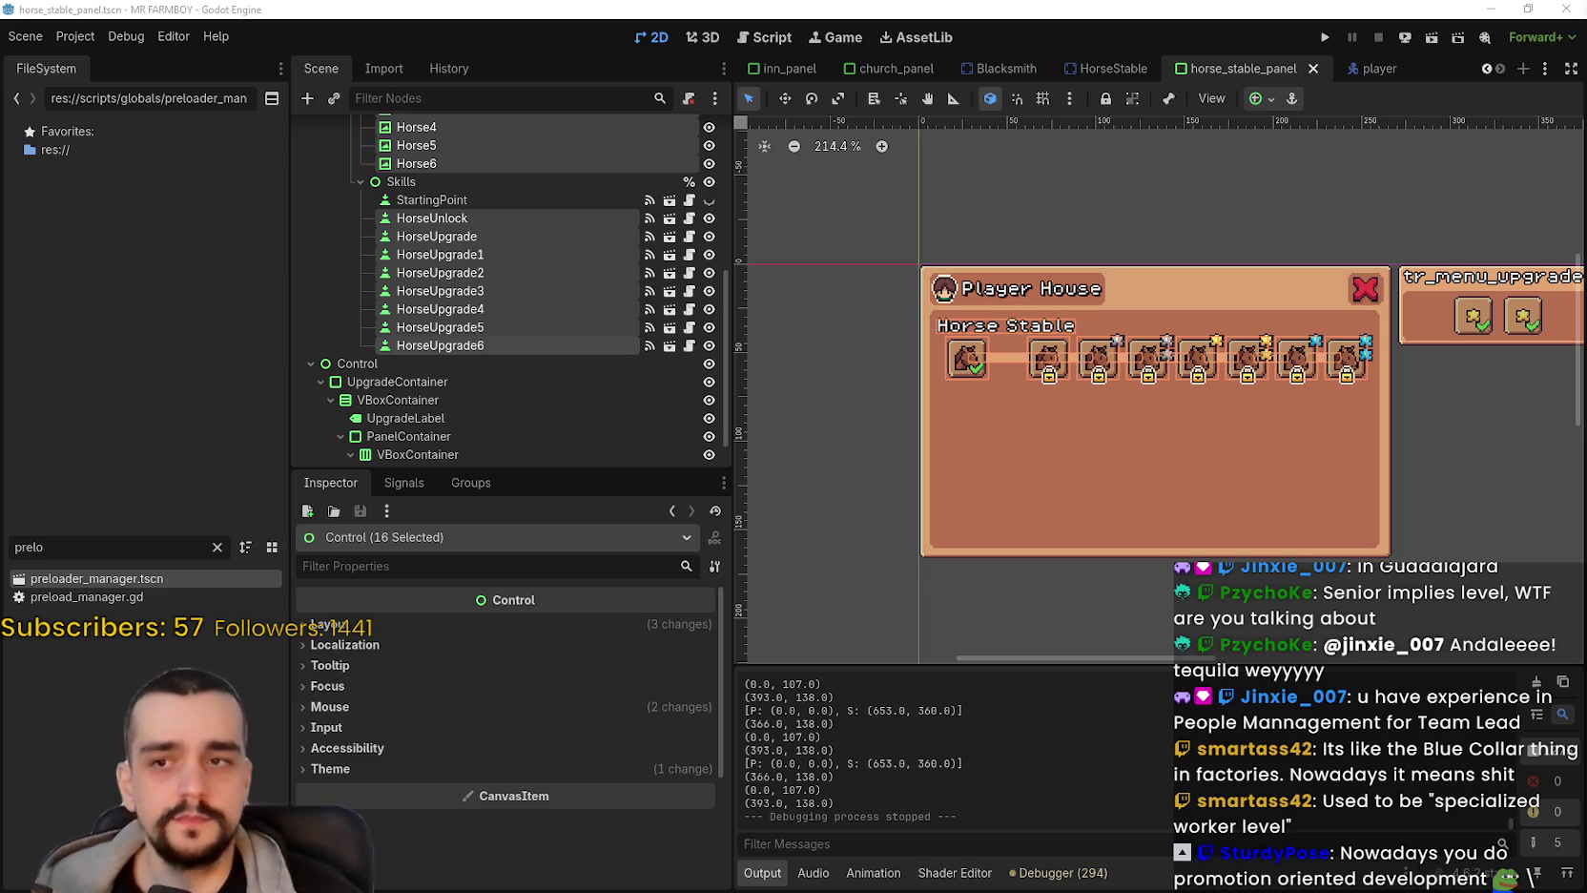
pyautogui.scroll(2, 1119, 419)
pyautogui.scroll(-2, 1113, 461)
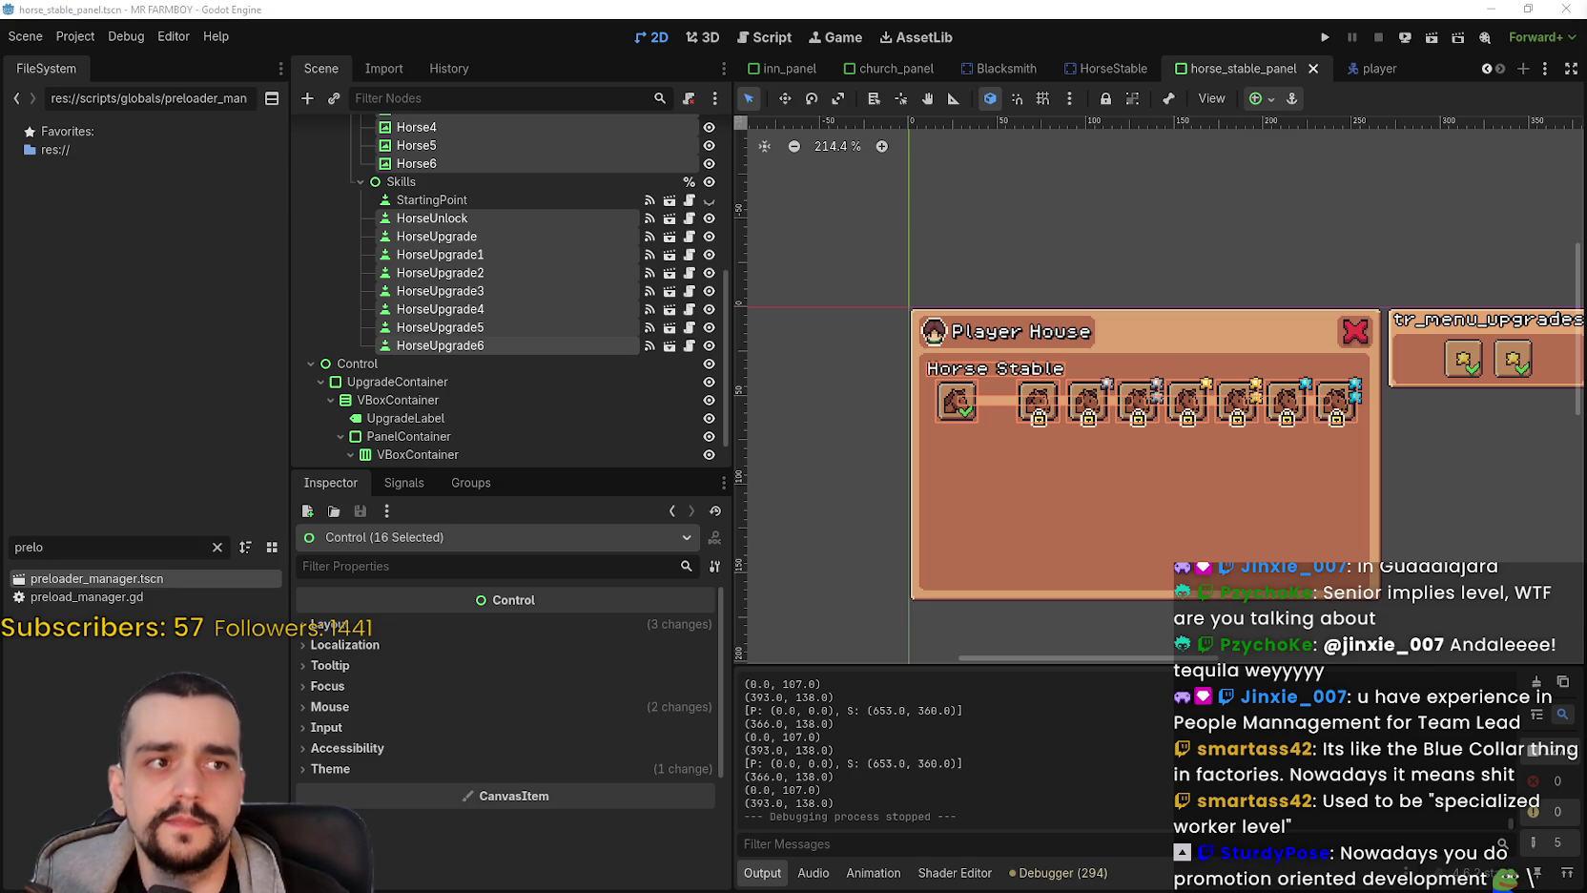
pyautogui.scroll(1, 1067, 452)
pyautogui.scroll(5, 534, 369)
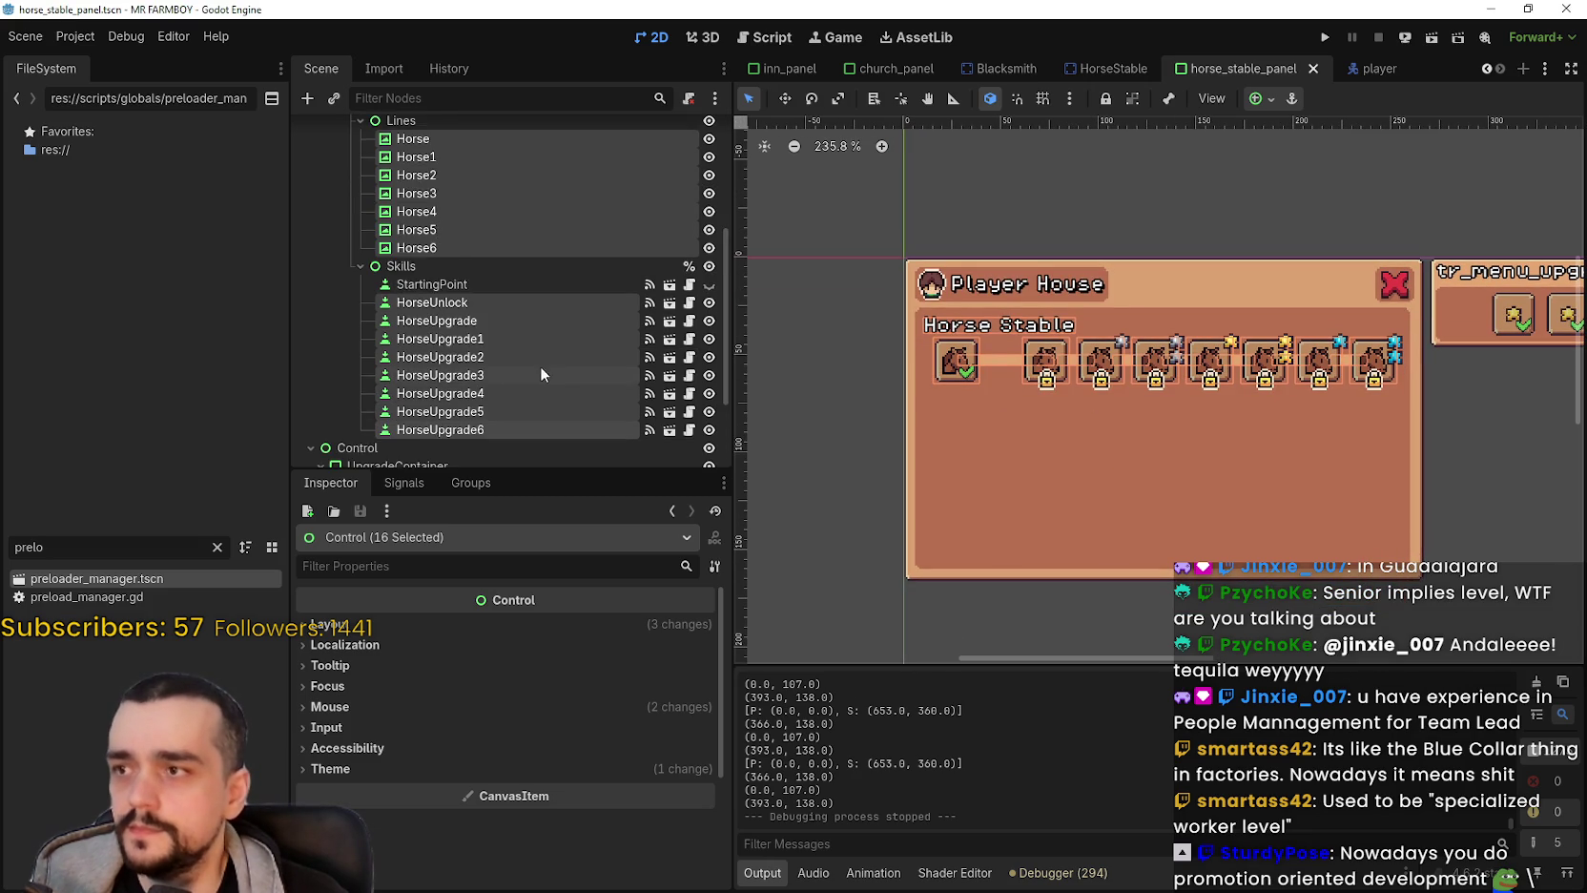
pyautogui.scroll(-3, 552, 366)
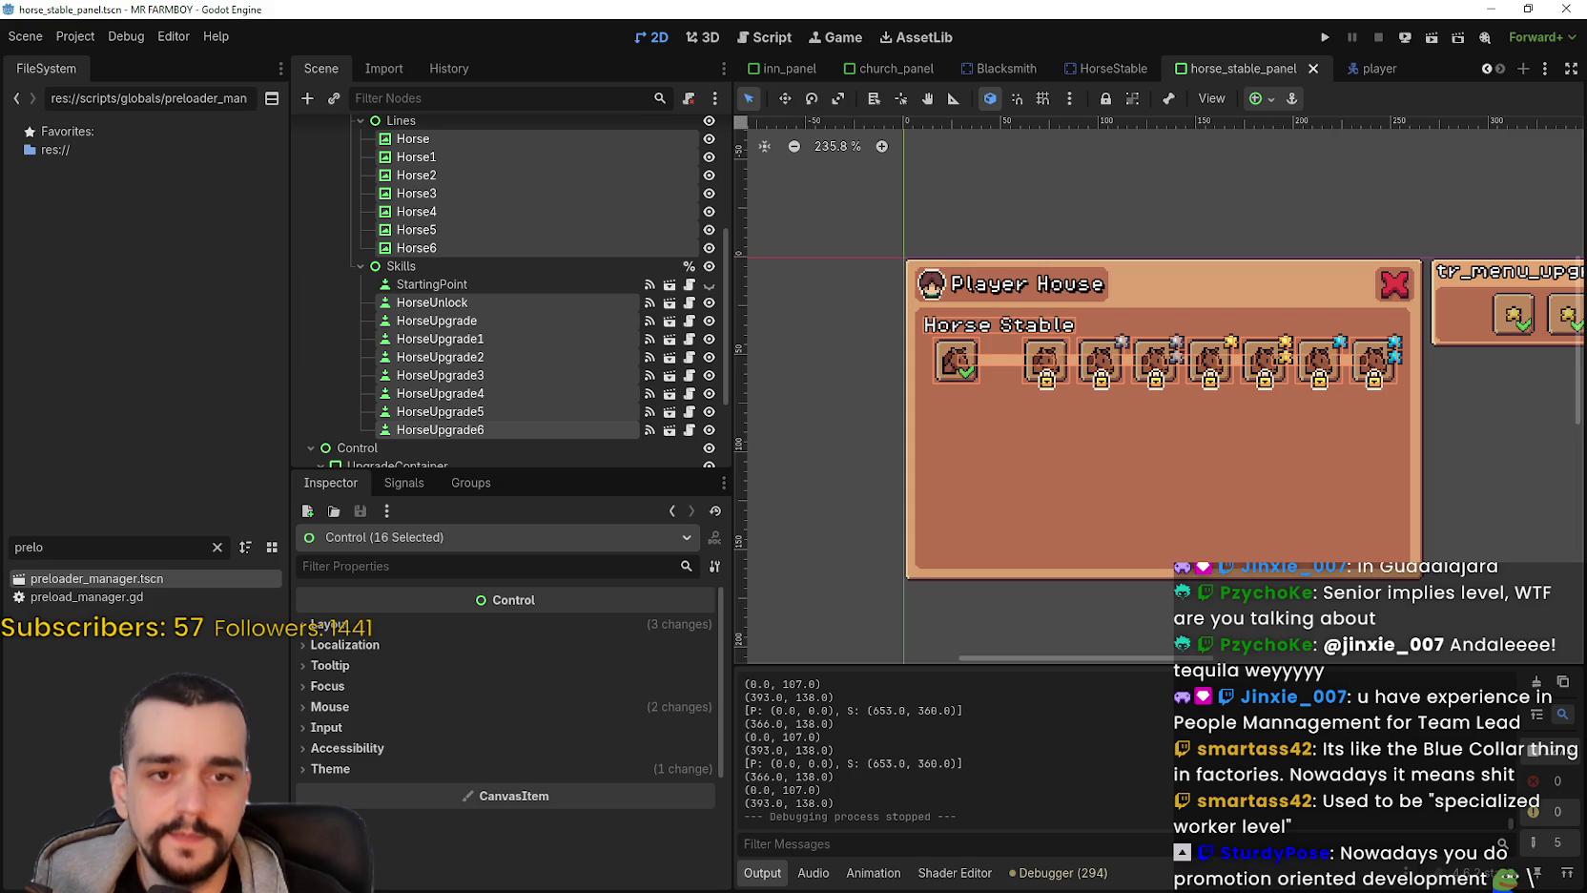
pyautogui.scroll(3, 954, 474)
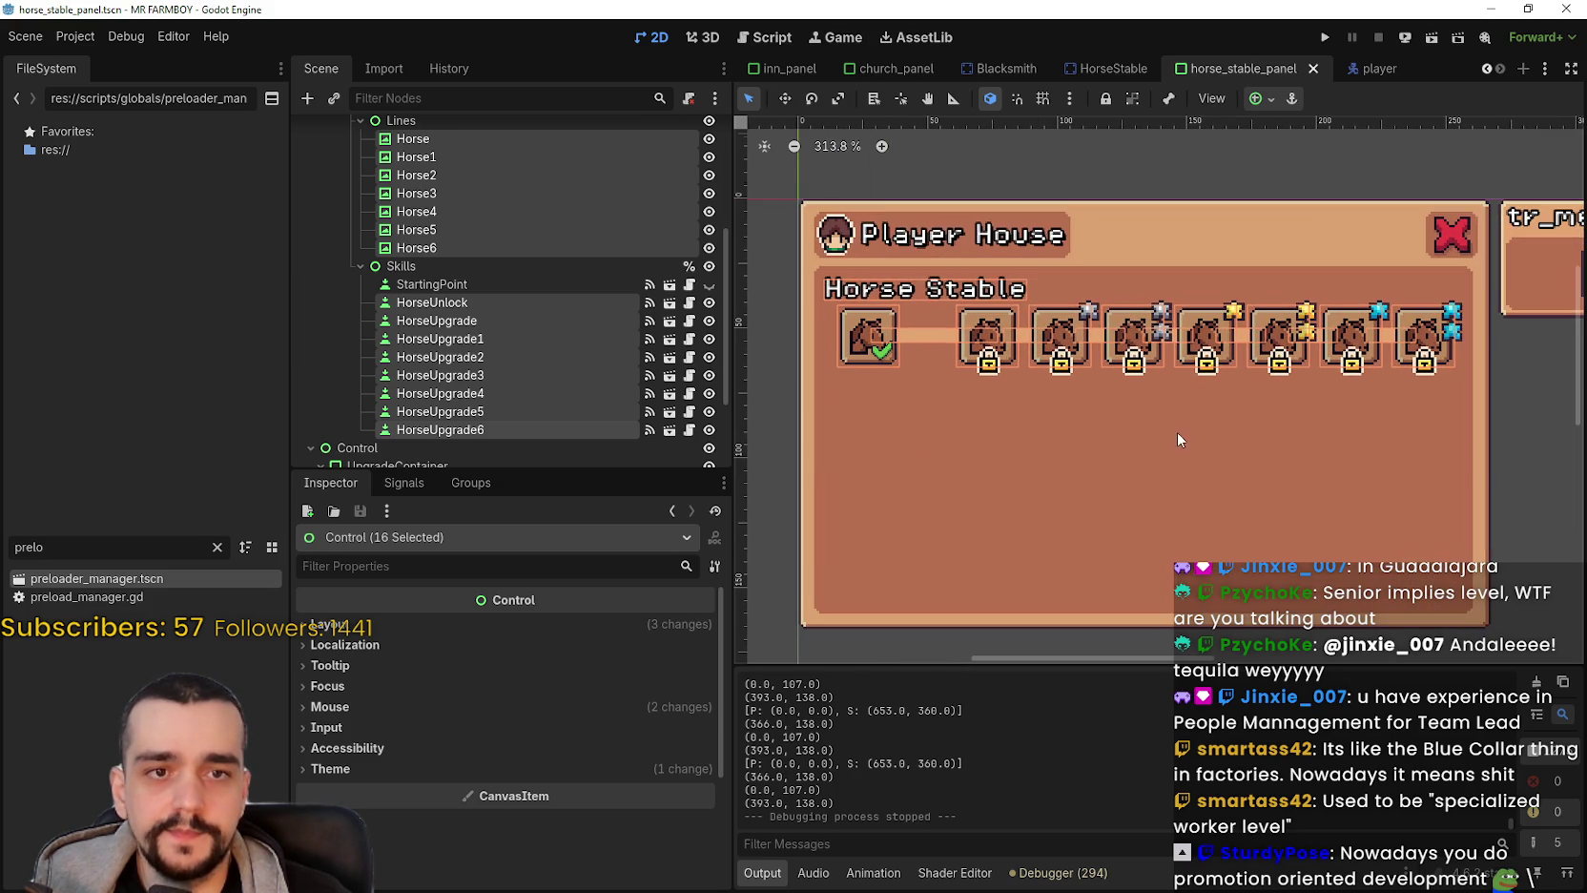
pyautogui.hscroll(-3, 859, 434)
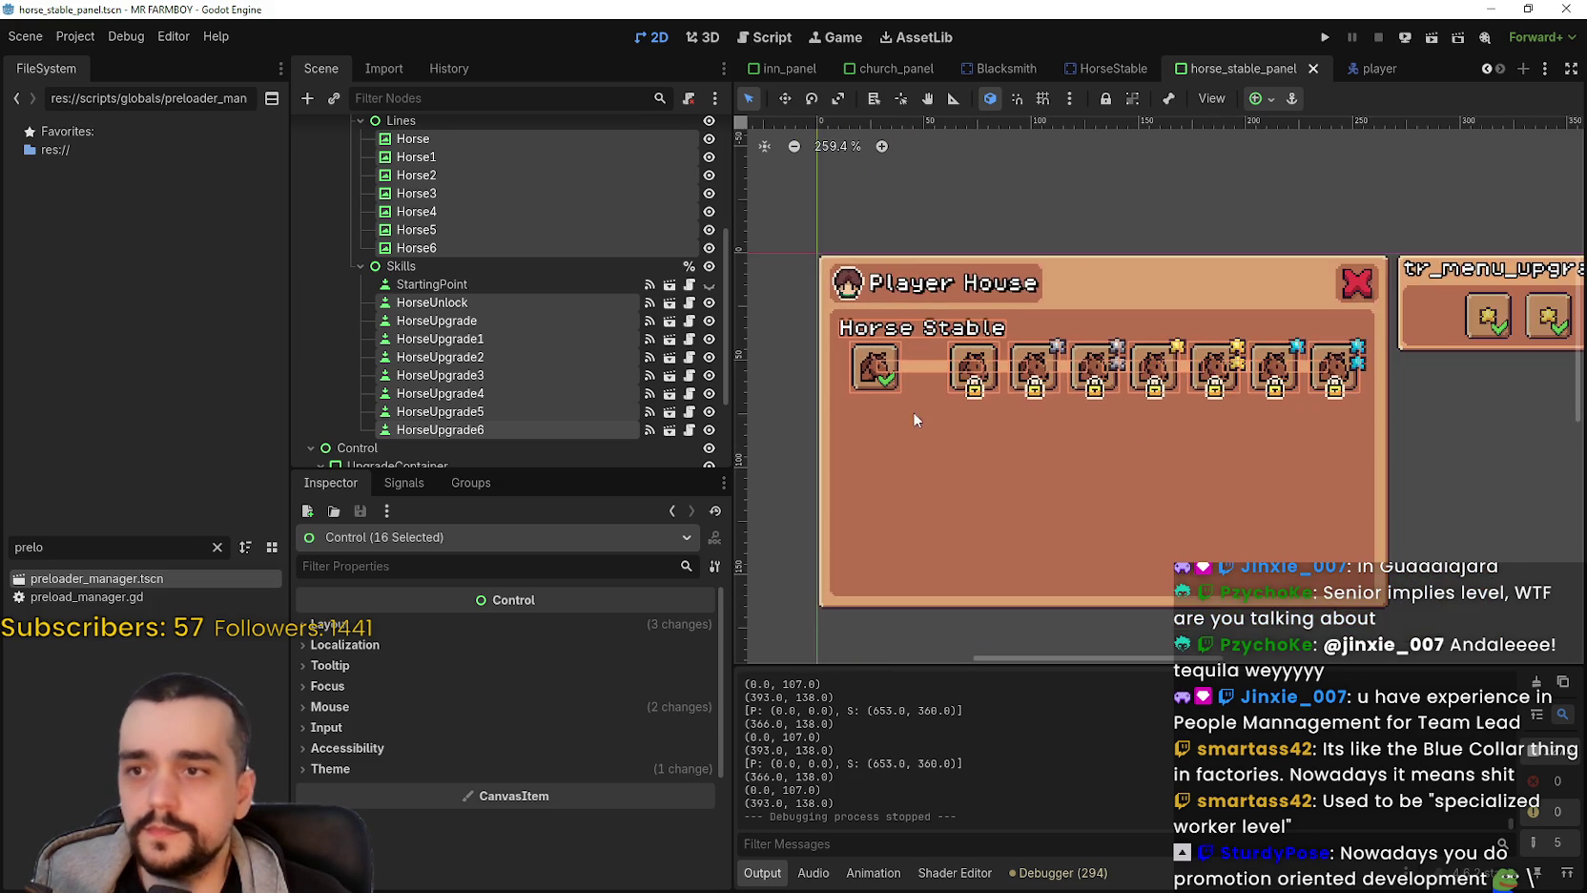
pyautogui.scroll(-3, 484, 350)
pyautogui.scroll(3, 491, 348)
pyautogui.scroll(-1, 494, 345)
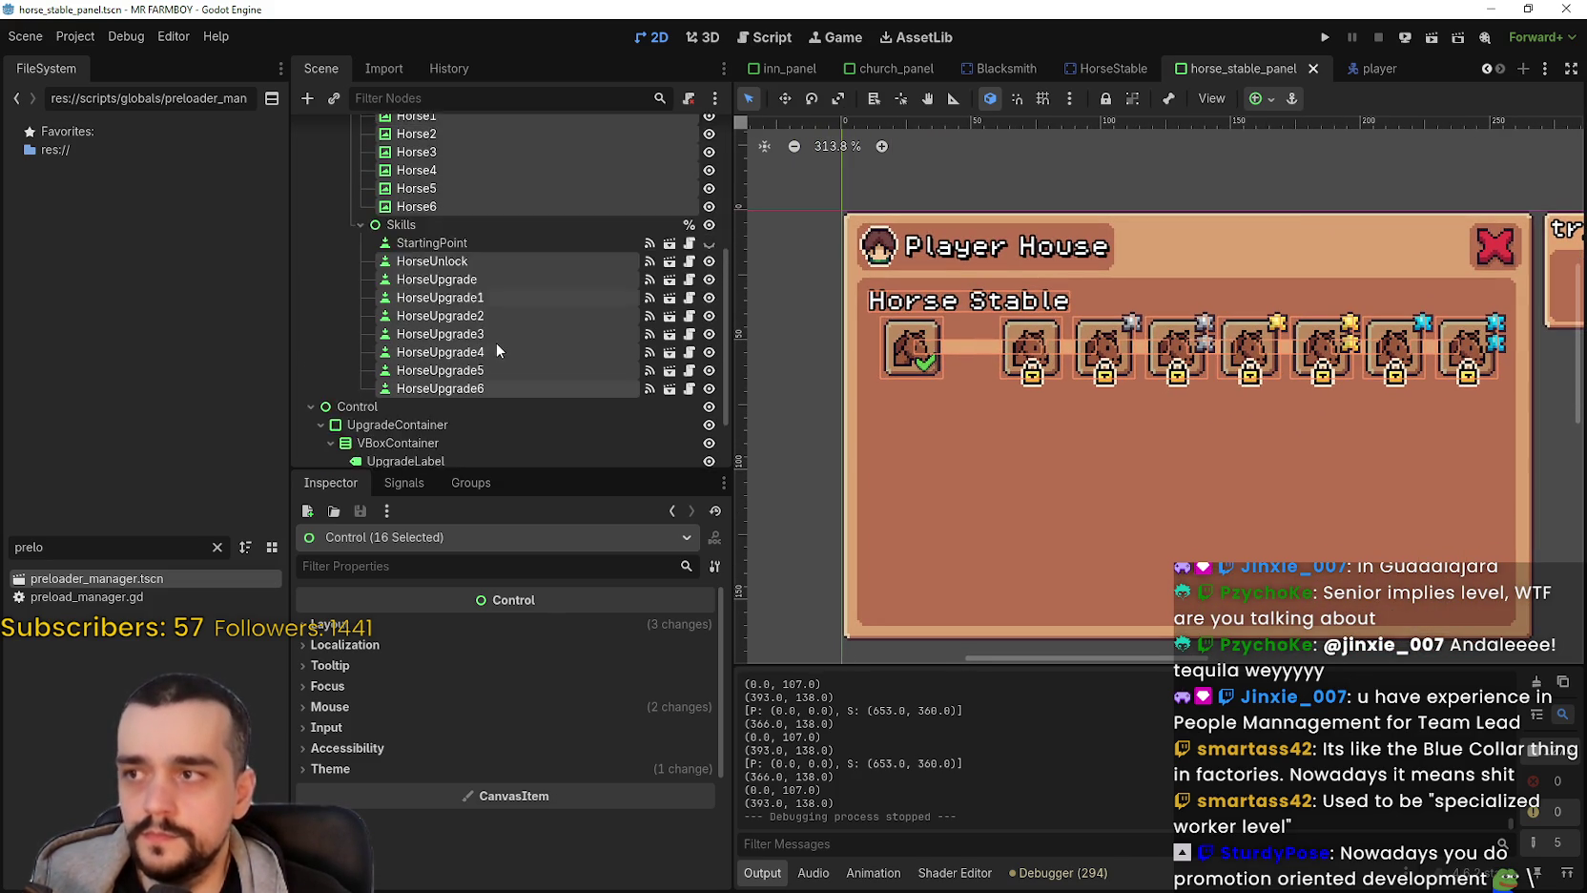
pyautogui.scroll(2, 497, 342)
pyautogui.hscroll(1, 925, 381)
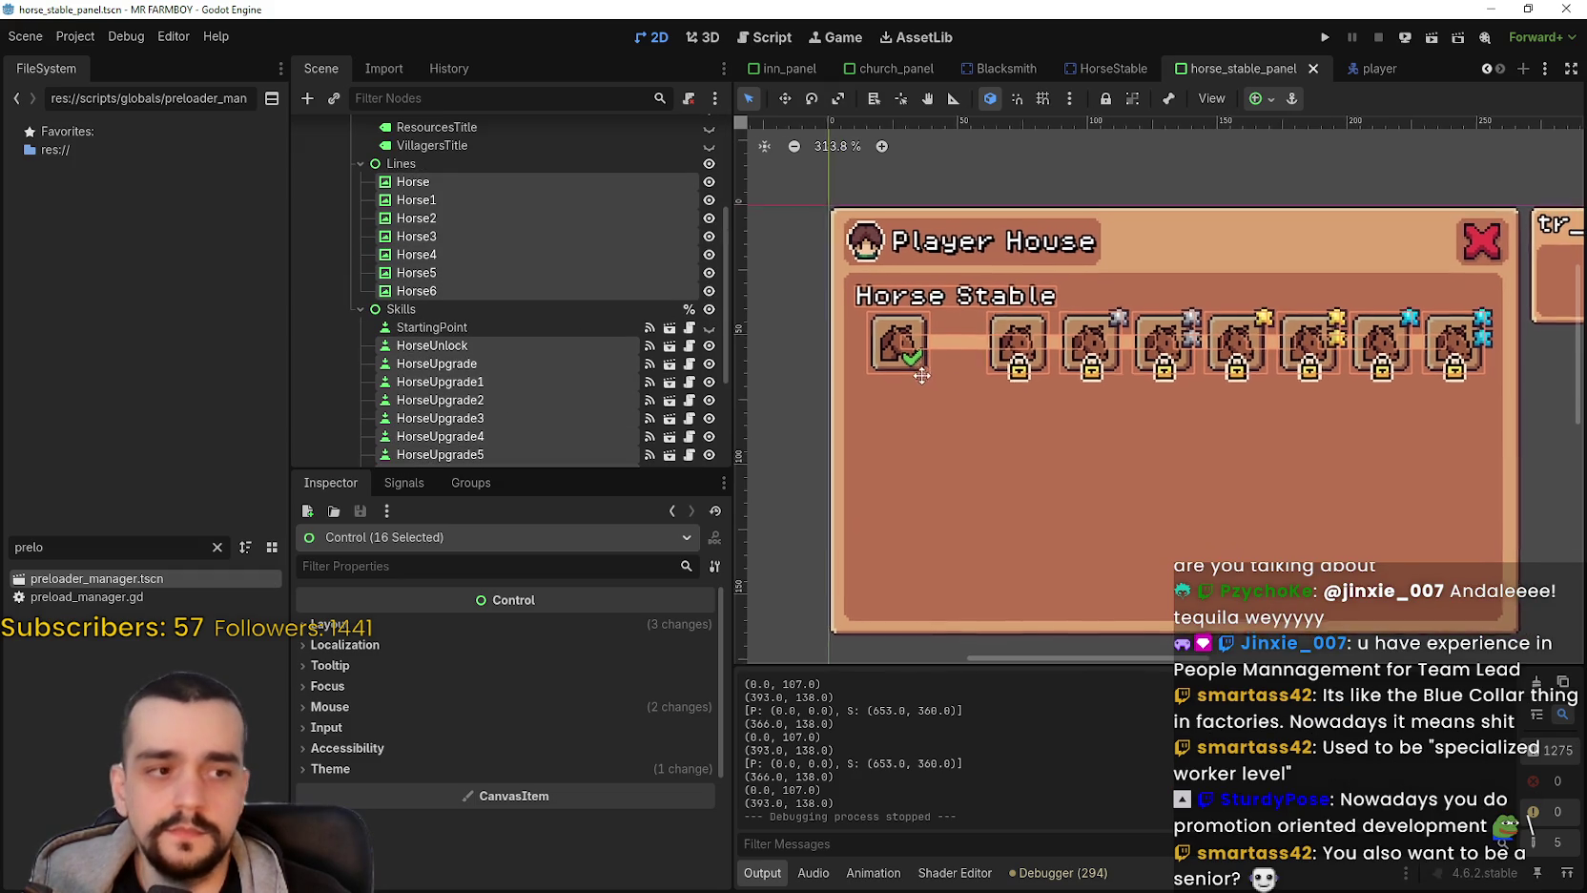
pyautogui.scroll(-1, 918, 372)
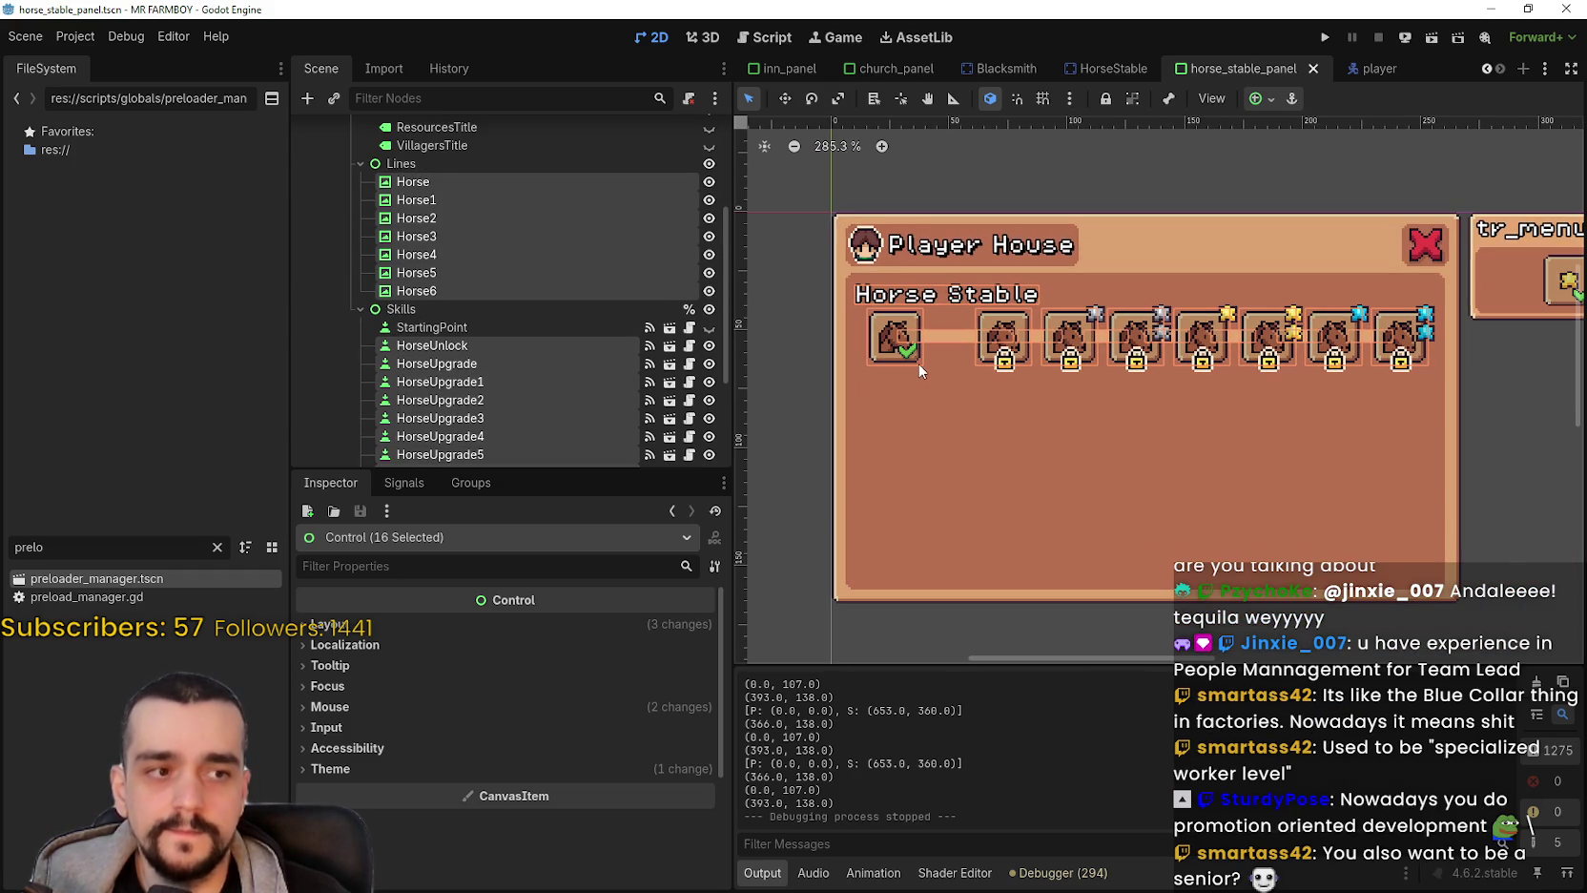
pyautogui.scroll(4, 587, 319)
pyautogui.scroll(-5, 591, 315)
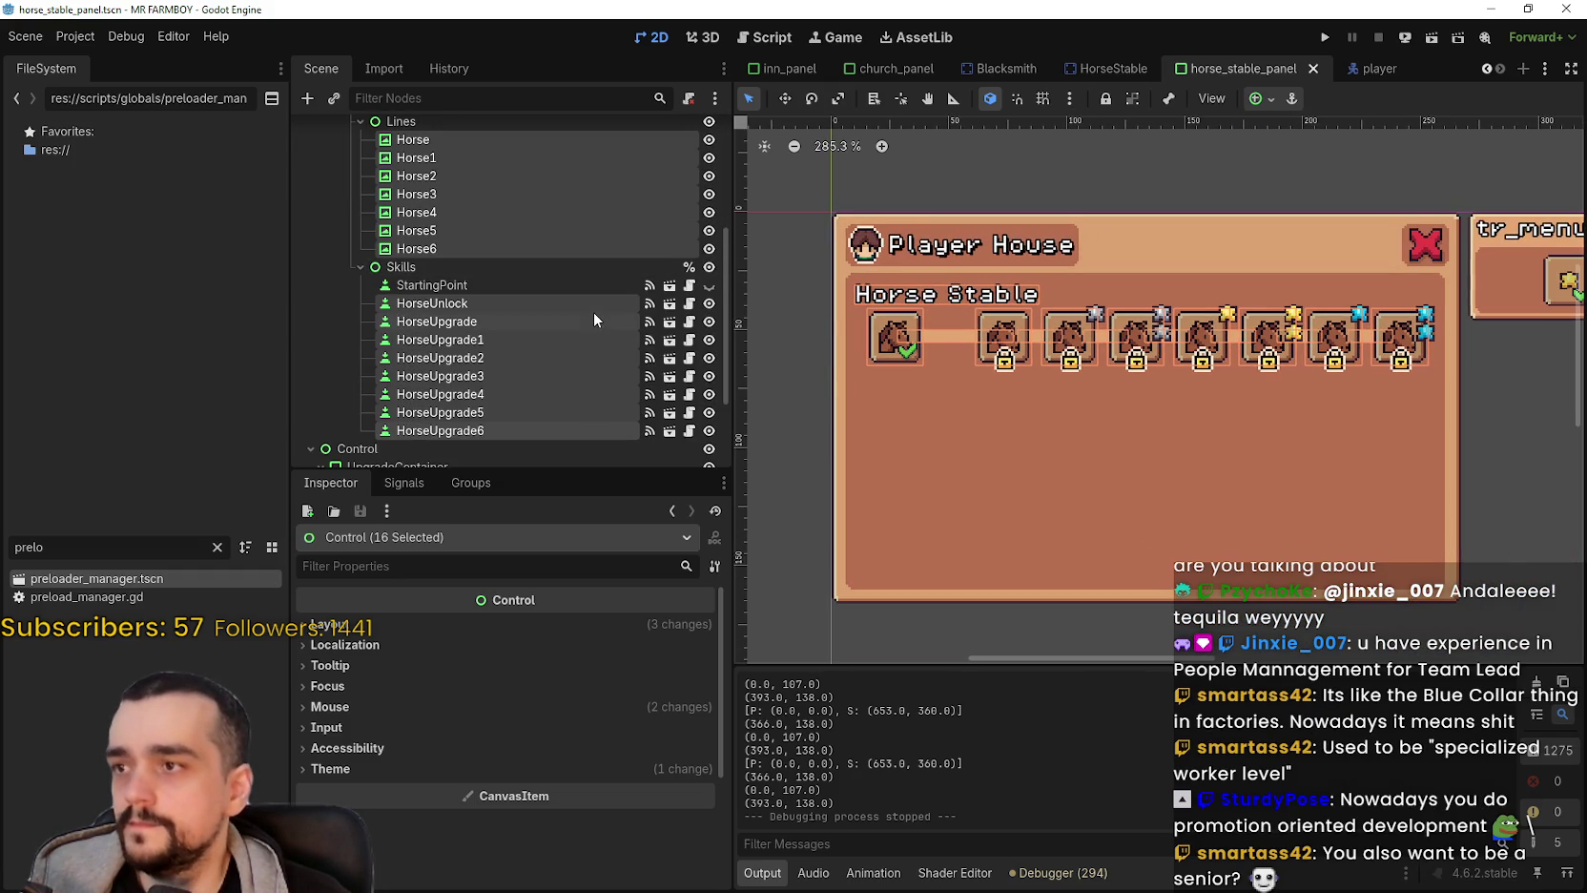
# Lower the Scene dock splitter to list more nodes, then switch to the YouTube browser.
pyautogui.moveTo(612, 471)
pyautogui.mouseDown()
pyautogui.moveTo(620, 716)
pyautogui.moveTo(622, 600)
pyautogui.mouseUp()
pyautogui.scroll(2, 618, 542)
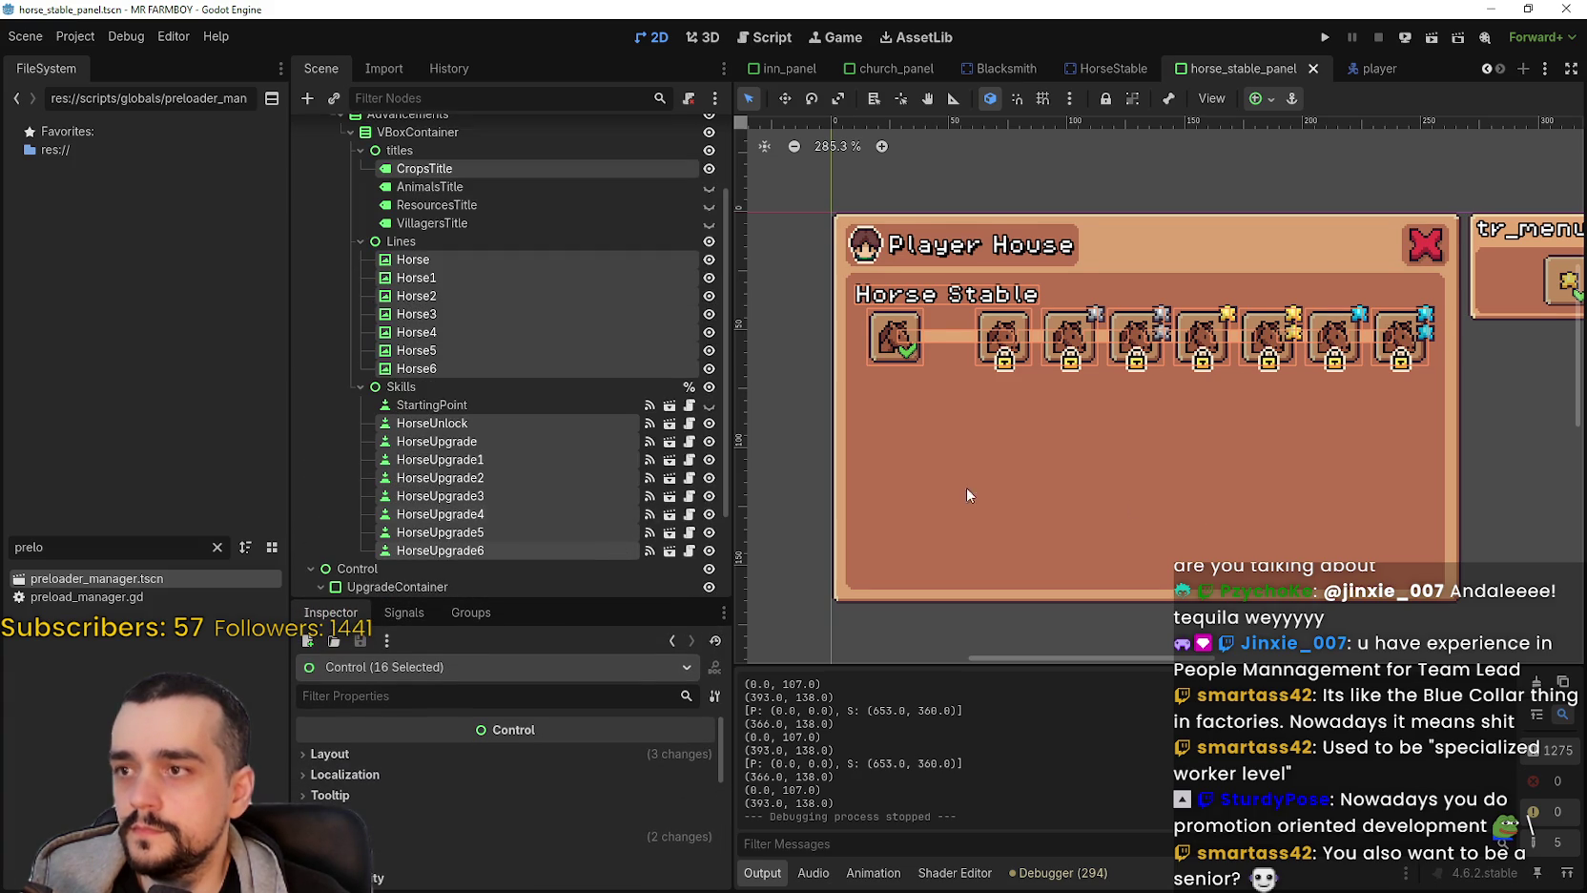
pyautogui.scroll(-2, 953, 481)
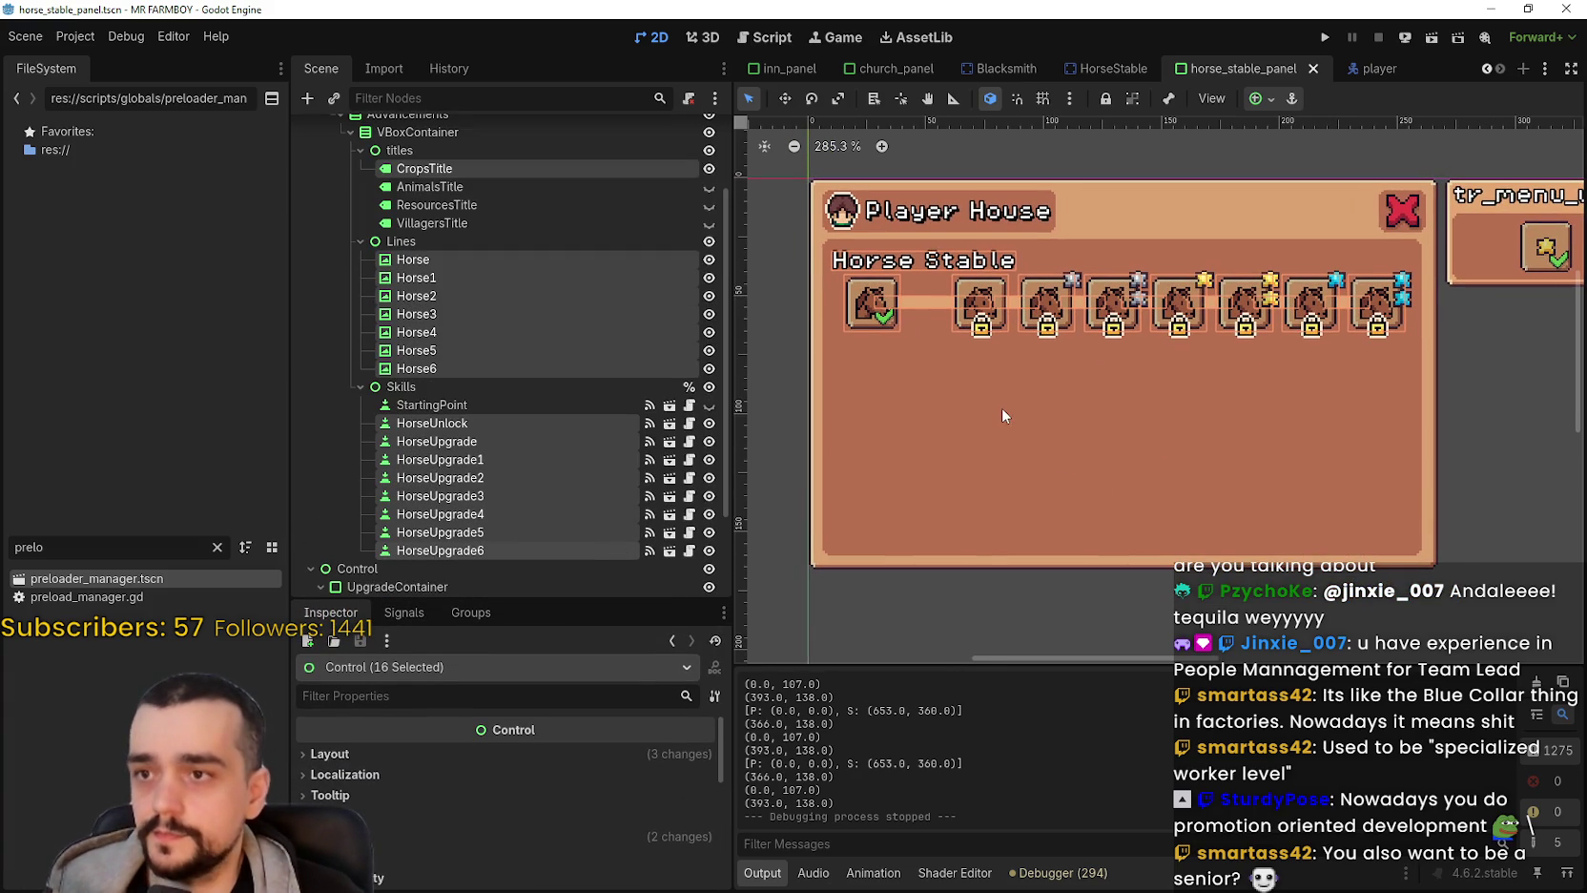
pyautogui.hscroll(-2, 1003, 406)
pyautogui.scroll(-1, 1001, 407)
pyautogui.scroll(1, 1040, 404)
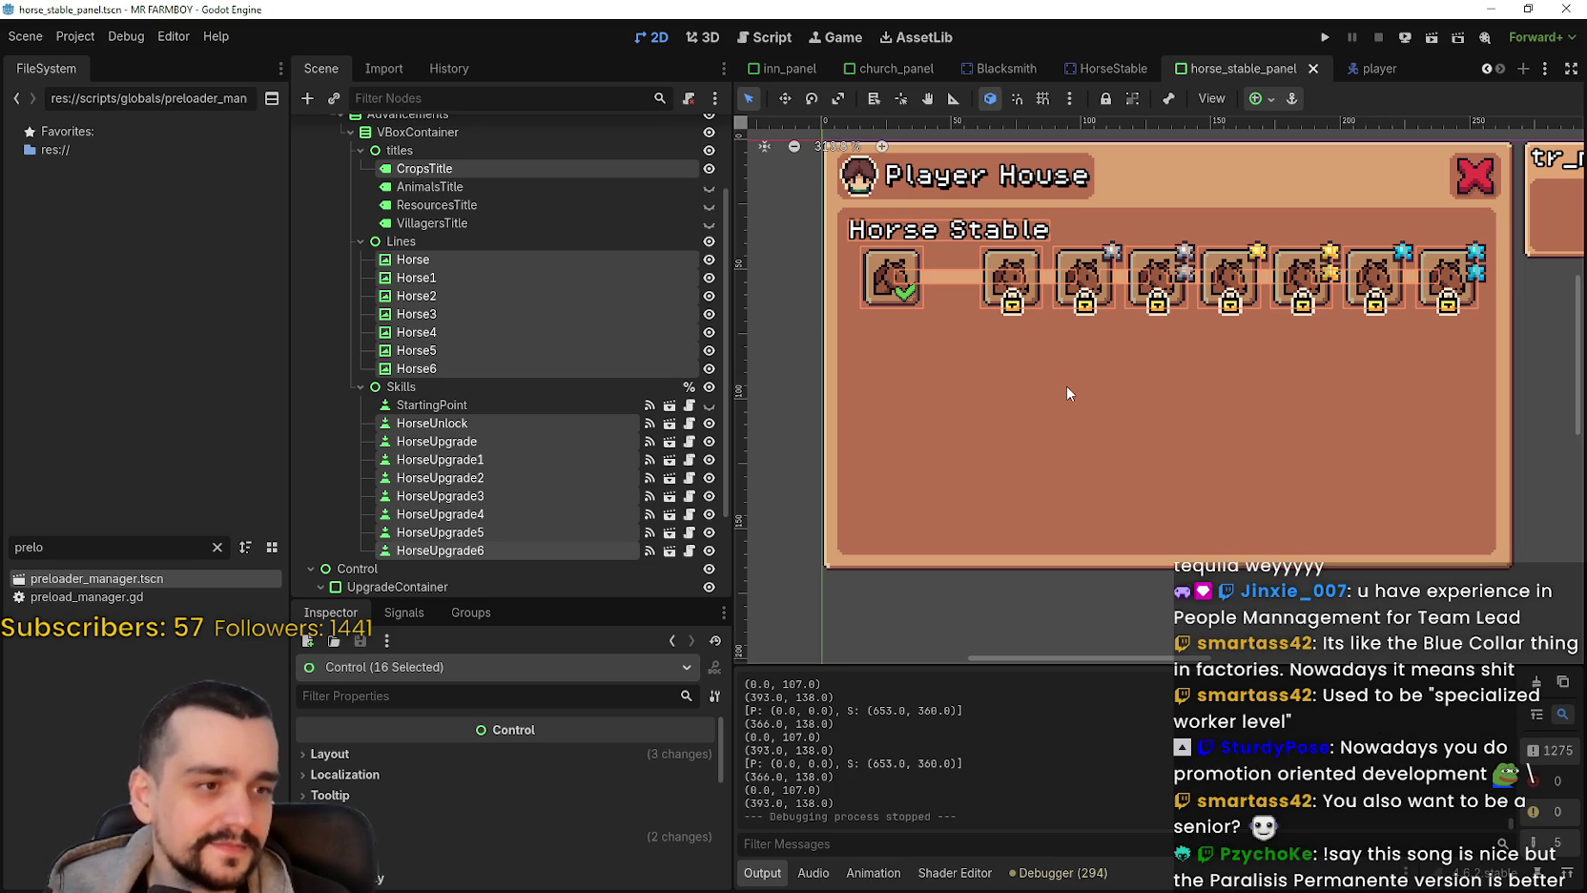
pyautogui.hotkey('alt', 'Tab')
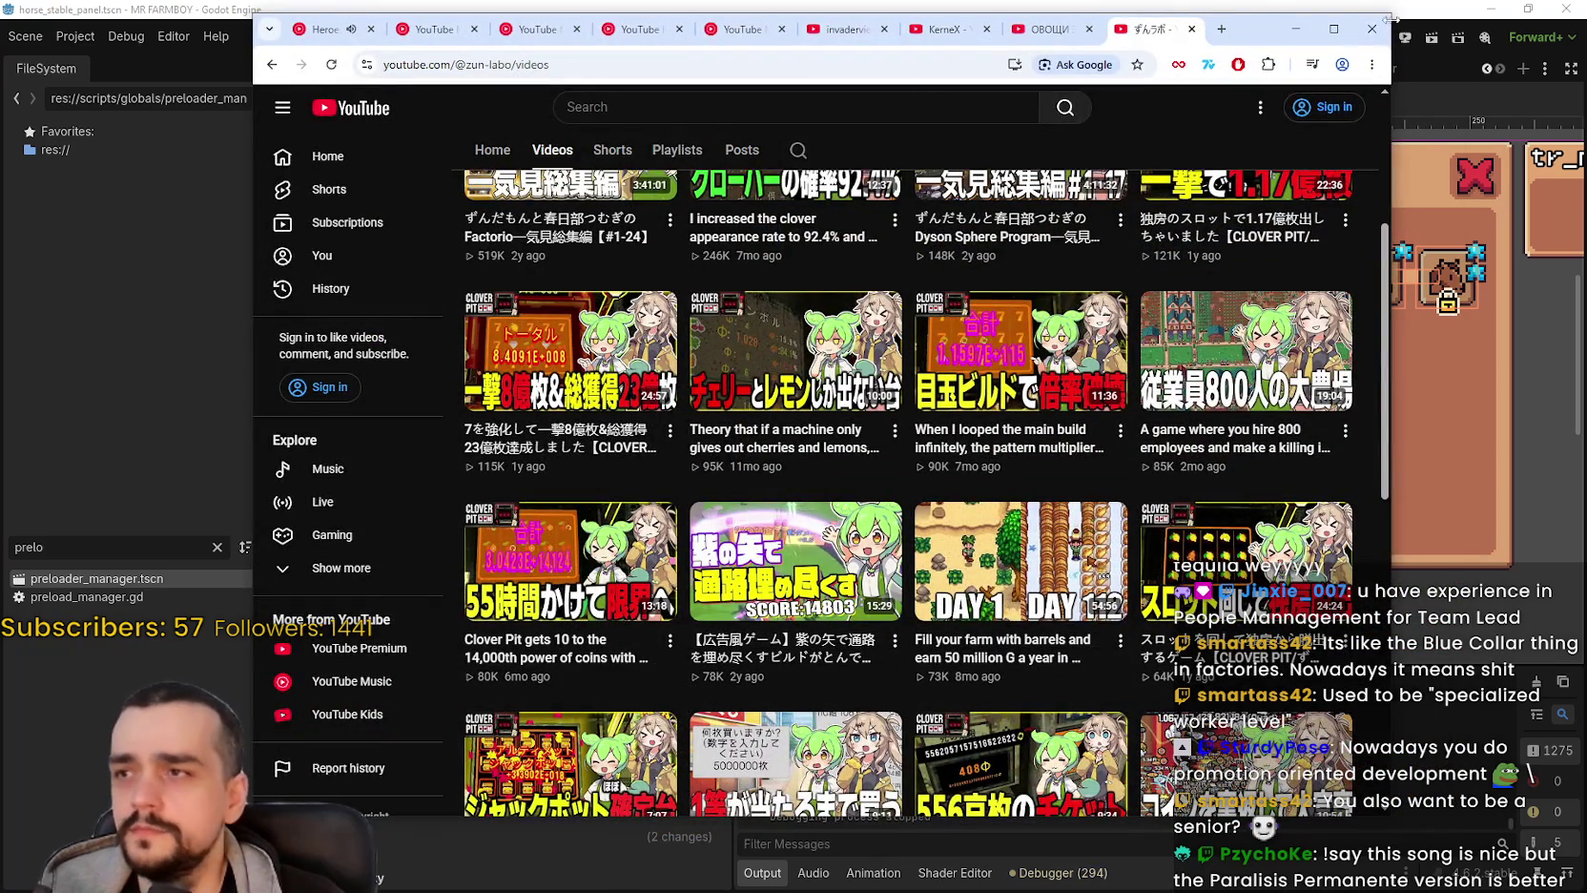
pyautogui.click(1372, 30)
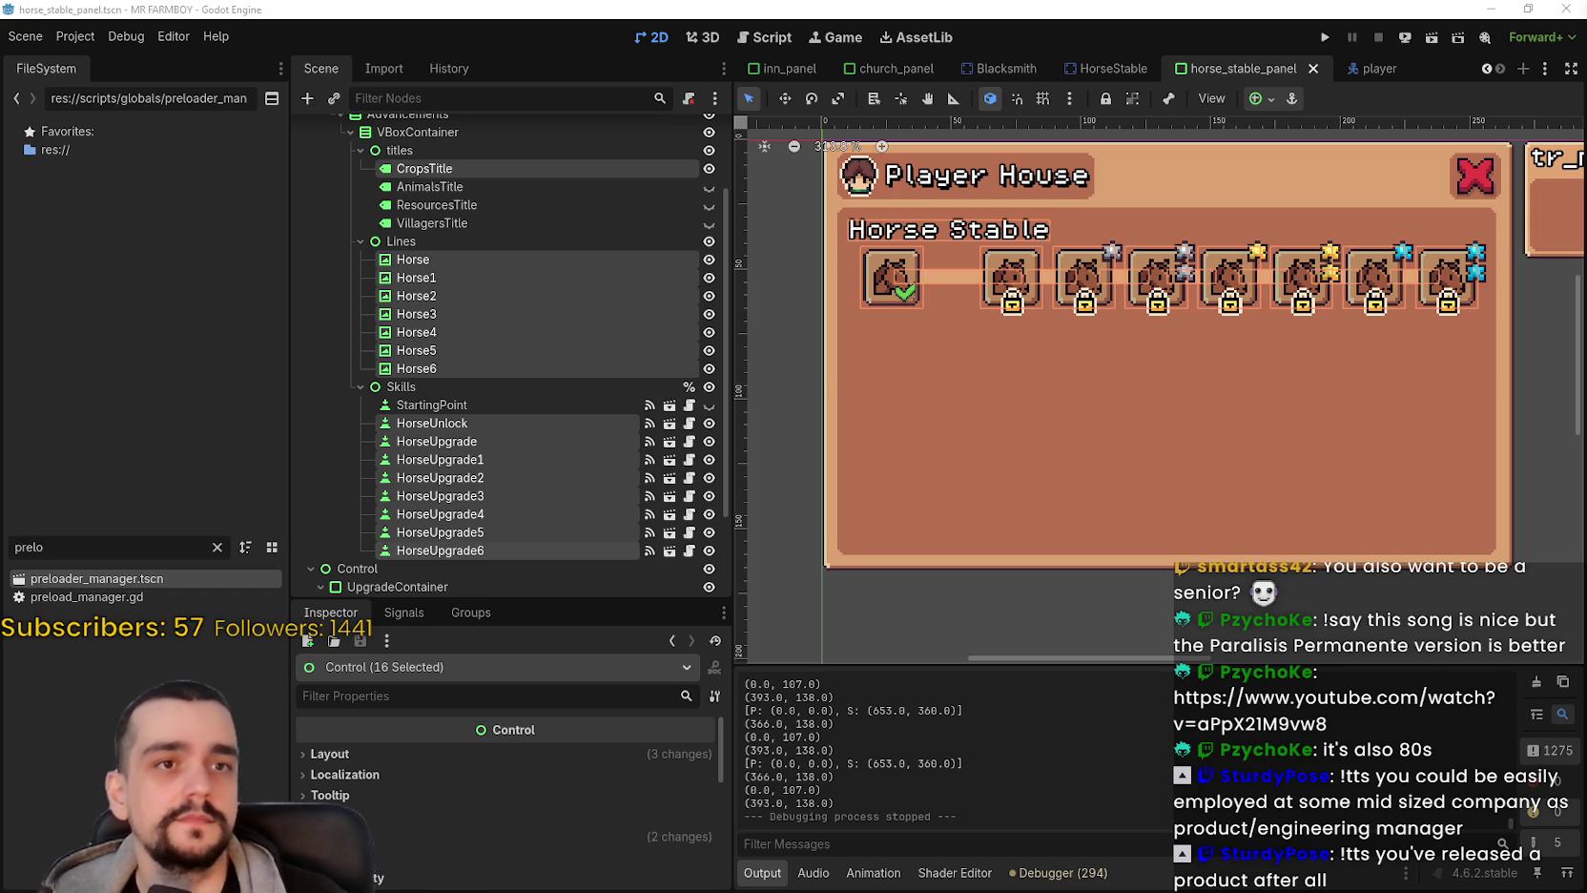
pyautogui.press('F5')
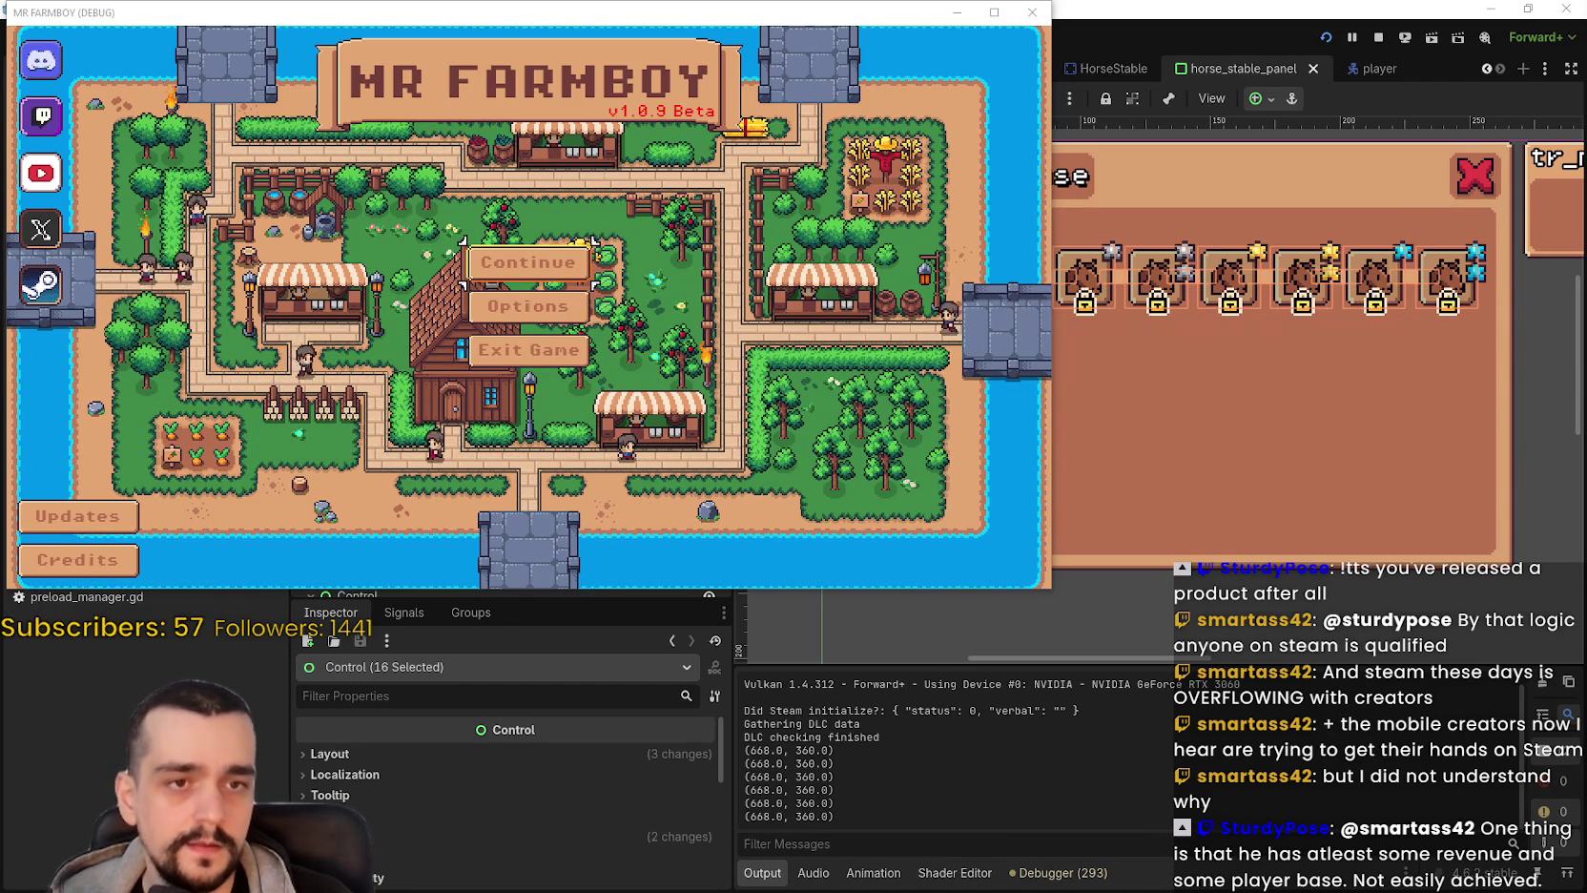
# Switch from the MR FARMBOY main menu to the stream chat dashboard window.
pyautogui.hotkey('alt', 'Tab')
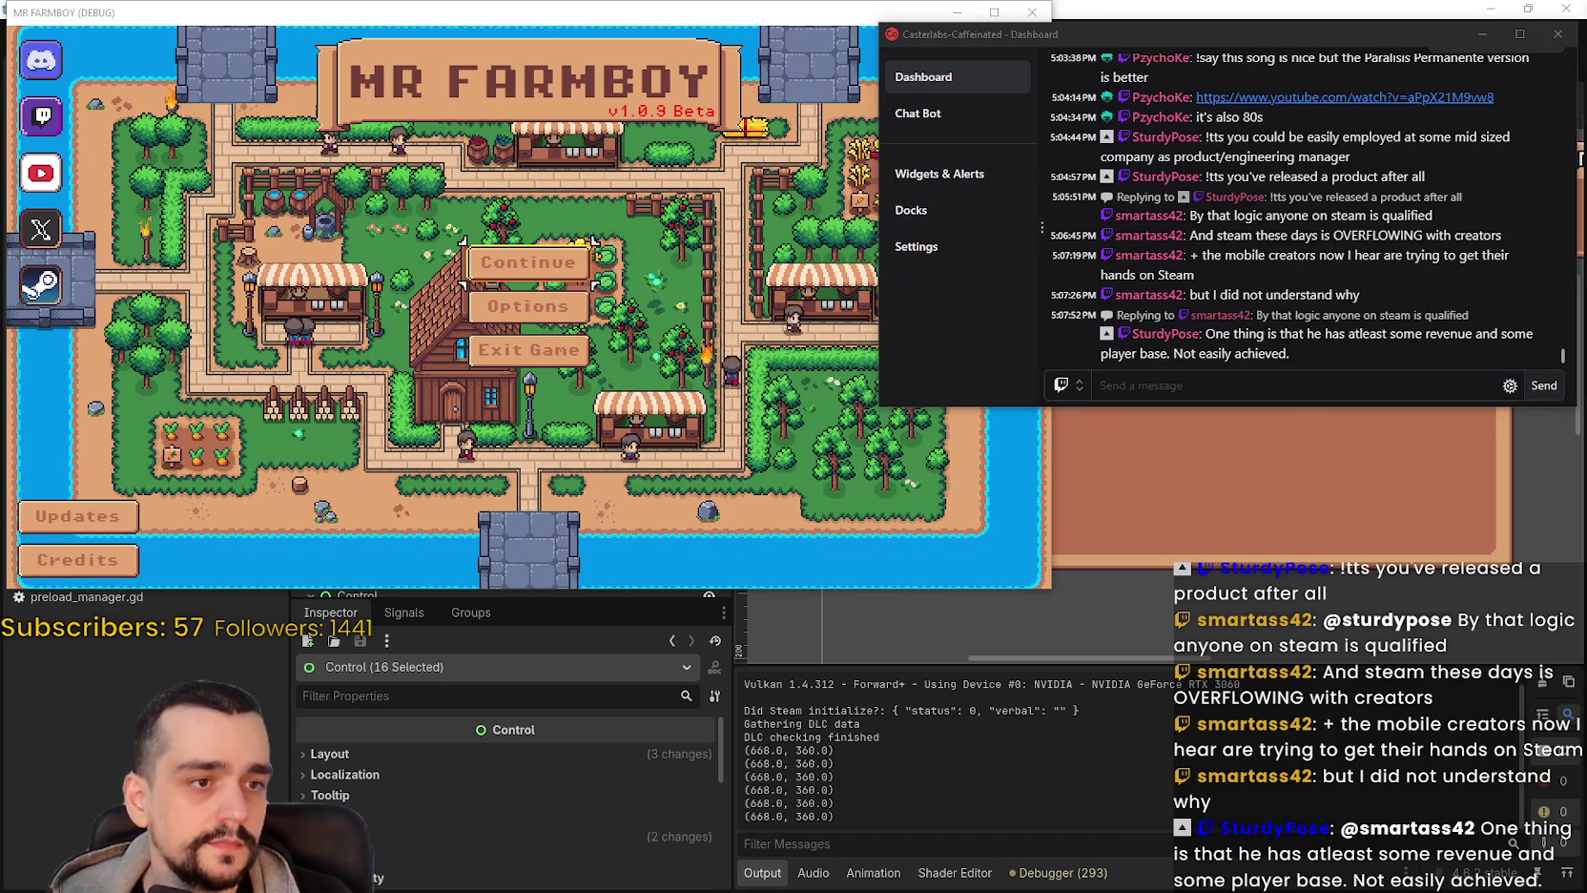
# Scroll through the chat feed and give the chat dashboard window focus.
pyautogui.scroll(3, 1257, 241)
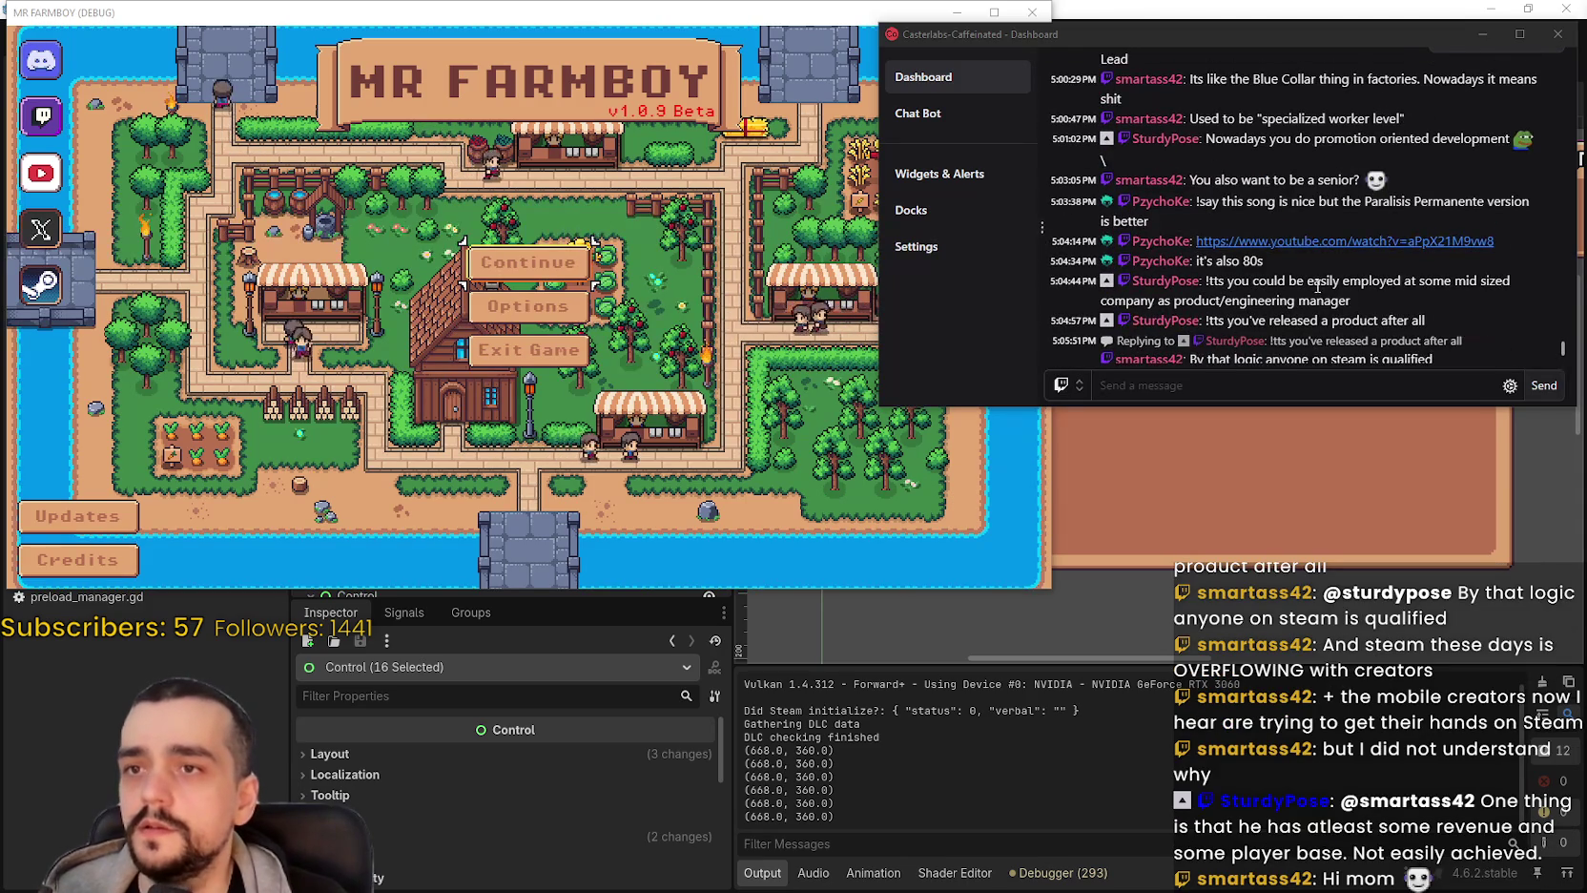
pyautogui.scroll(1, 1309, 262)
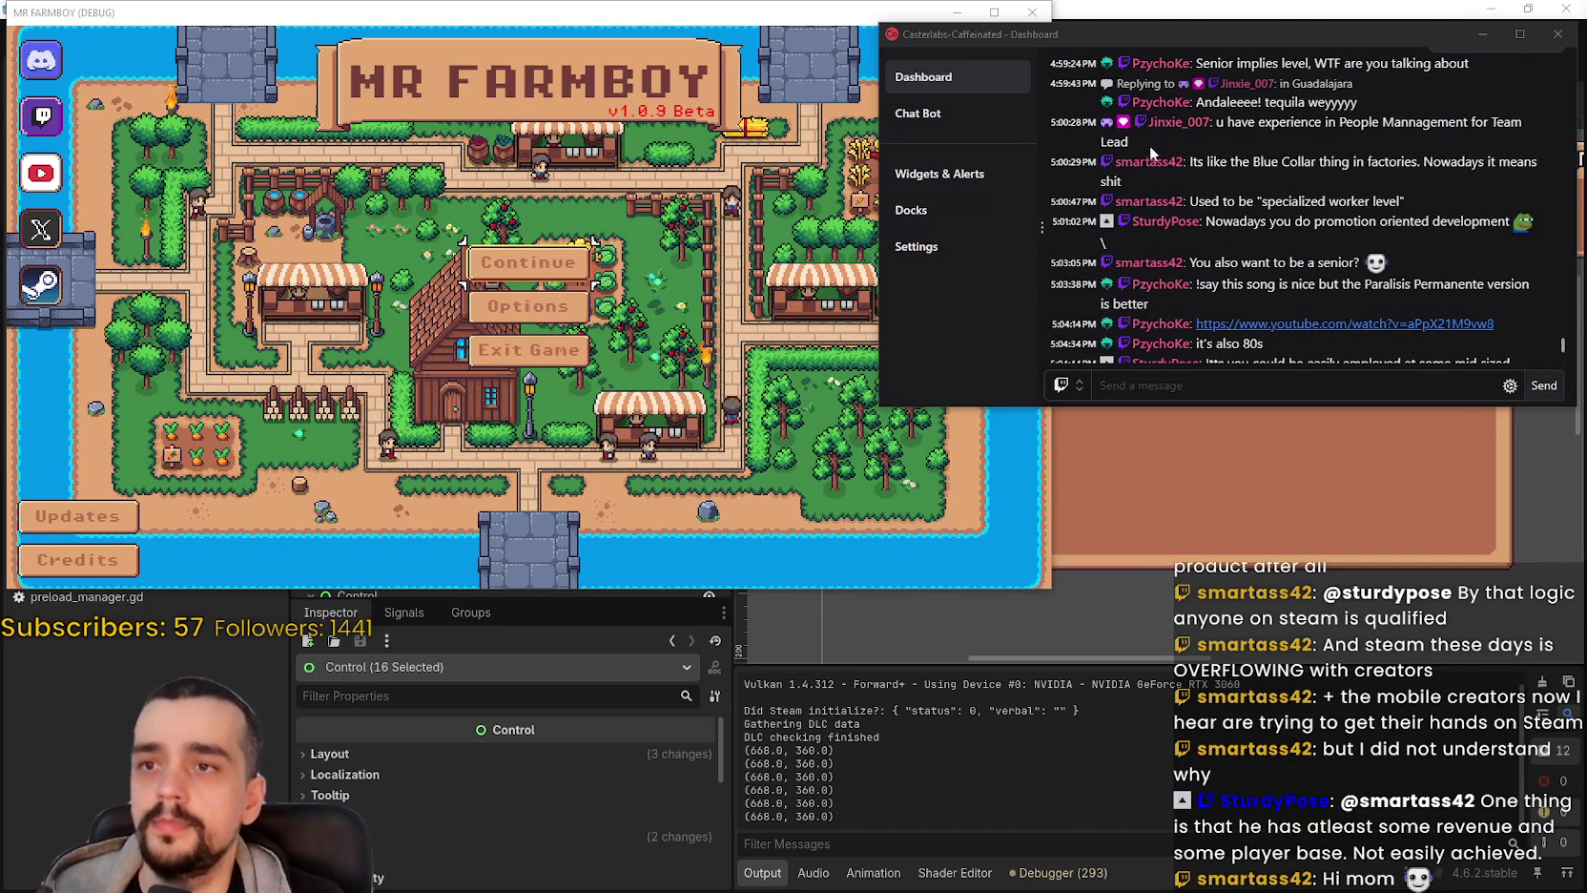
pyautogui.scroll(1, 1365, 283)
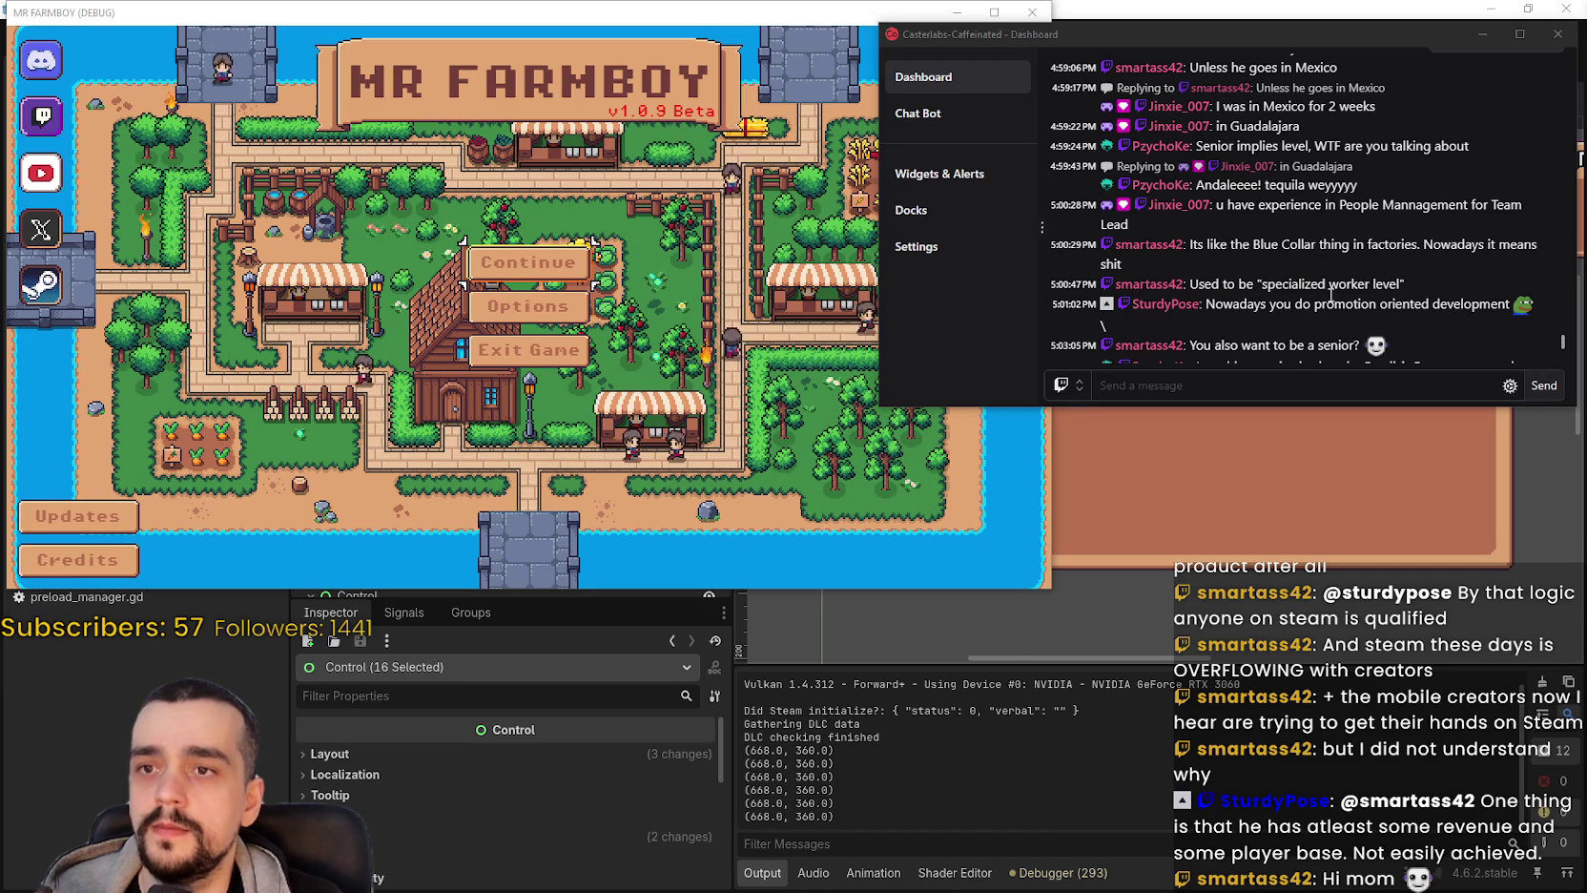
pyautogui.scroll(-2, 1213, 140)
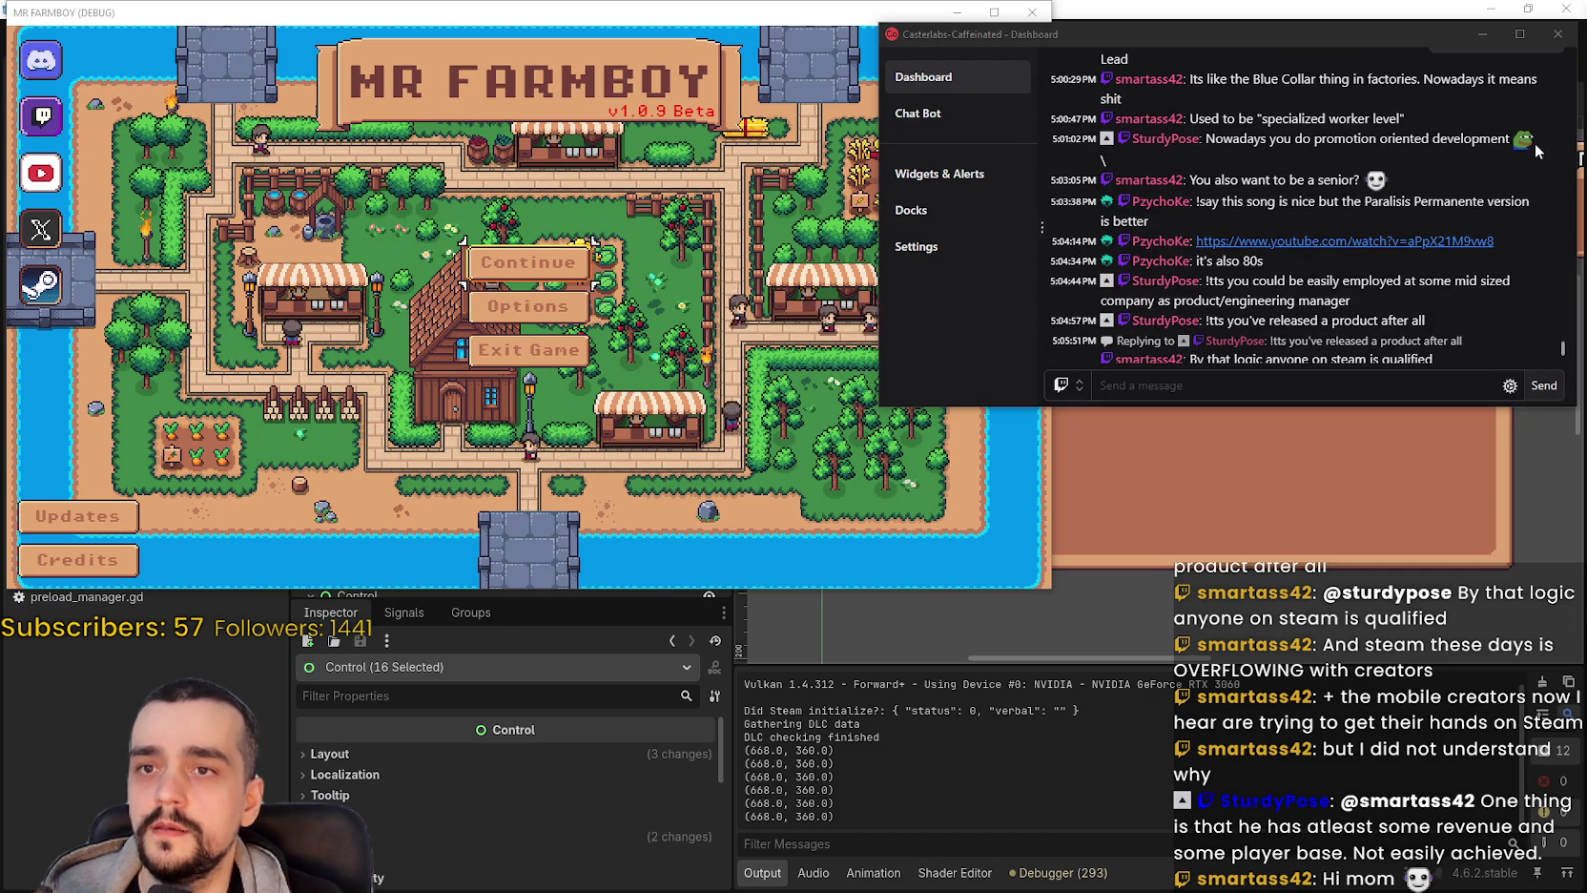
pyautogui.scroll(-2, 1297, 221)
pyautogui.scroll(2, 1297, 221)
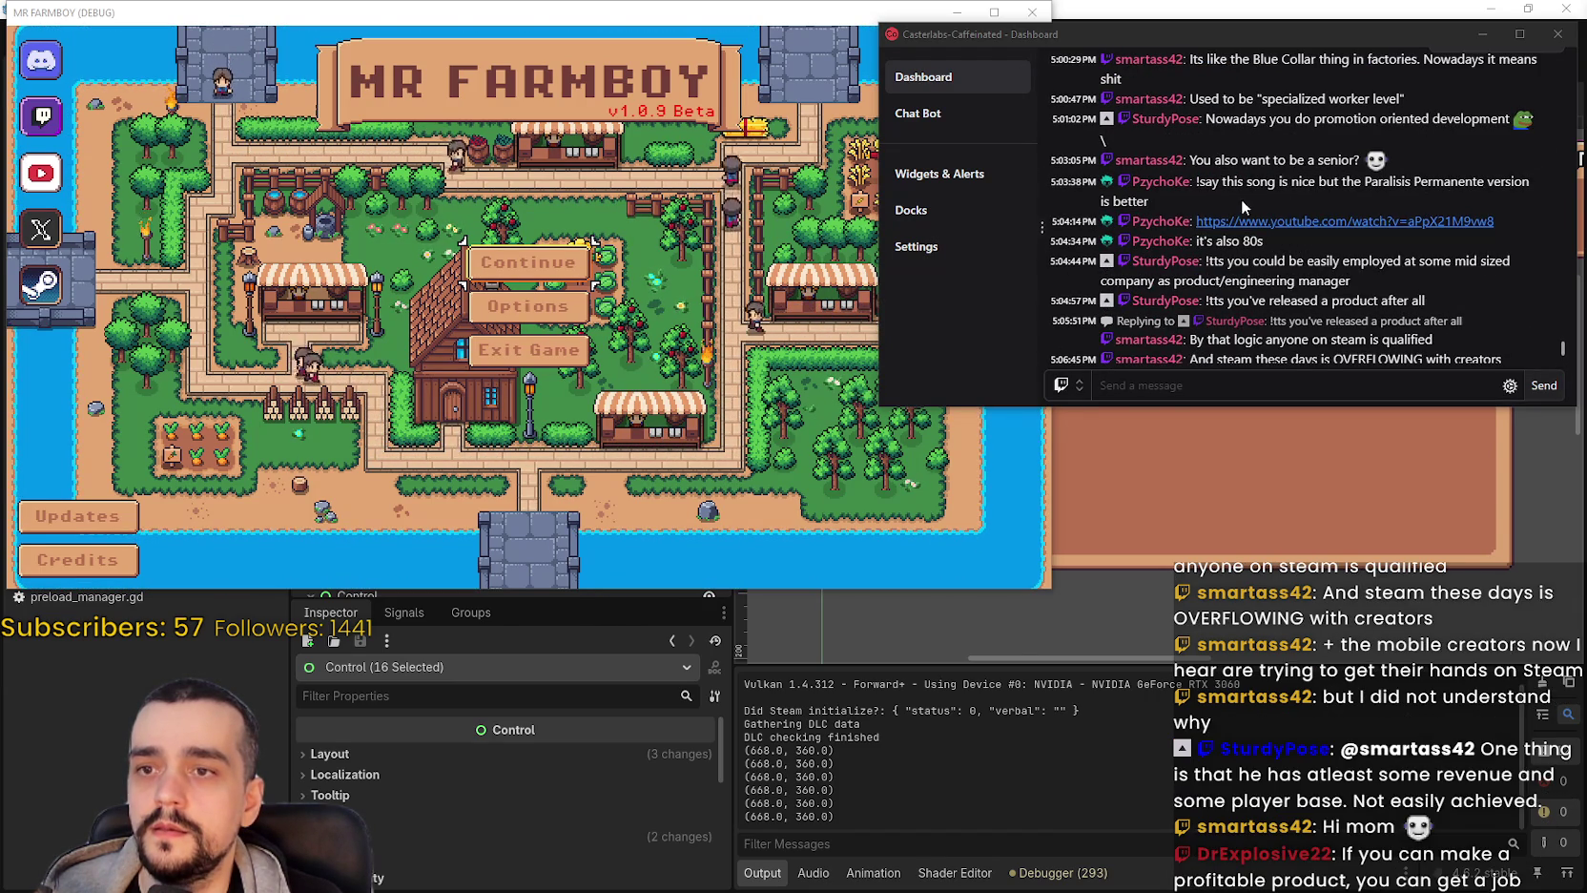
pyautogui.scroll(-1, 1205, 214)
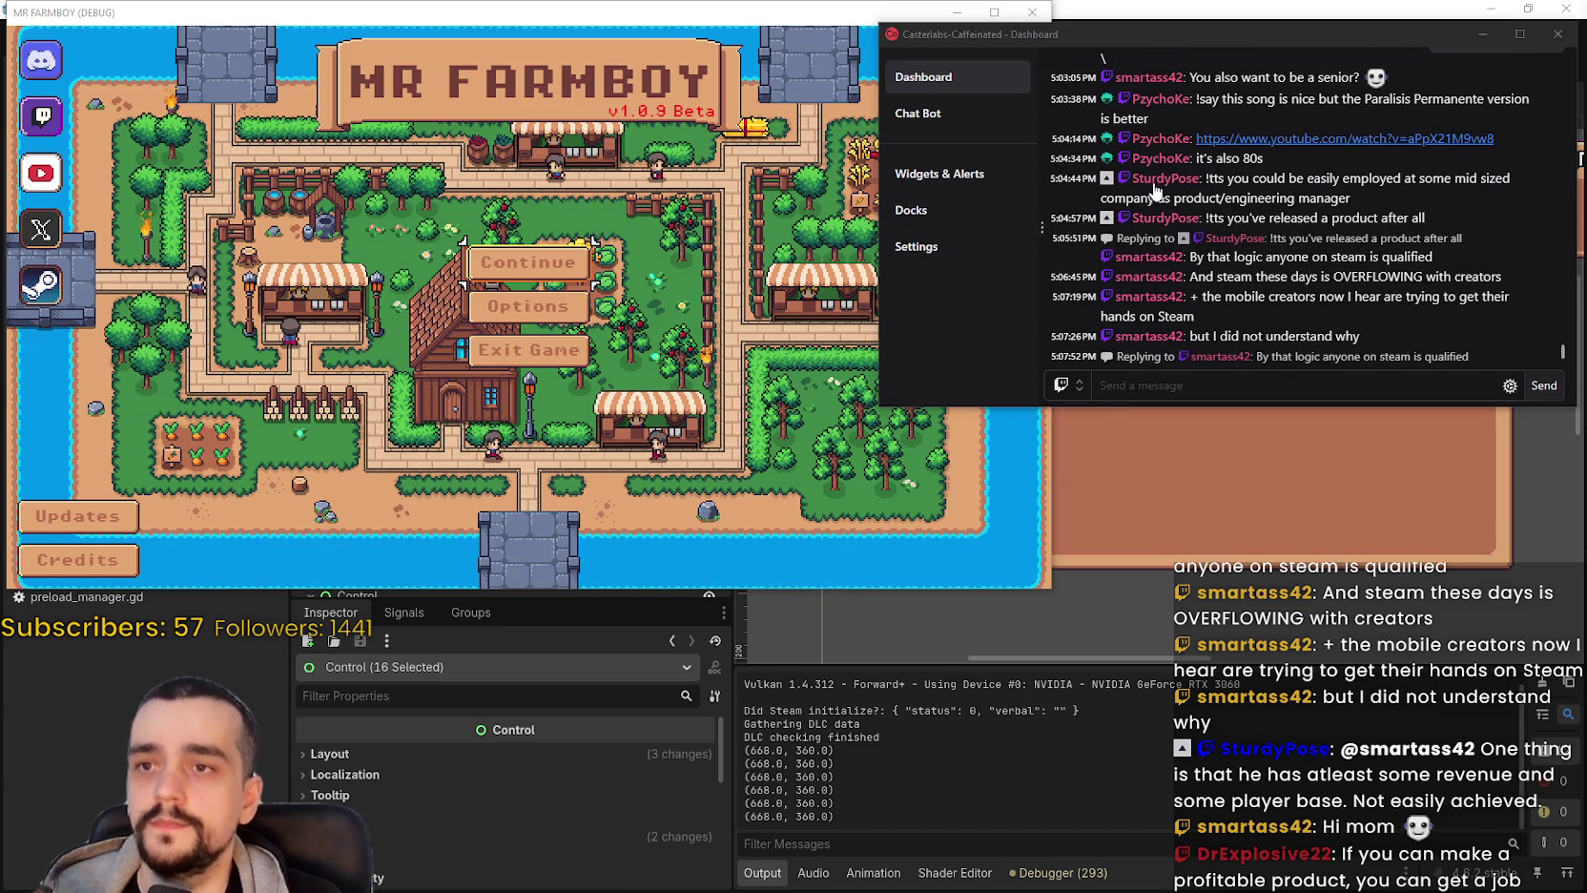
pyautogui.scroll(-1, 1355, 193)
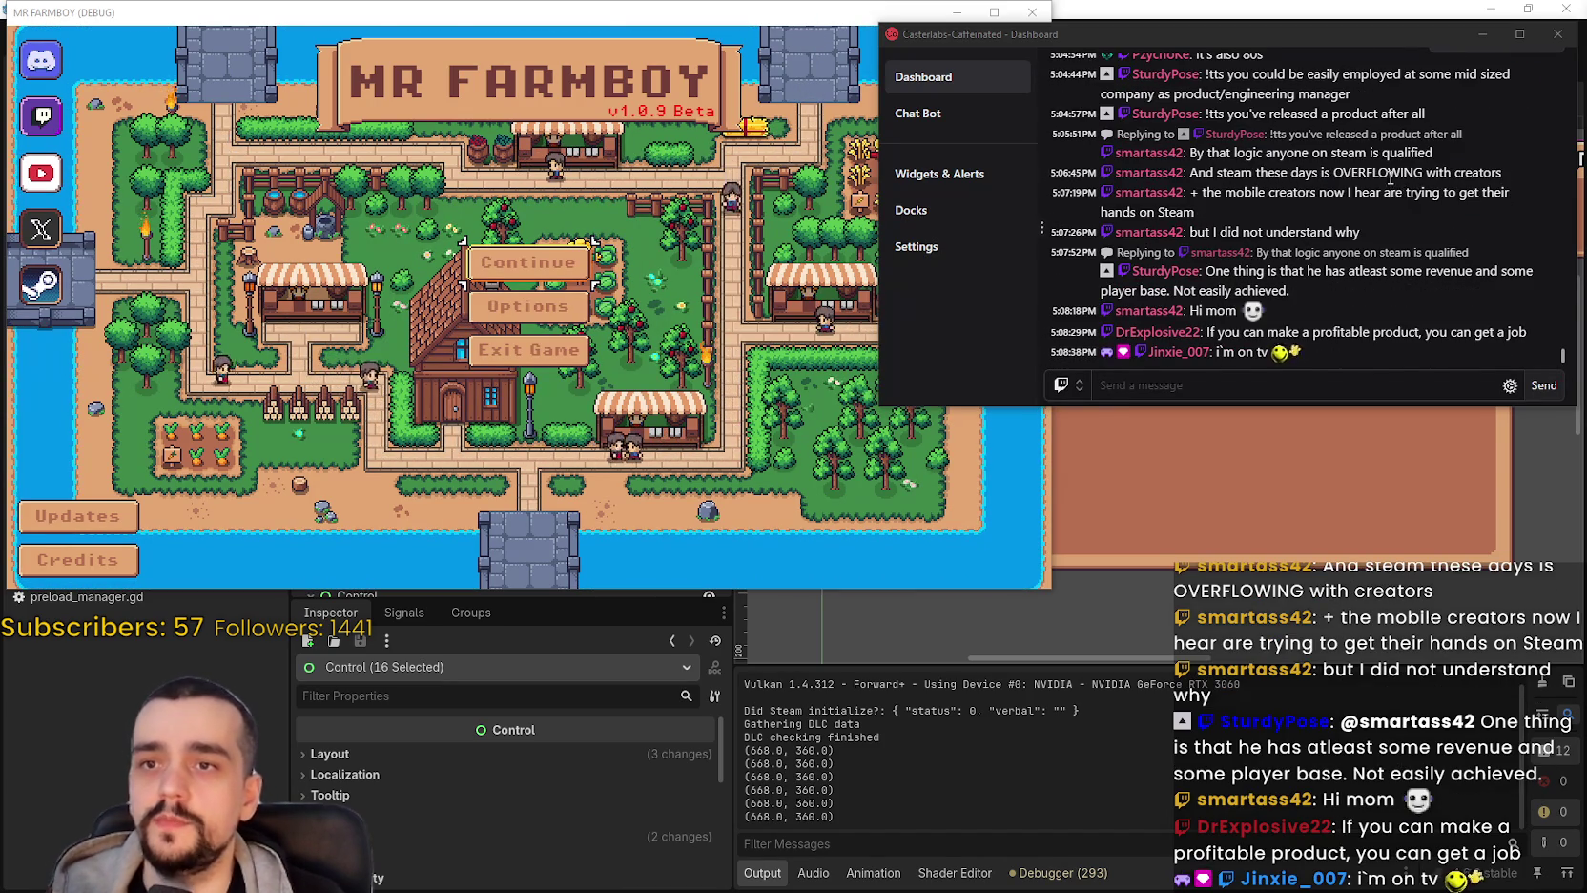
pyautogui.scroll(2, 1398, 209)
pyautogui.click(1393, 245)
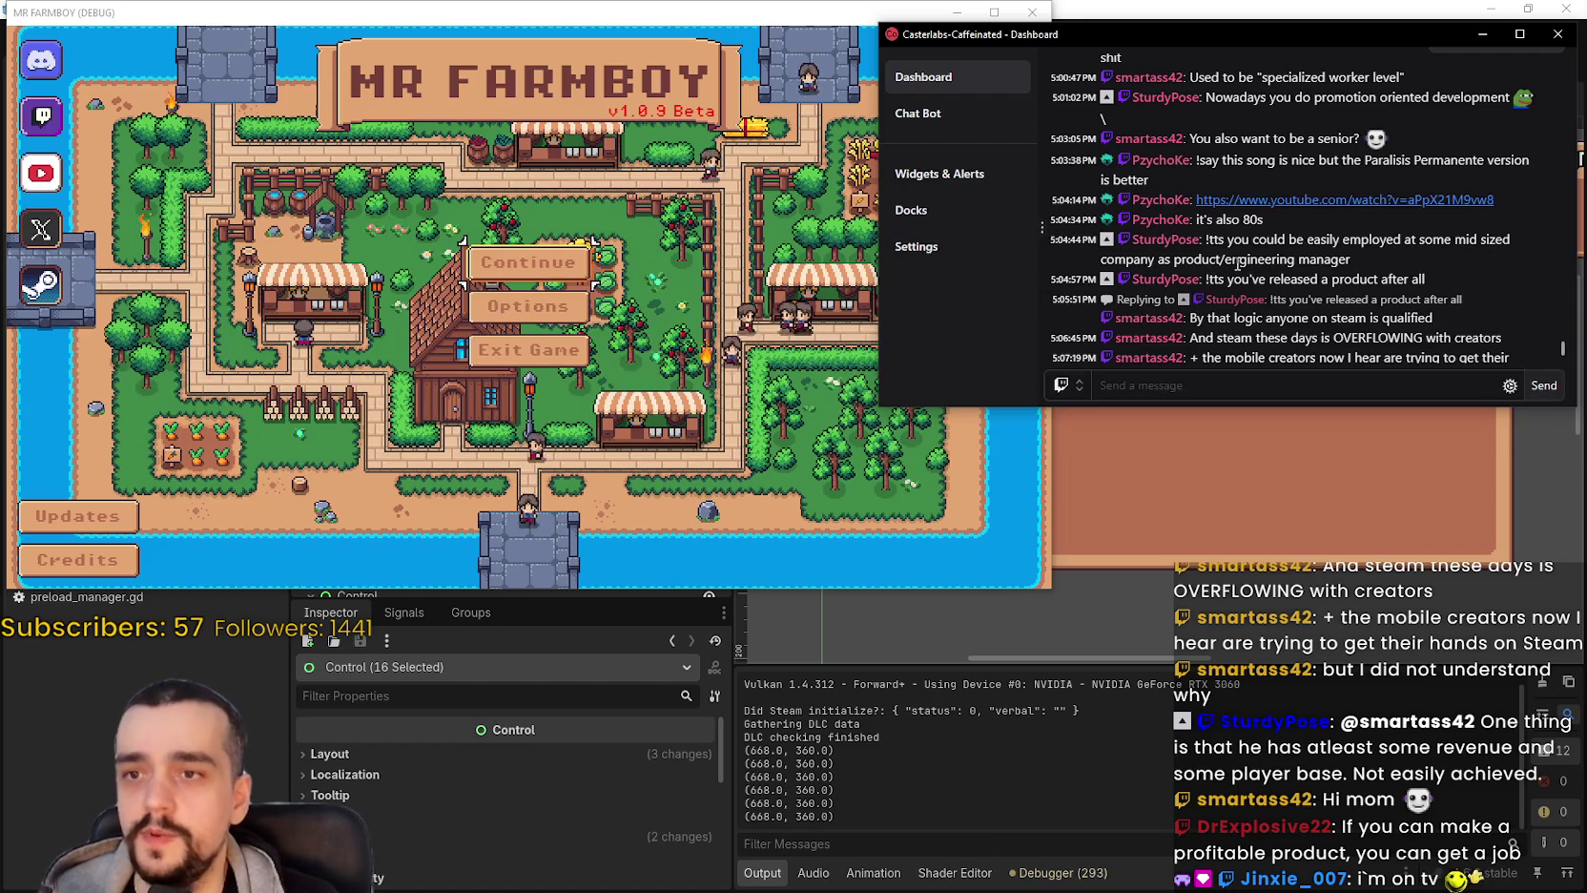
pyautogui.scroll(-1, 1325, 239)
pyautogui.scroll(-2, 1349, 248)
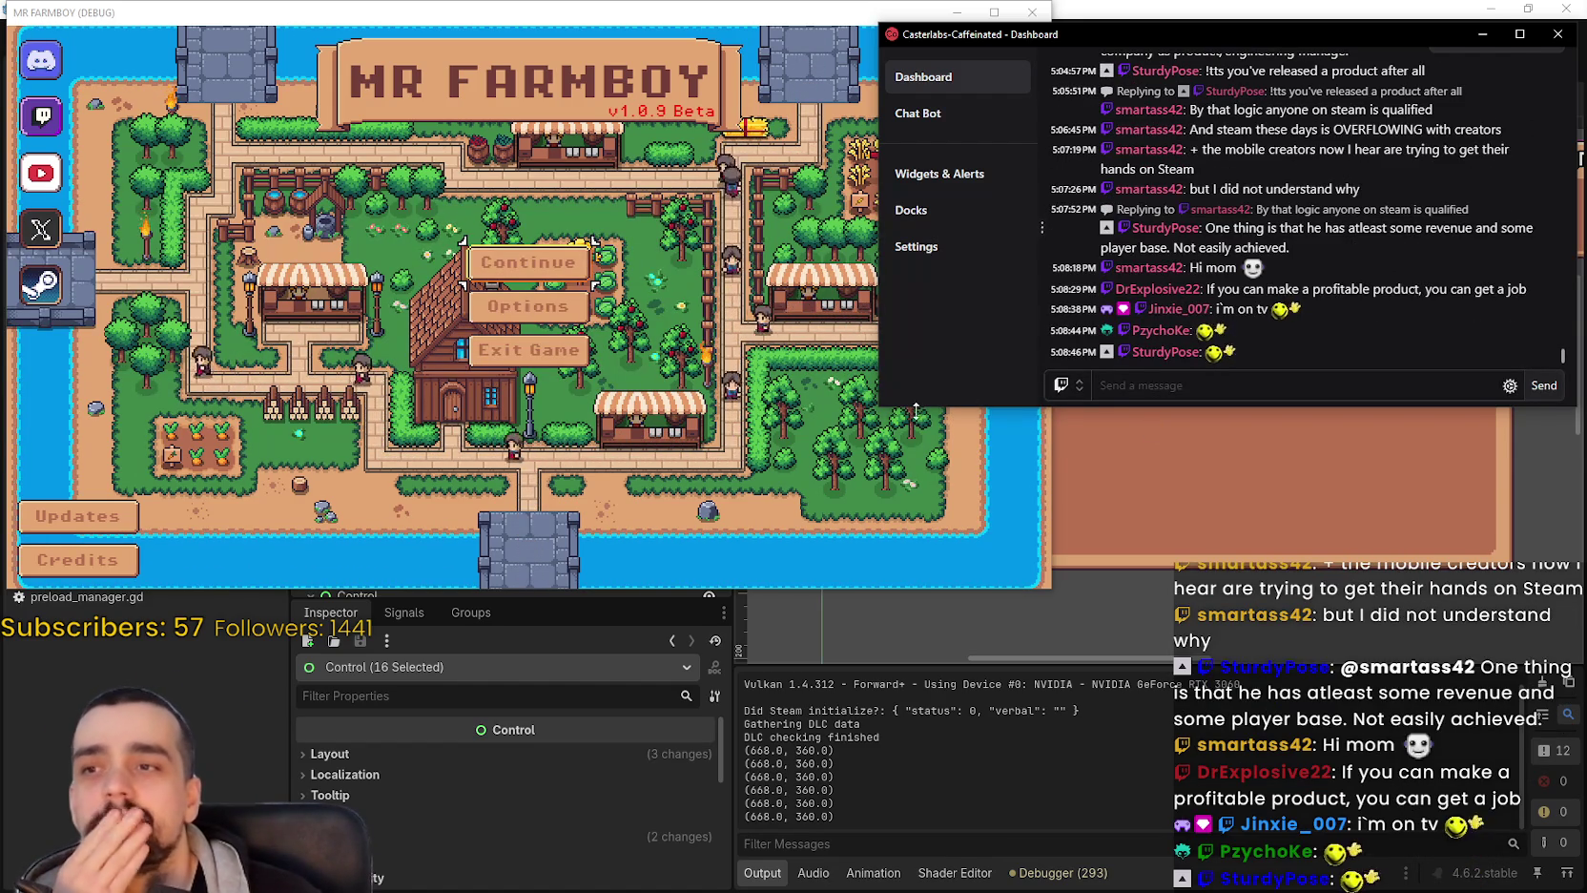
# Enlarge the chat dashboard and settle it further left over the game window.
pyautogui.moveTo(887, 408)
pyautogui.mouseDown()
pyautogui.moveTo(782, 413)
pyautogui.moveTo(751, 469)
pyautogui.mouseUp()
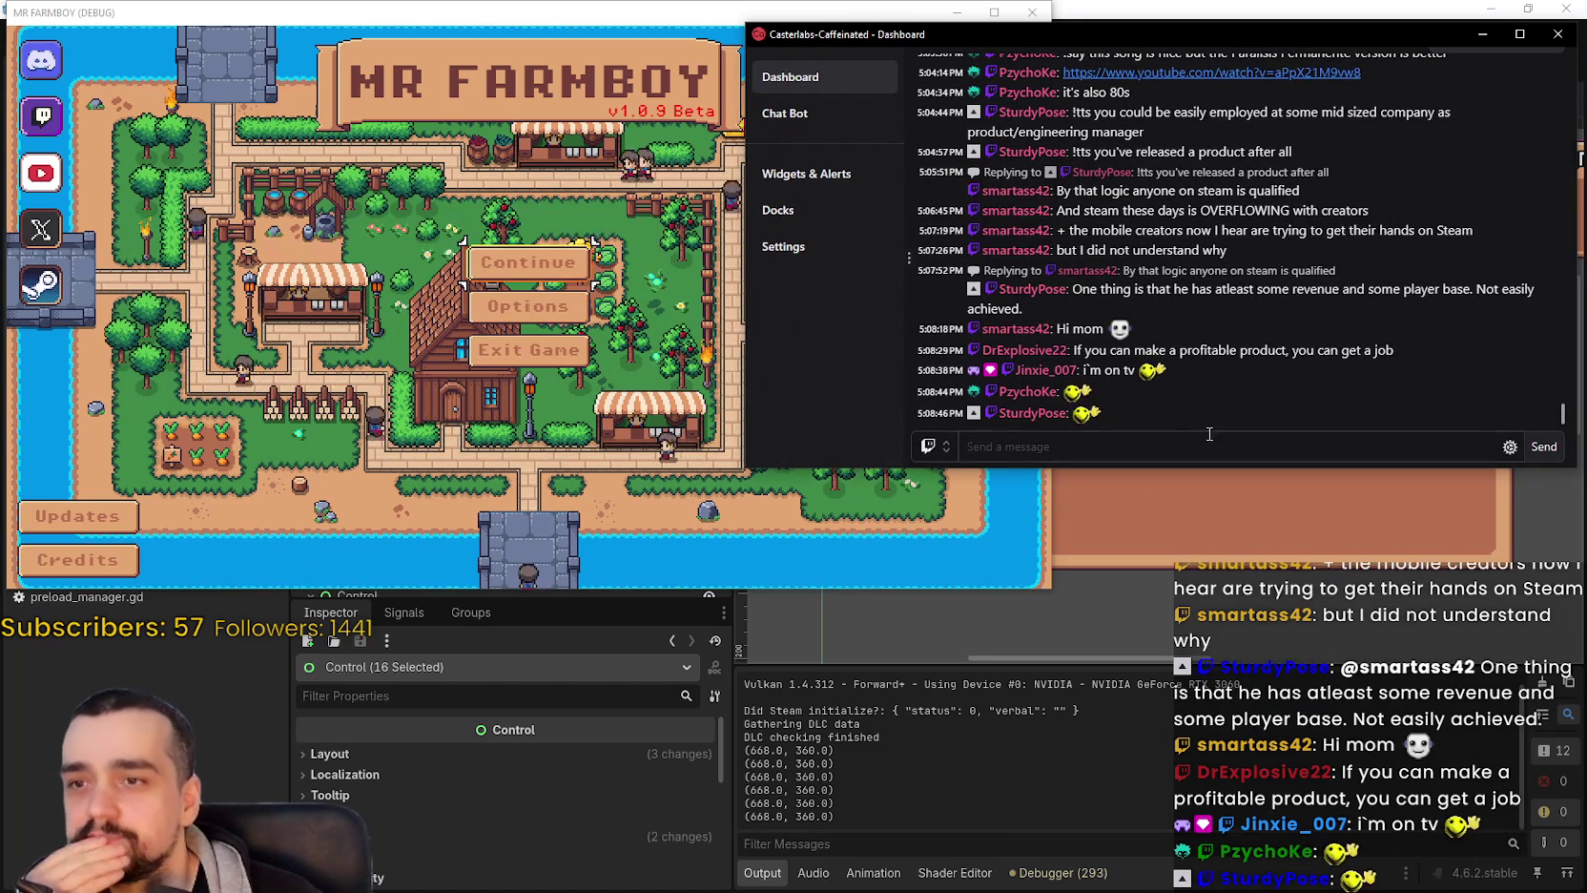
pyautogui.moveTo(1234, 28); pyautogui.dragTo(1110, 32)
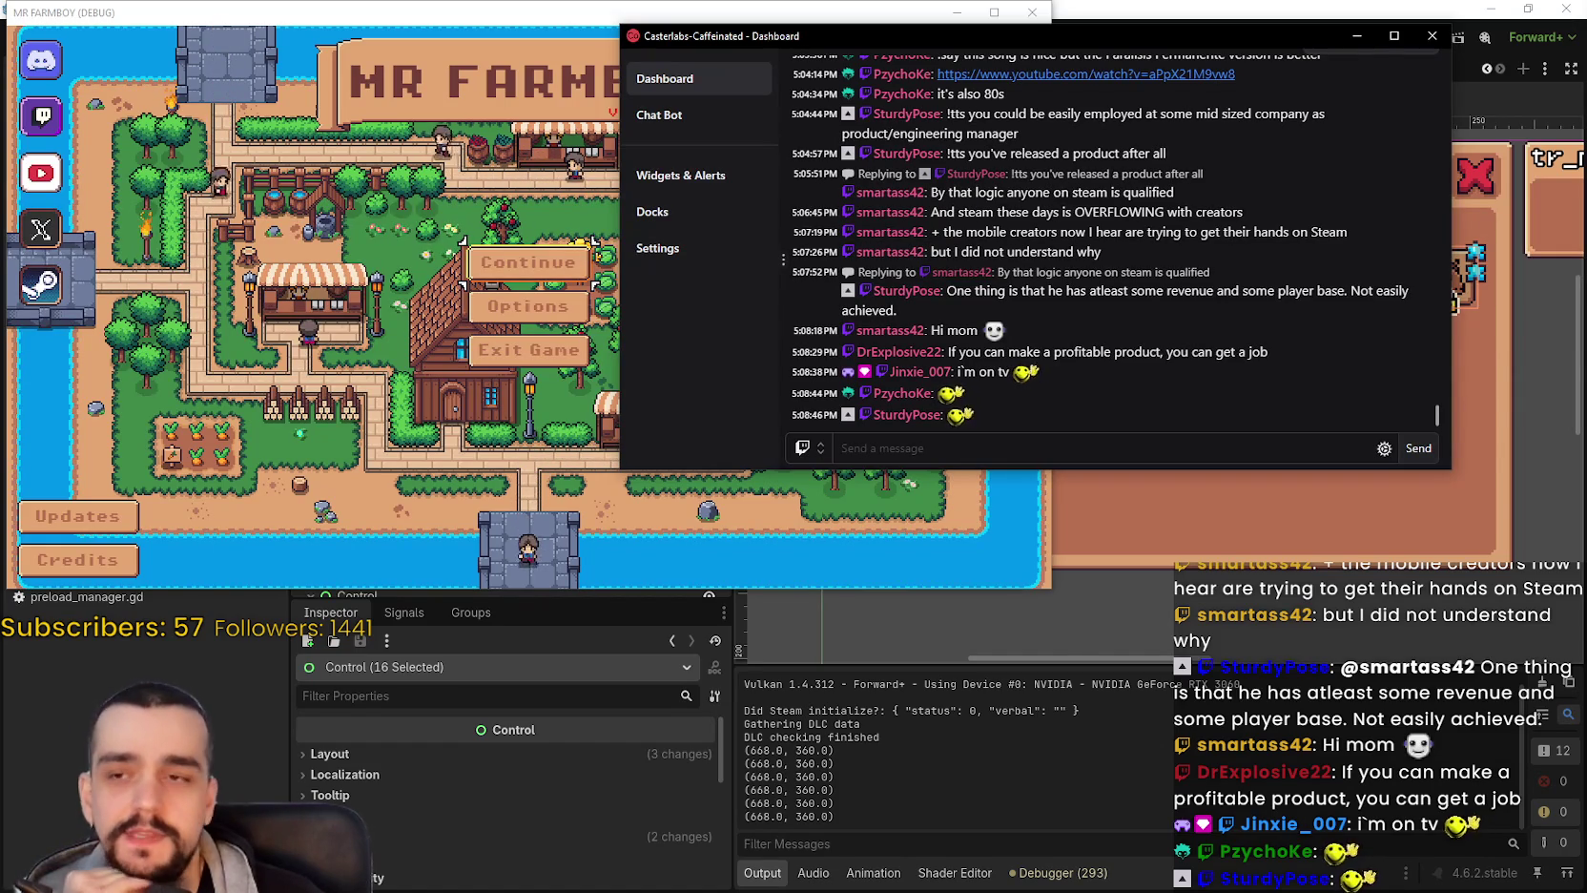
pyautogui.moveTo(1010, 35)
pyautogui.mouseDown()
pyautogui.moveTo(956, 32)
pyautogui.moveTo(1025, 40)
pyautogui.mouseUp()
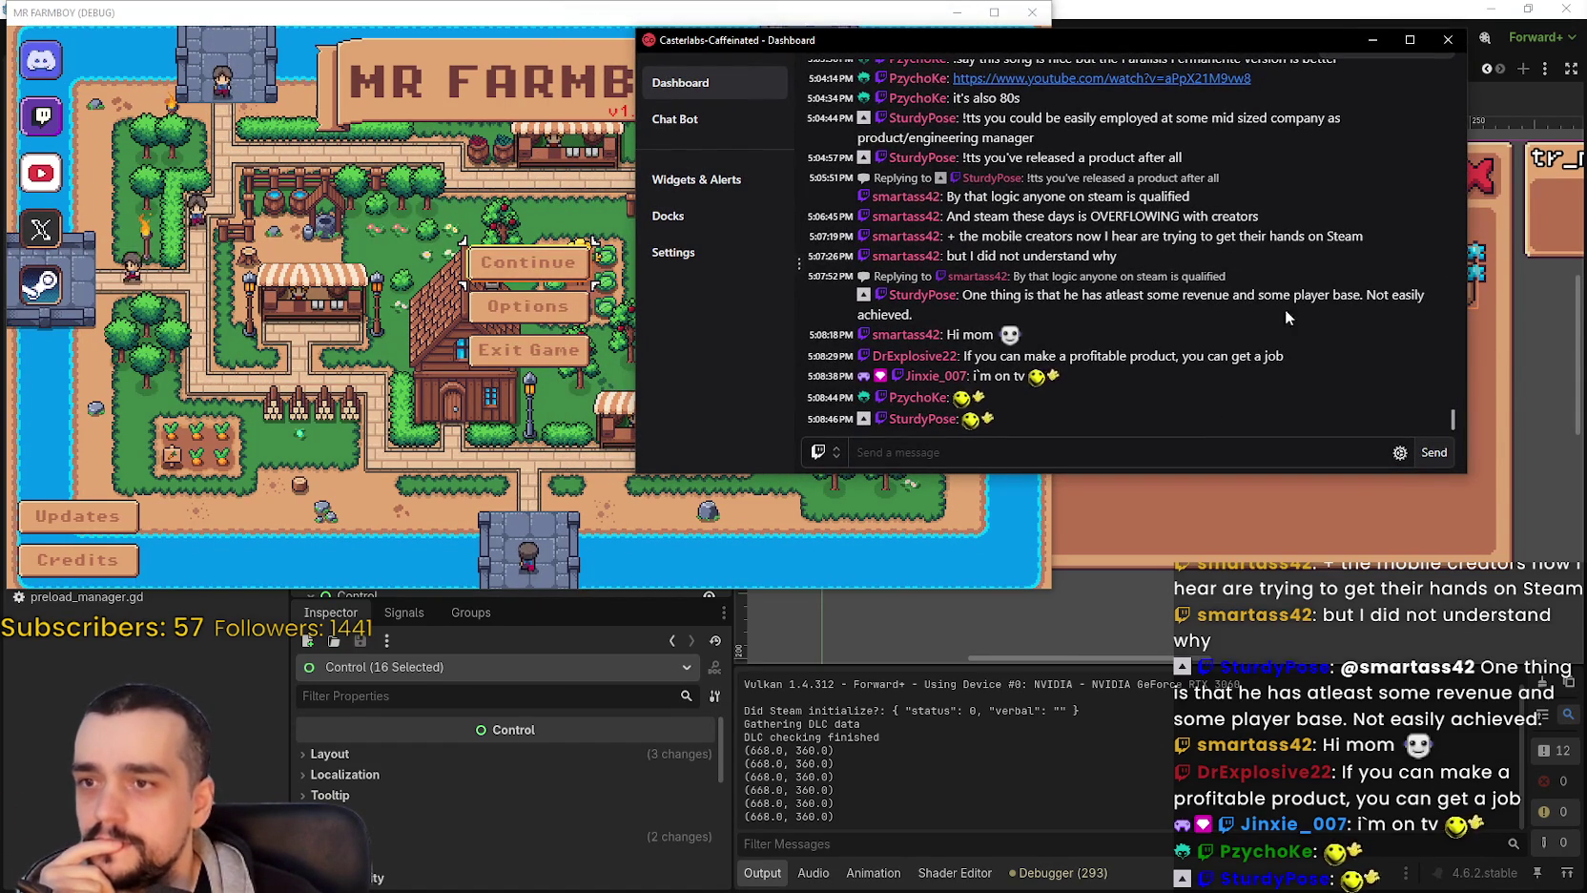
pyautogui.click(594, 240)
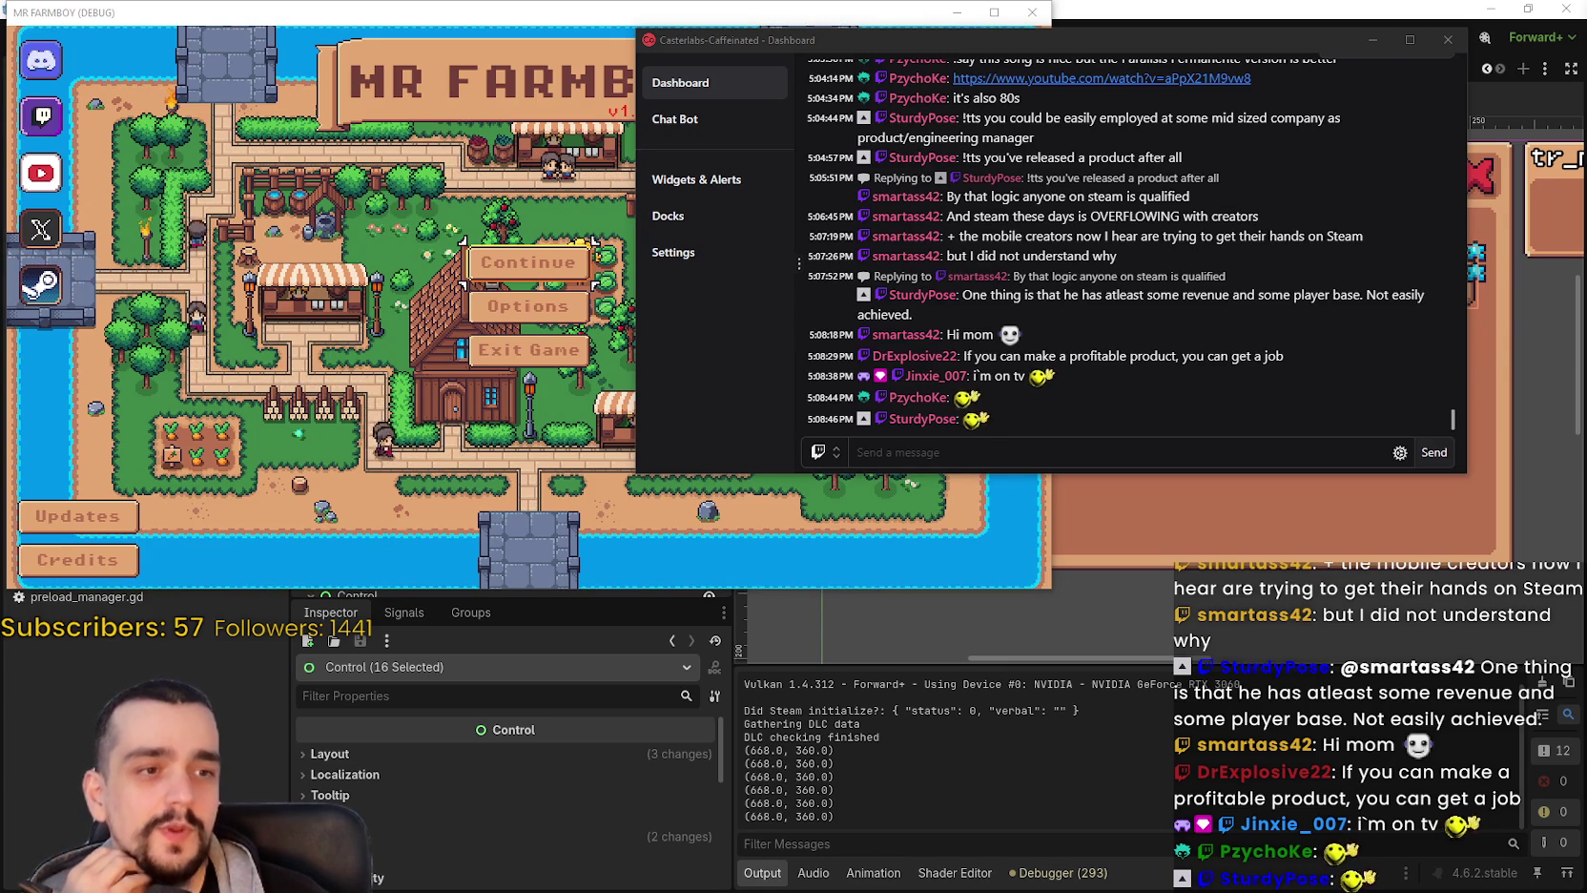
pyautogui.click(1063, 455)
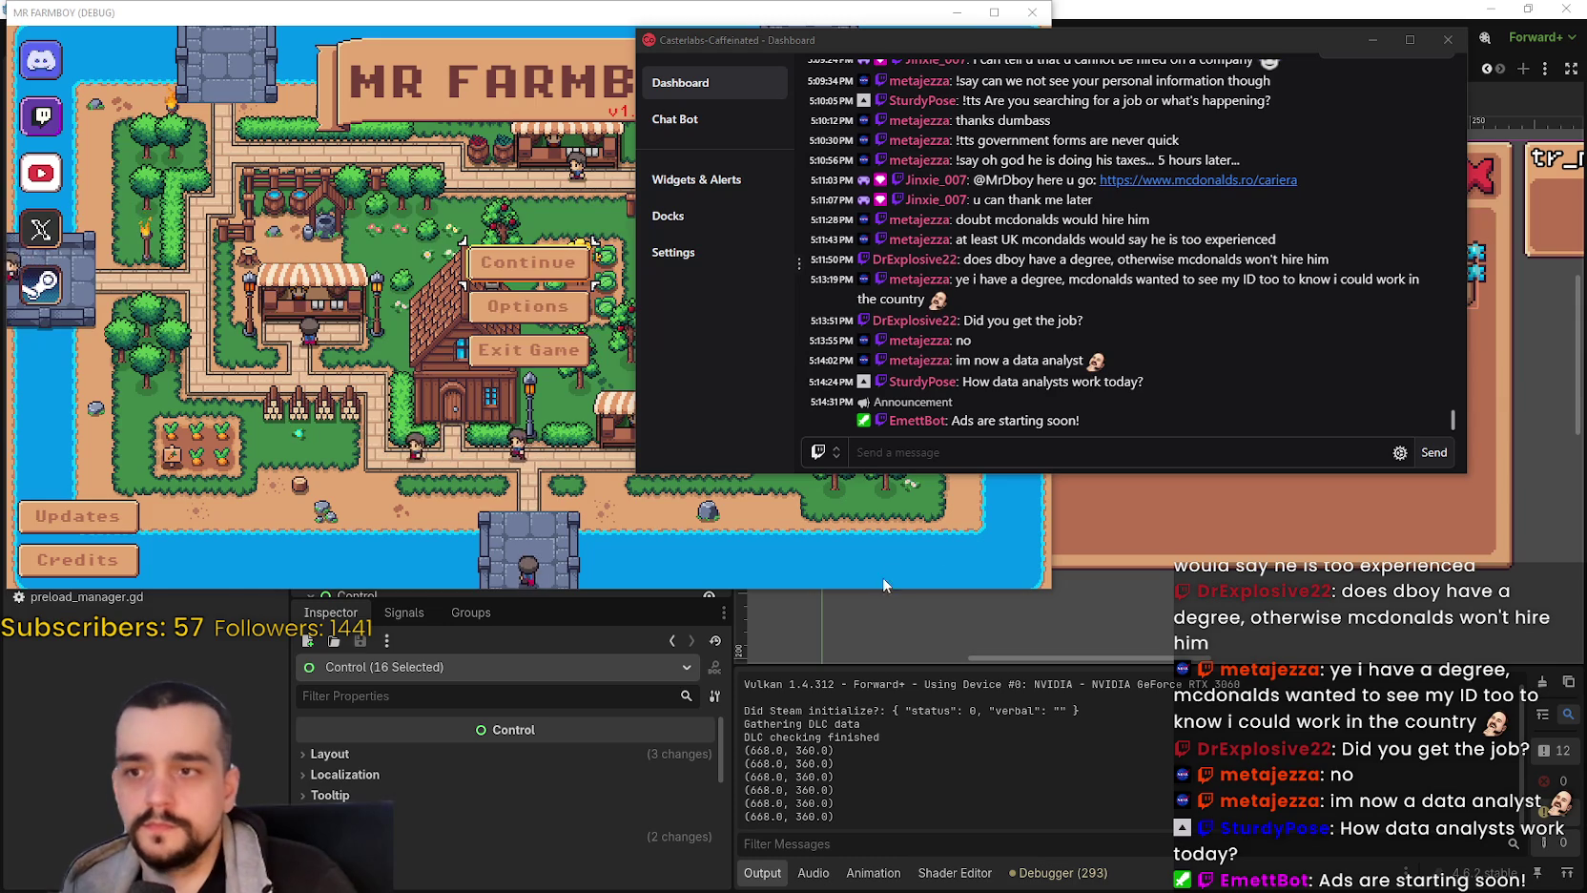
pyautogui.click(981, 453)
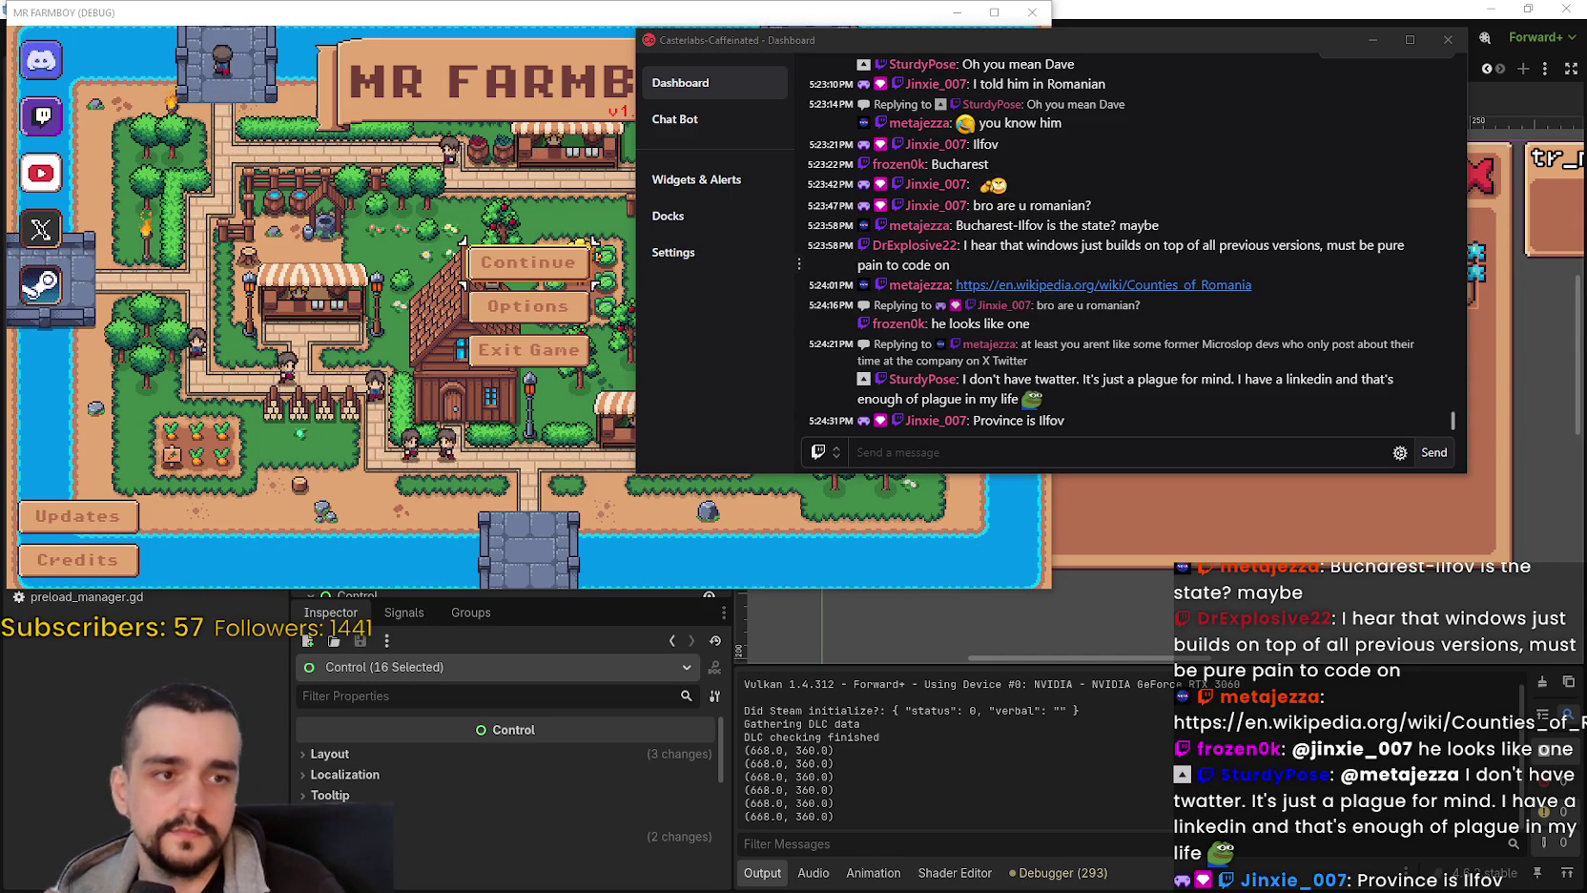
pyautogui.click(1049, 381)
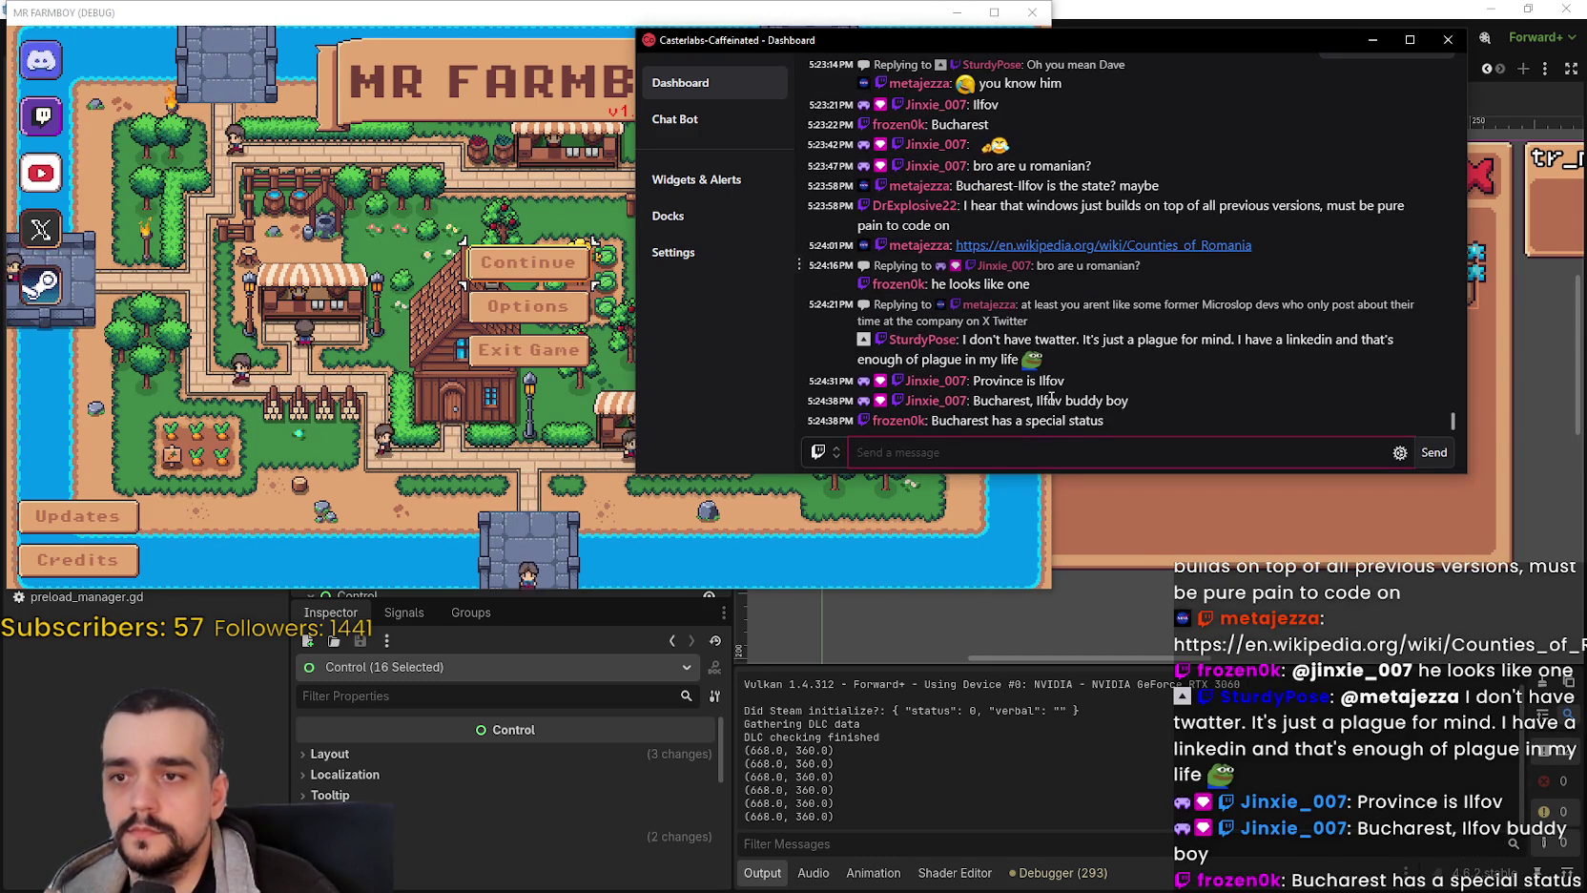
pyautogui.click(1049, 453)
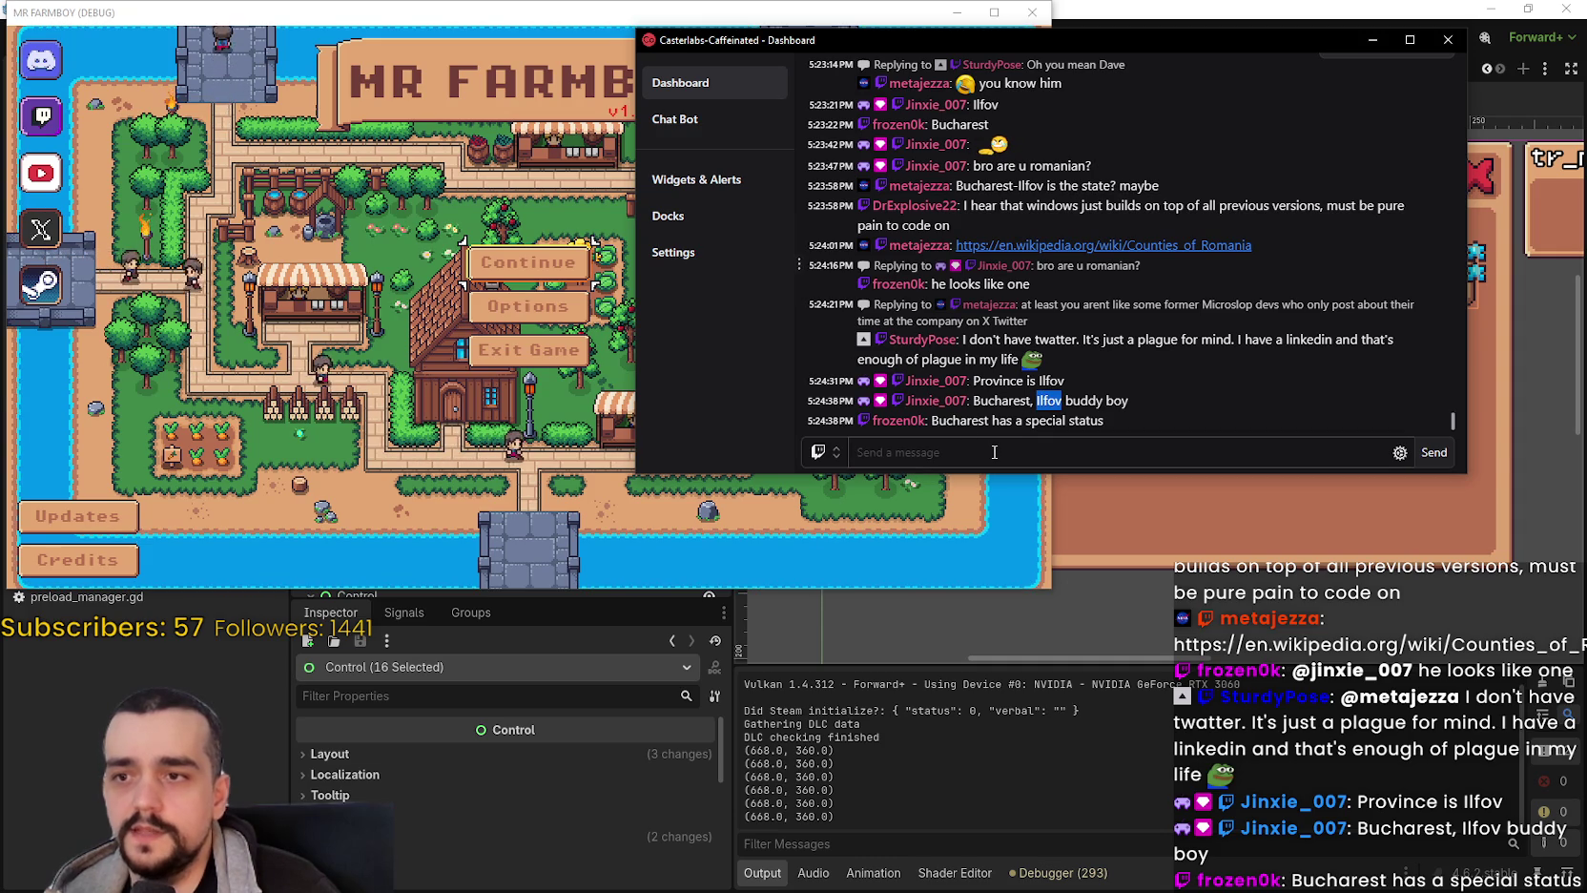
pyautogui.click(1546, 298)
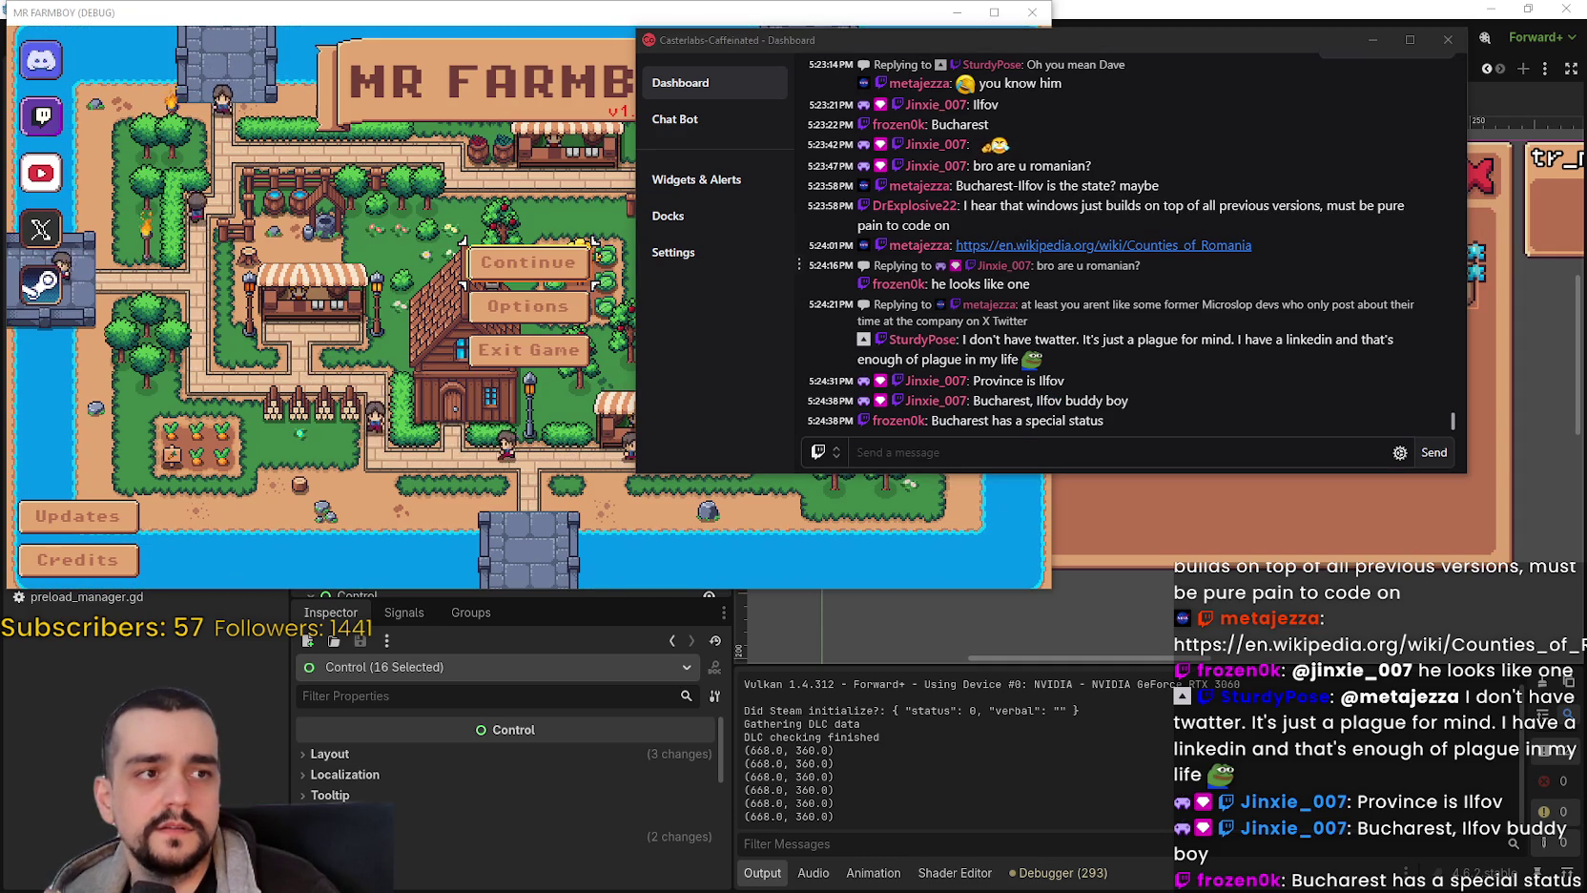
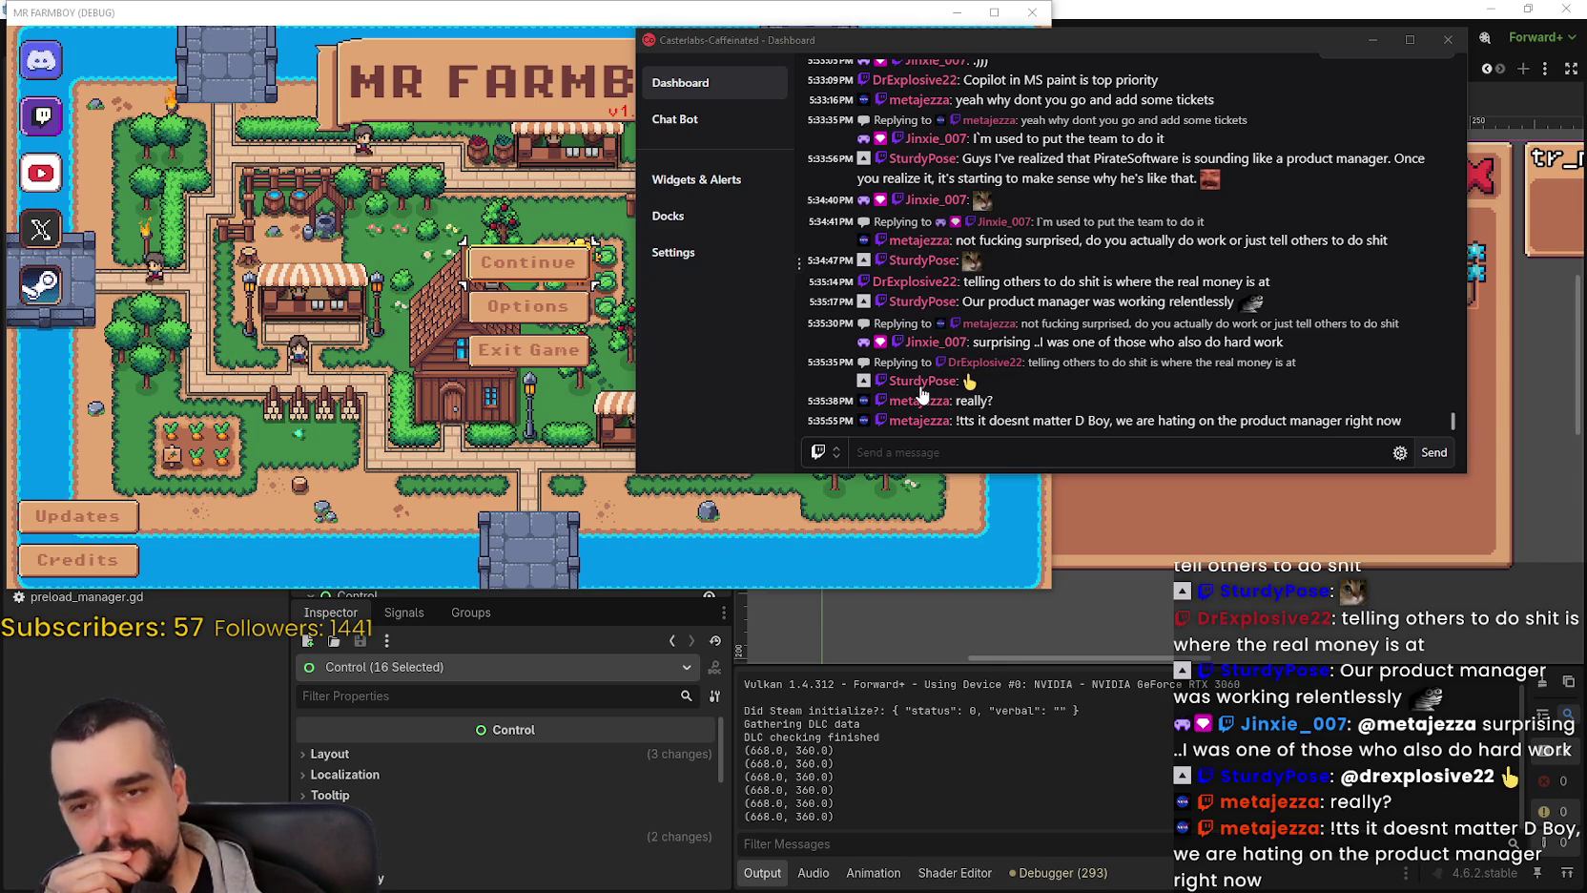
# Minimize the Casterlabs chat dashboard and zoom the Godot viewport.
pyautogui.scroll(3, 969, 372)
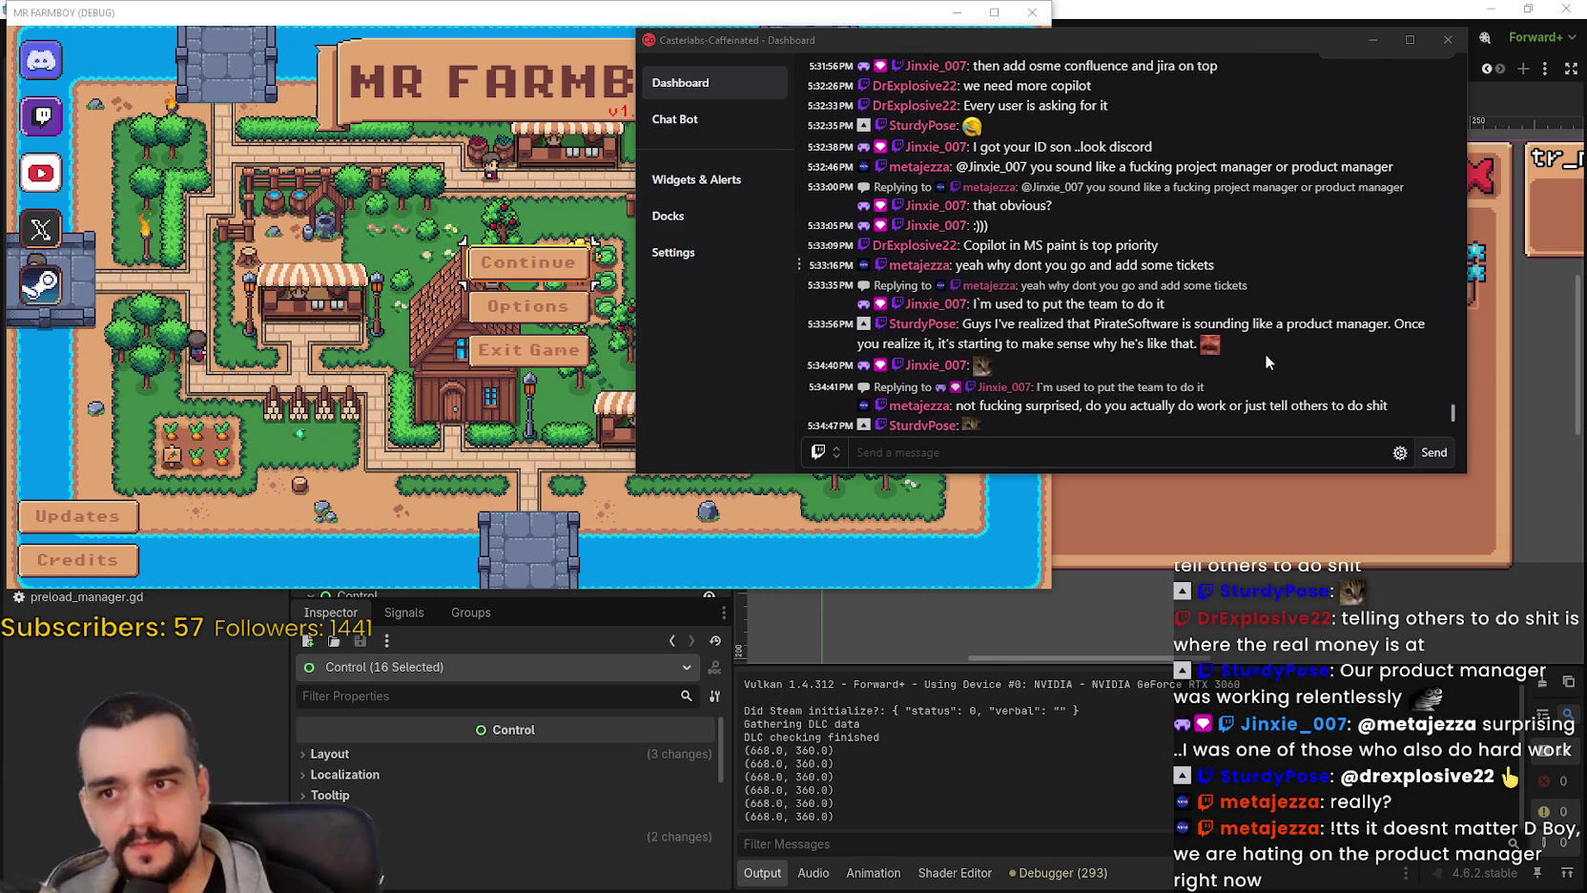
pyautogui.scroll(2, 1262, 347)
pyautogui.scroll(-5, 1263, 346)
pyautogui.click(1373, 39)
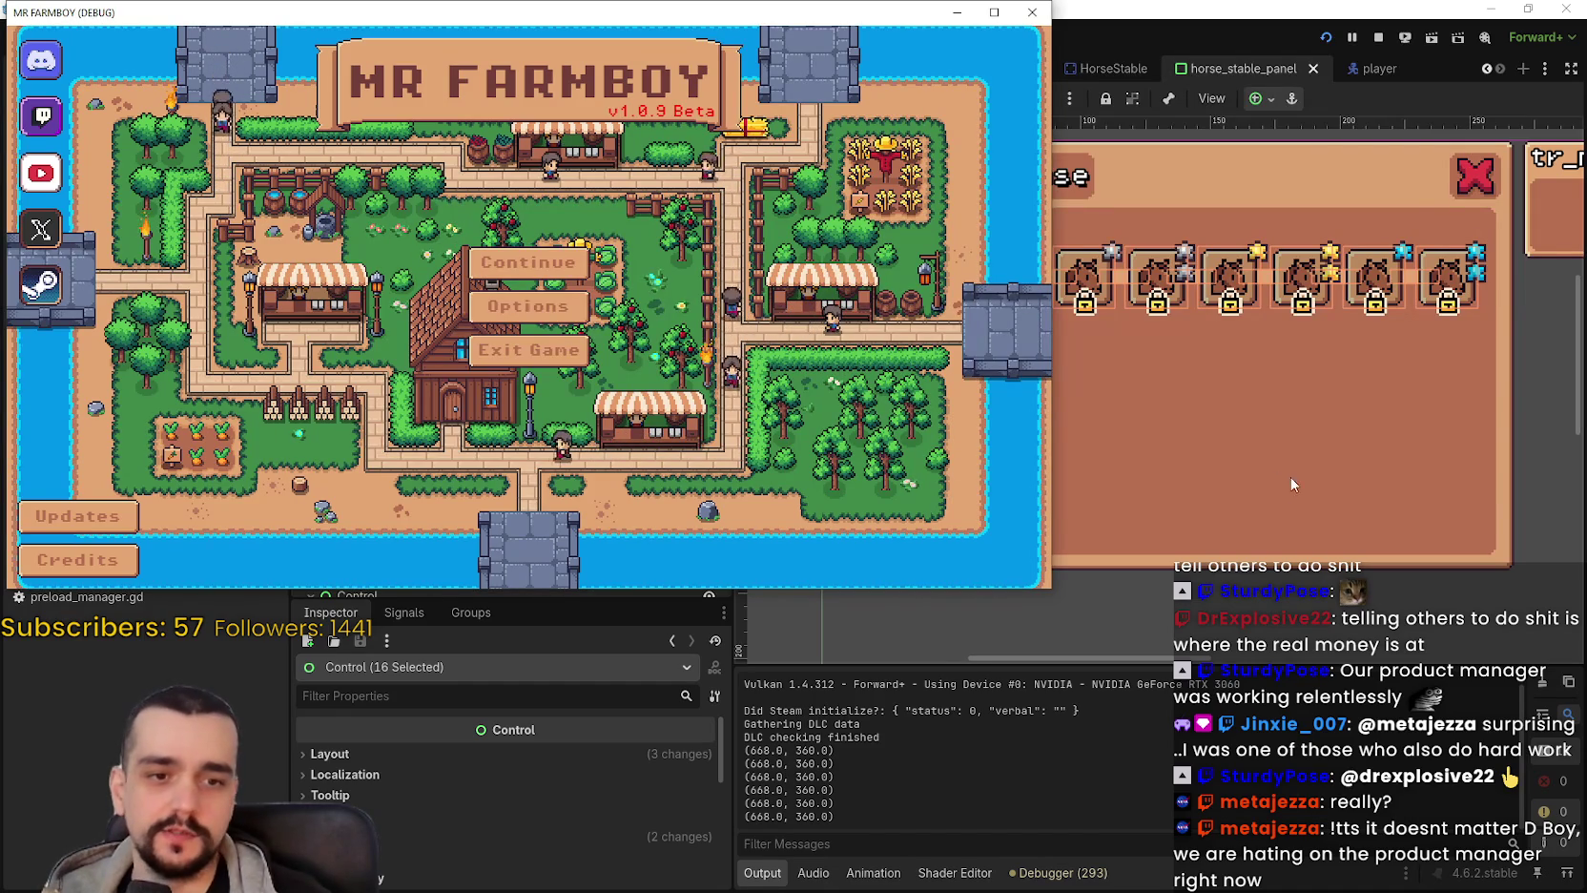
pyautogui.scroll(3, 1293, 493)
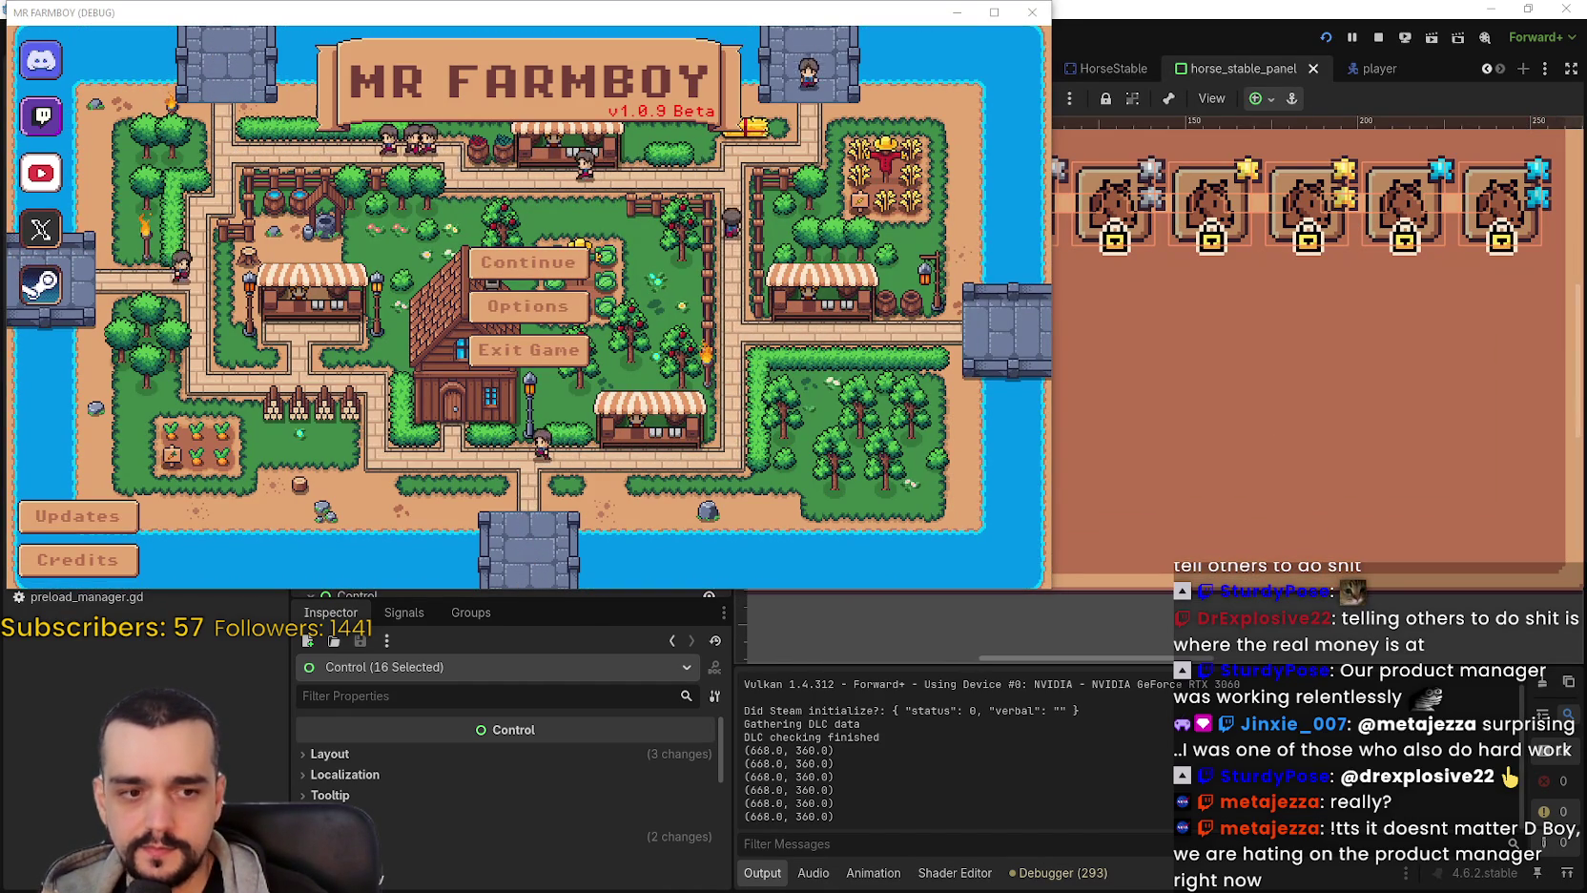
# Switch to Aseprite, minimize it, then bring it back to its Home screen of recent files.
pyautogui.hotkey('alt', 'Tab')
pyautogui.scroll(-3, 642, 352)
pyautogui.moveTo(642, 351); pyautogui.dragTo(616, 351)
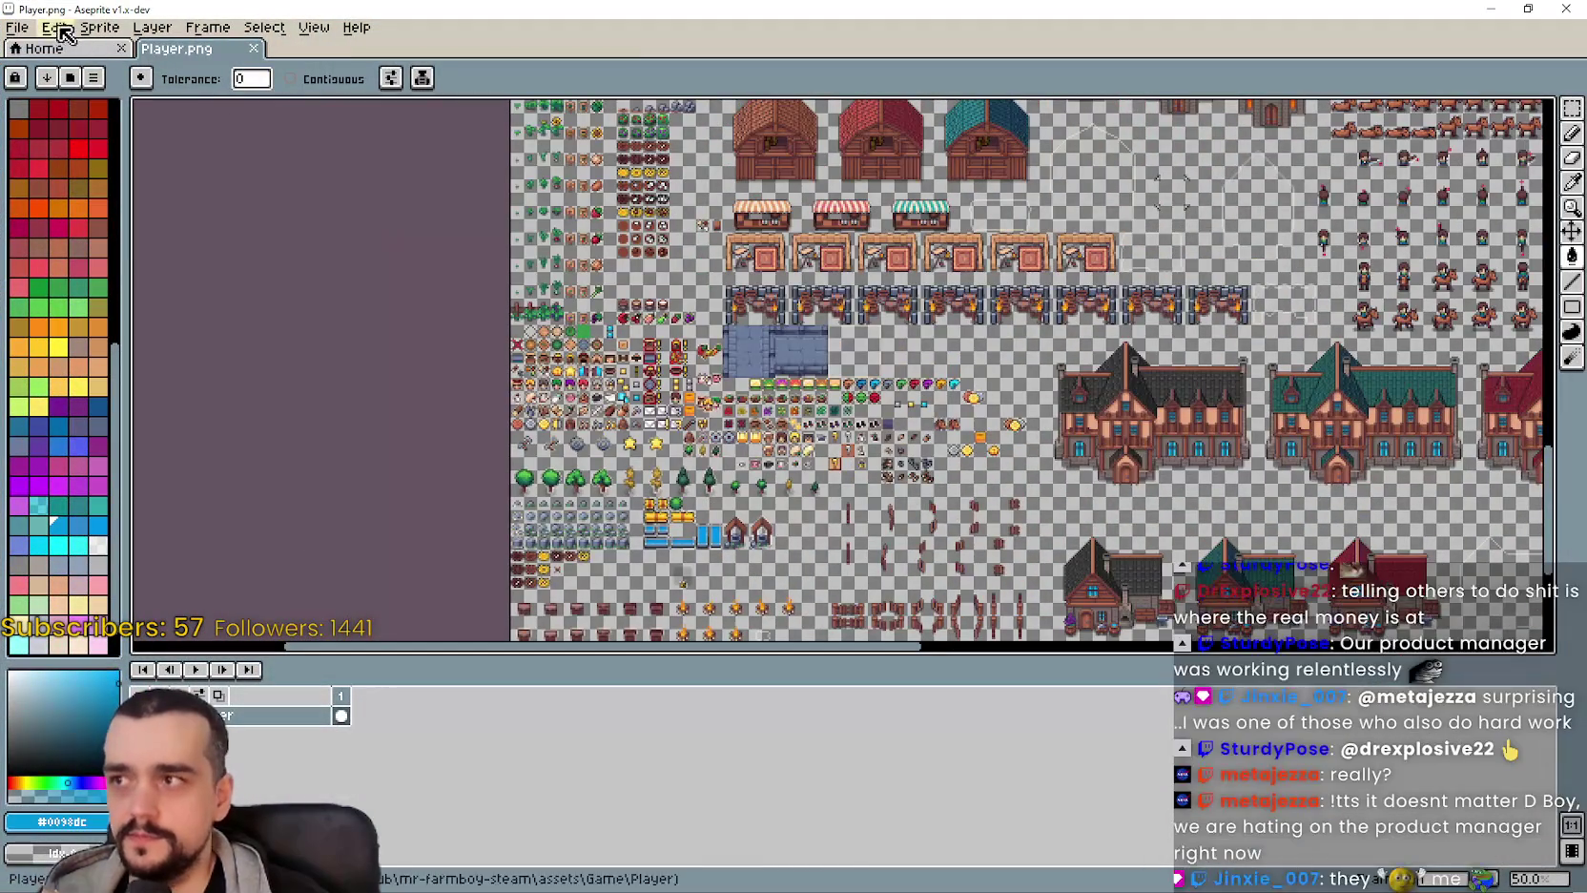
pyautogui.click(1491, 9)
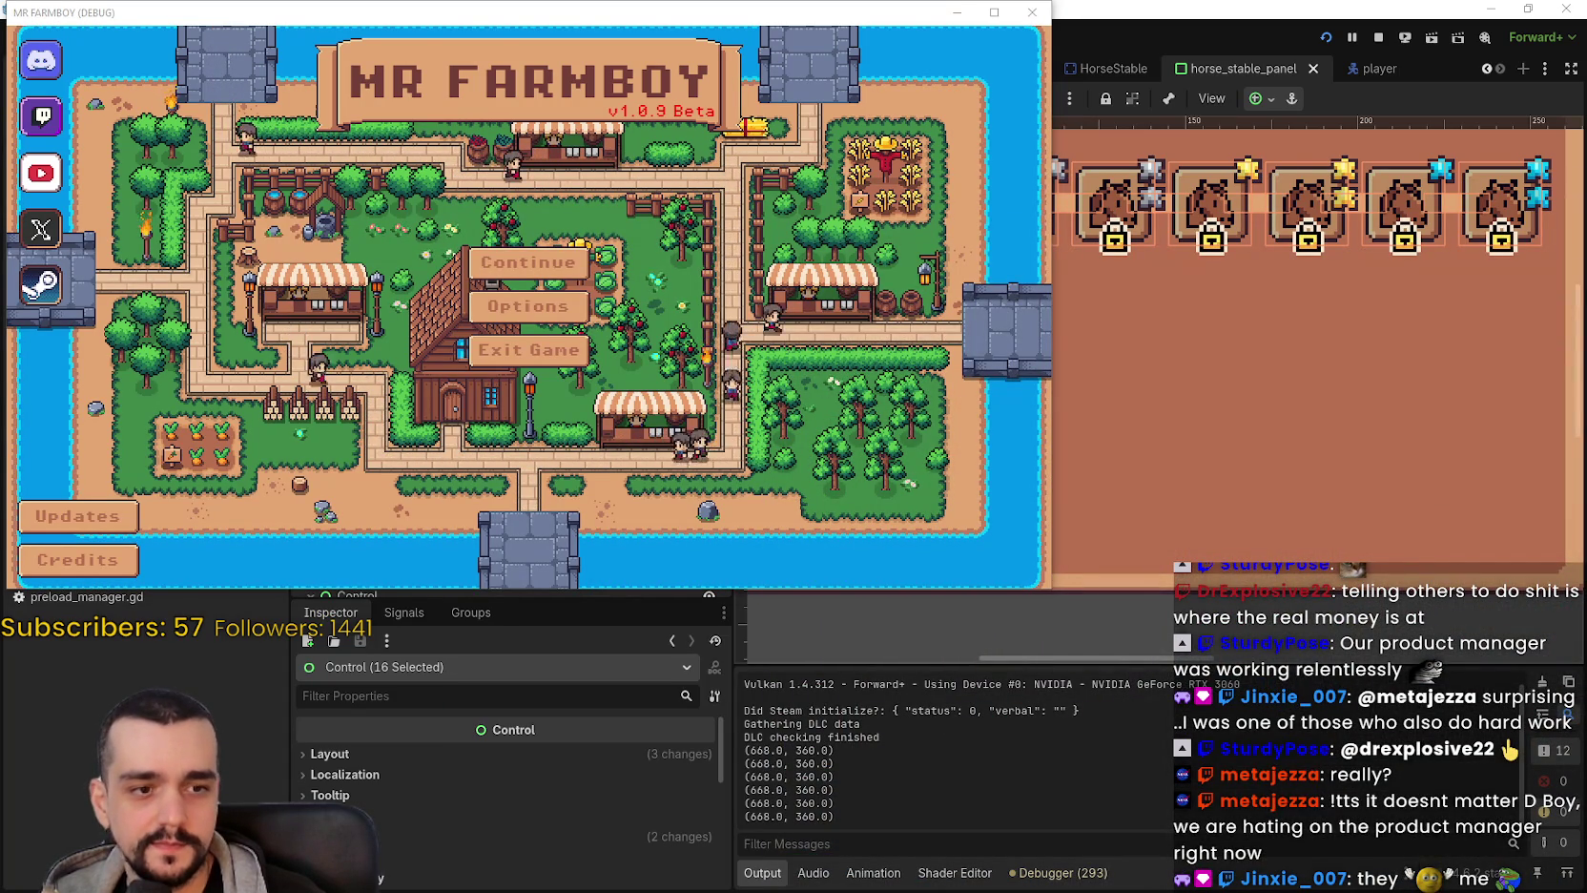
pyautogui.hotkey('alt', 'Tab')
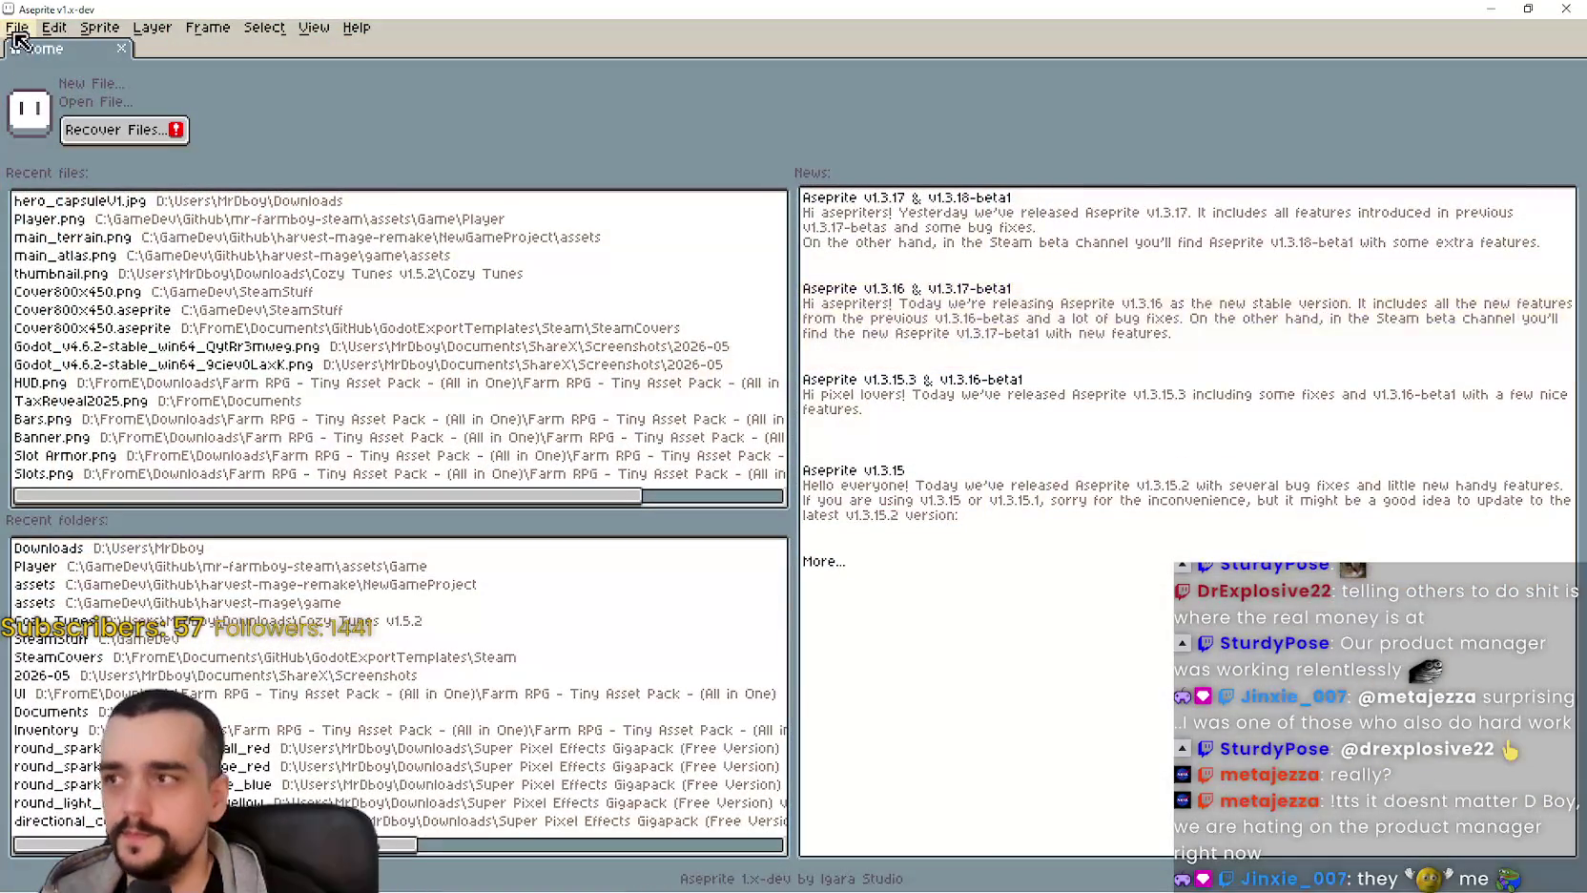
# Create a new 900×900 sprite with a transparent background, entering 1800/2 for width and height.
pyautogui.click(16, 28)
pyautogui.moveTo(153, 86)
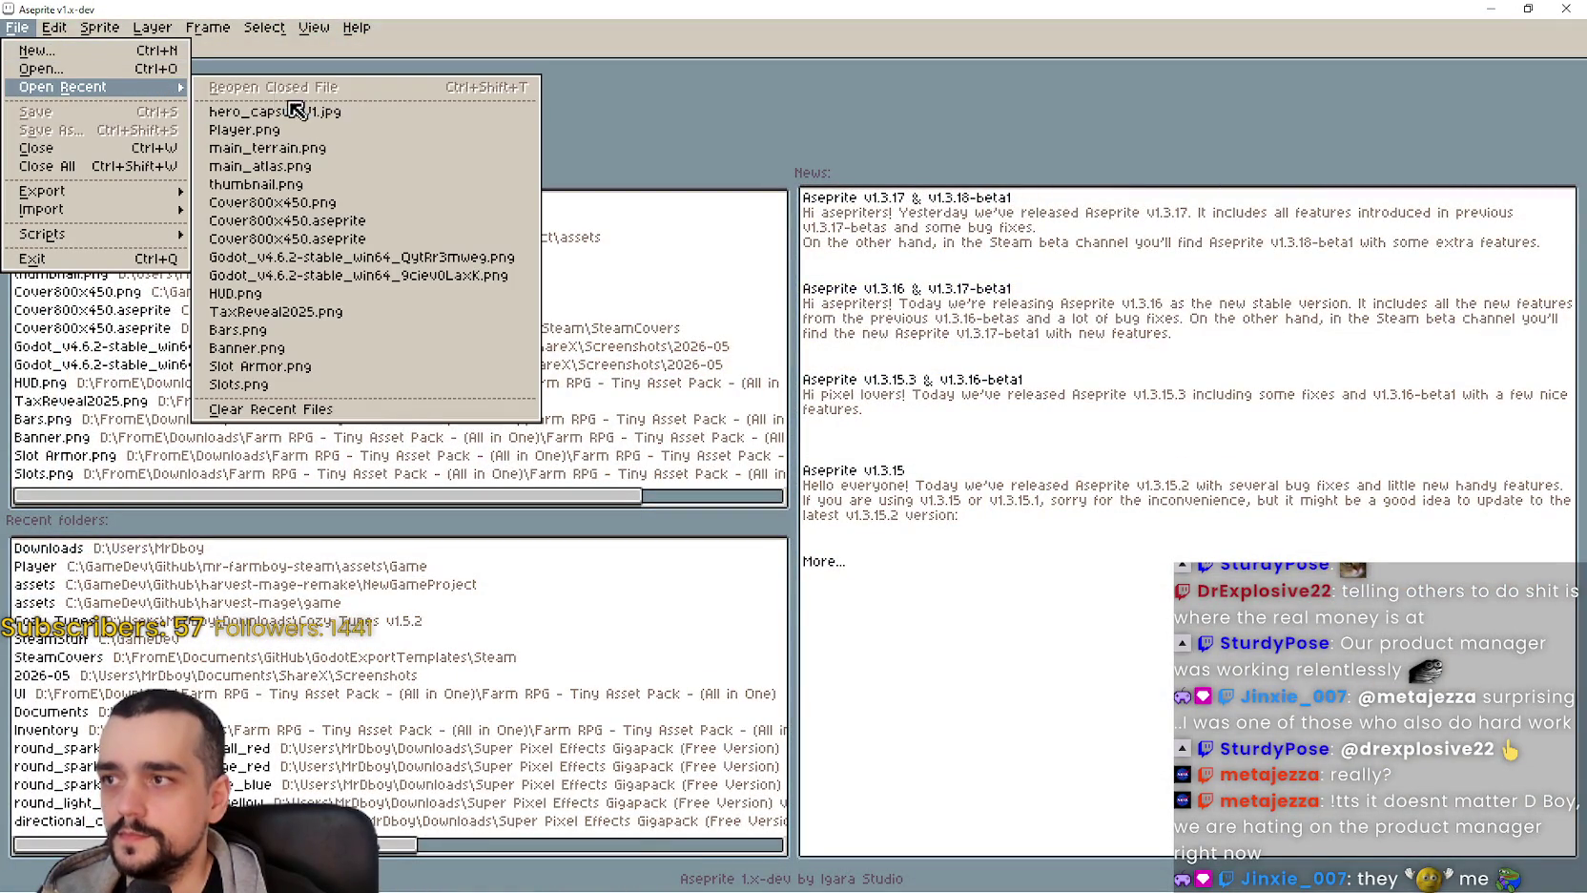
pyautogui.click(99, 50)
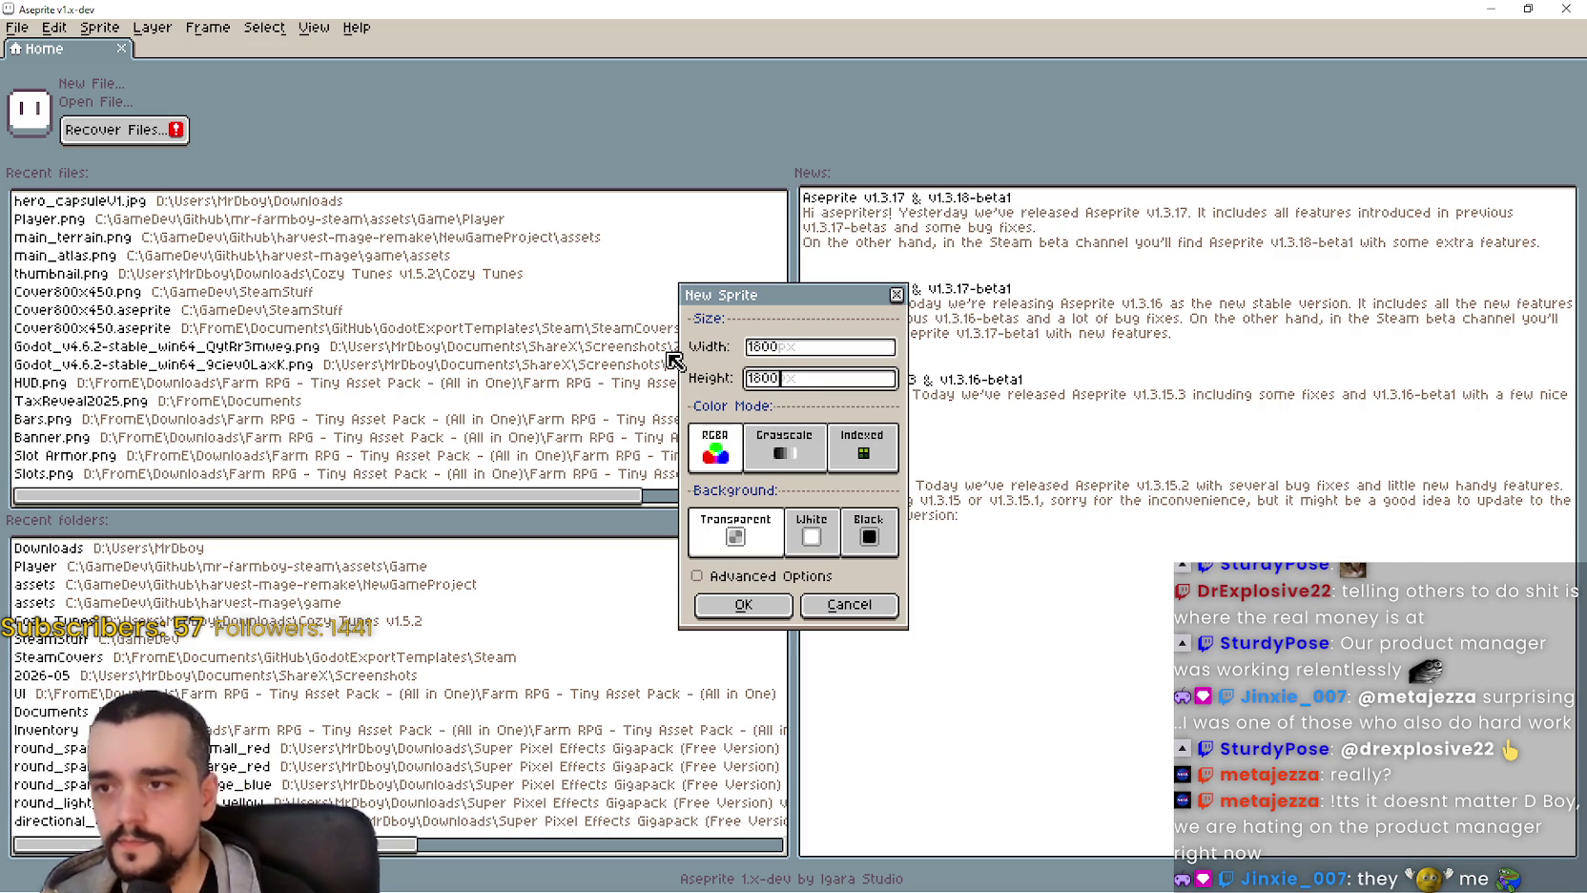
pyautogui.write('/2')
pyautogui.click(802, 350)
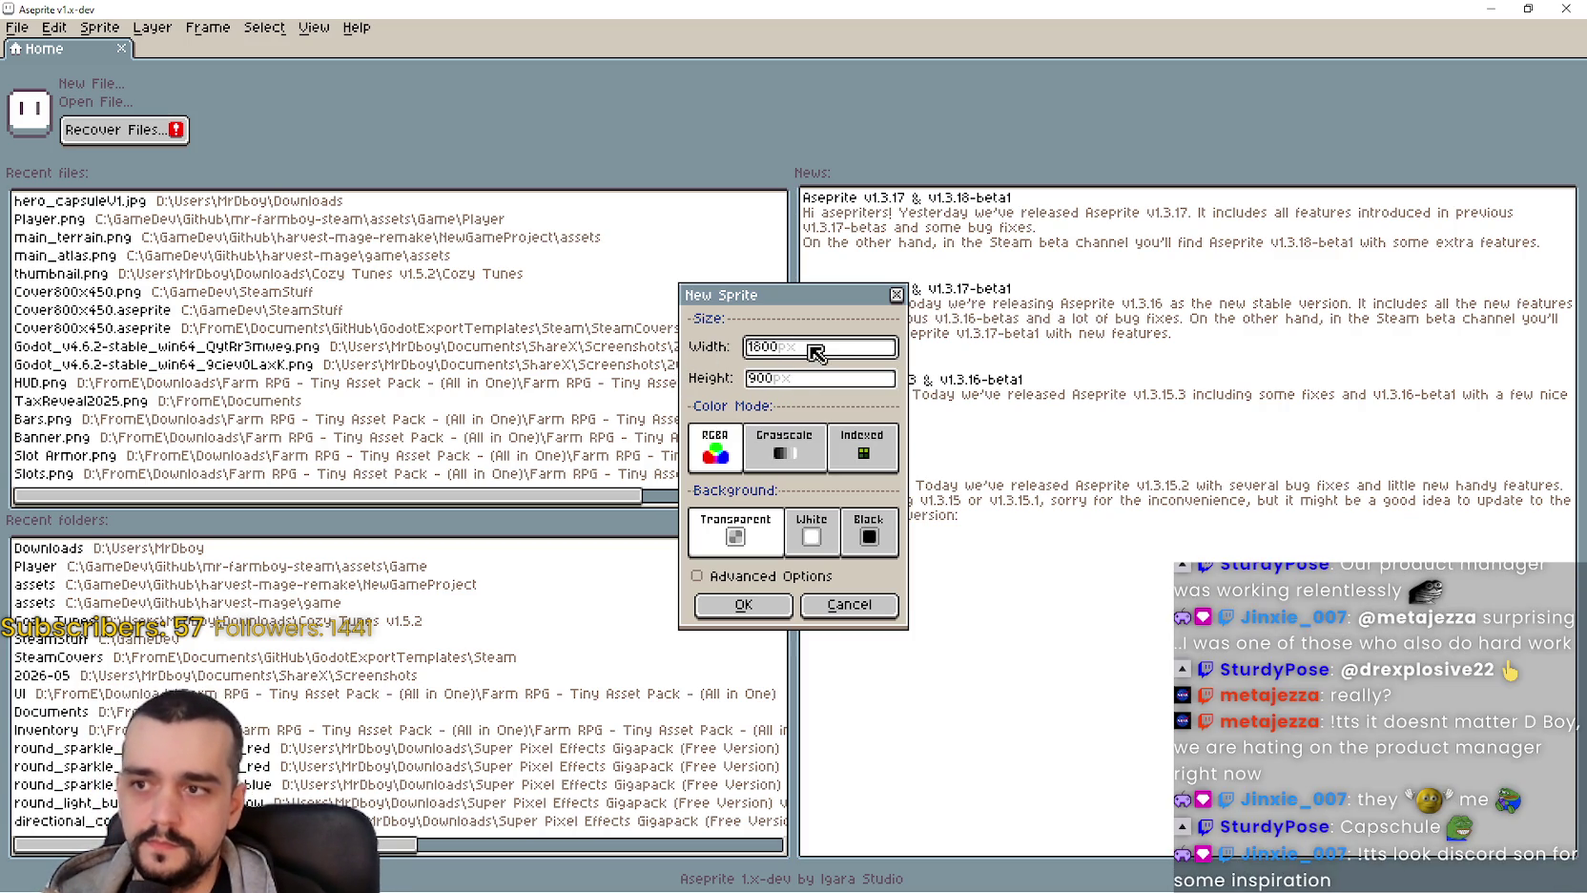
pyautogui.click(846, 382)
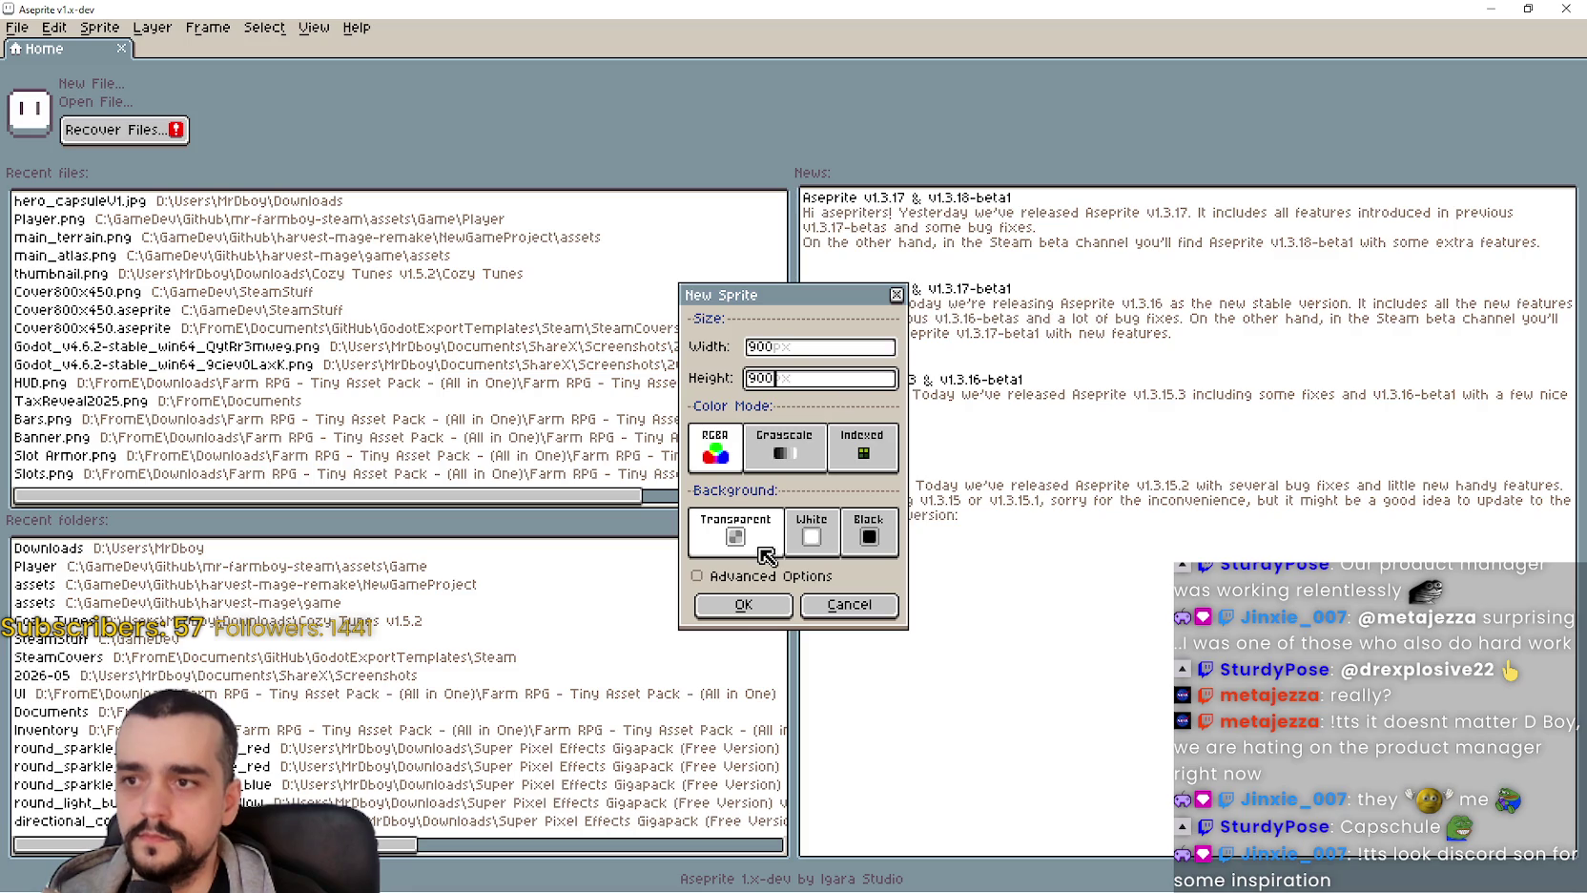
pyautogui.click(762, 606)
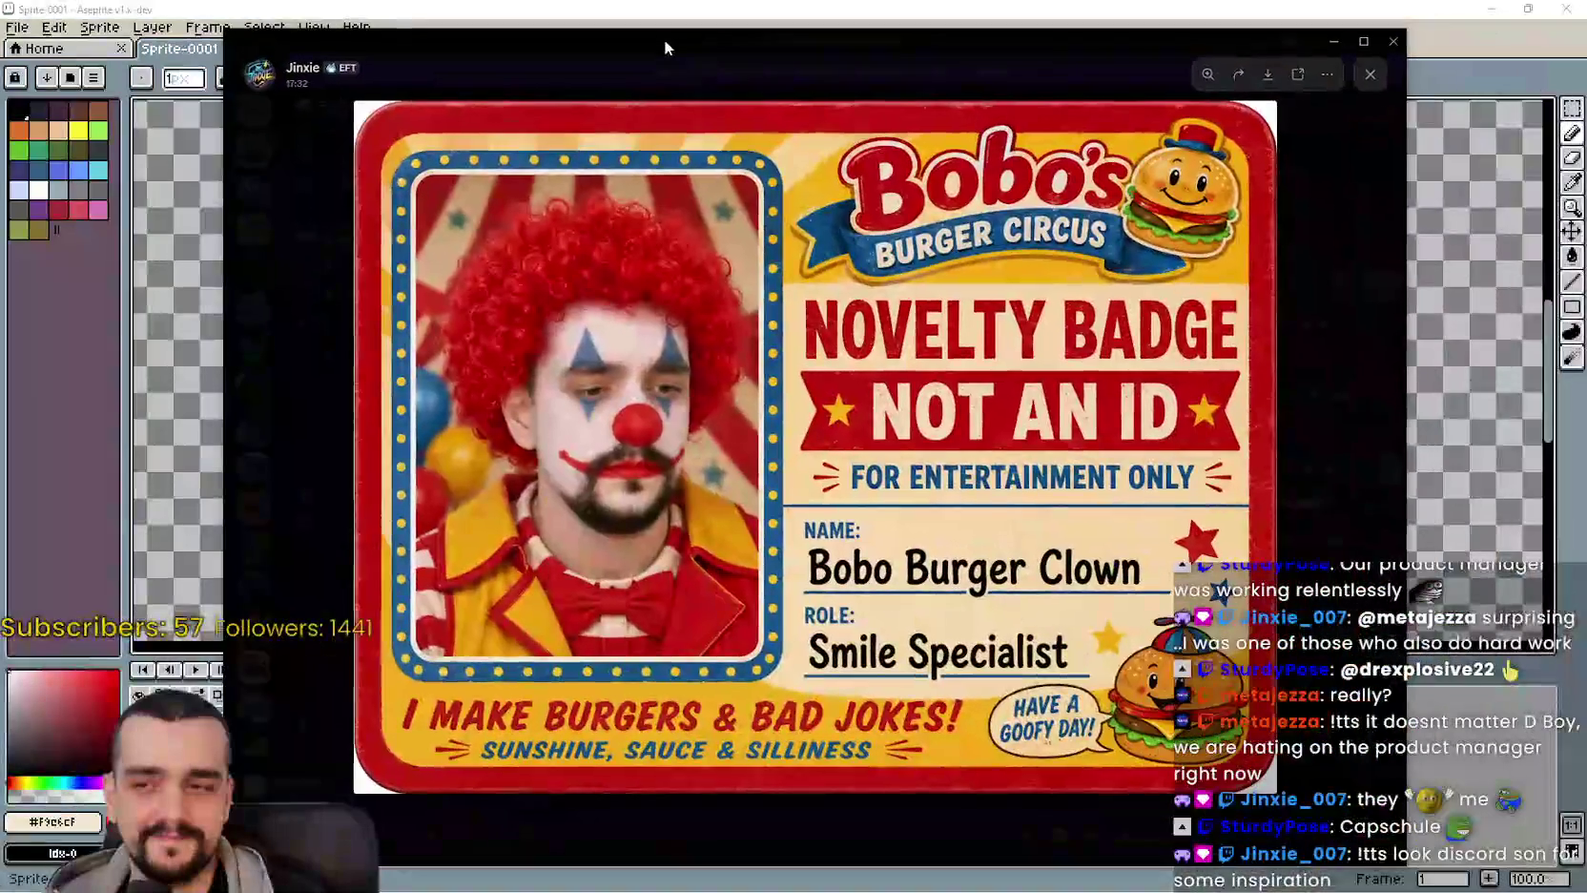
pyautogui.moveTo(665, 47); pyautogui.dragTo(643, 38)
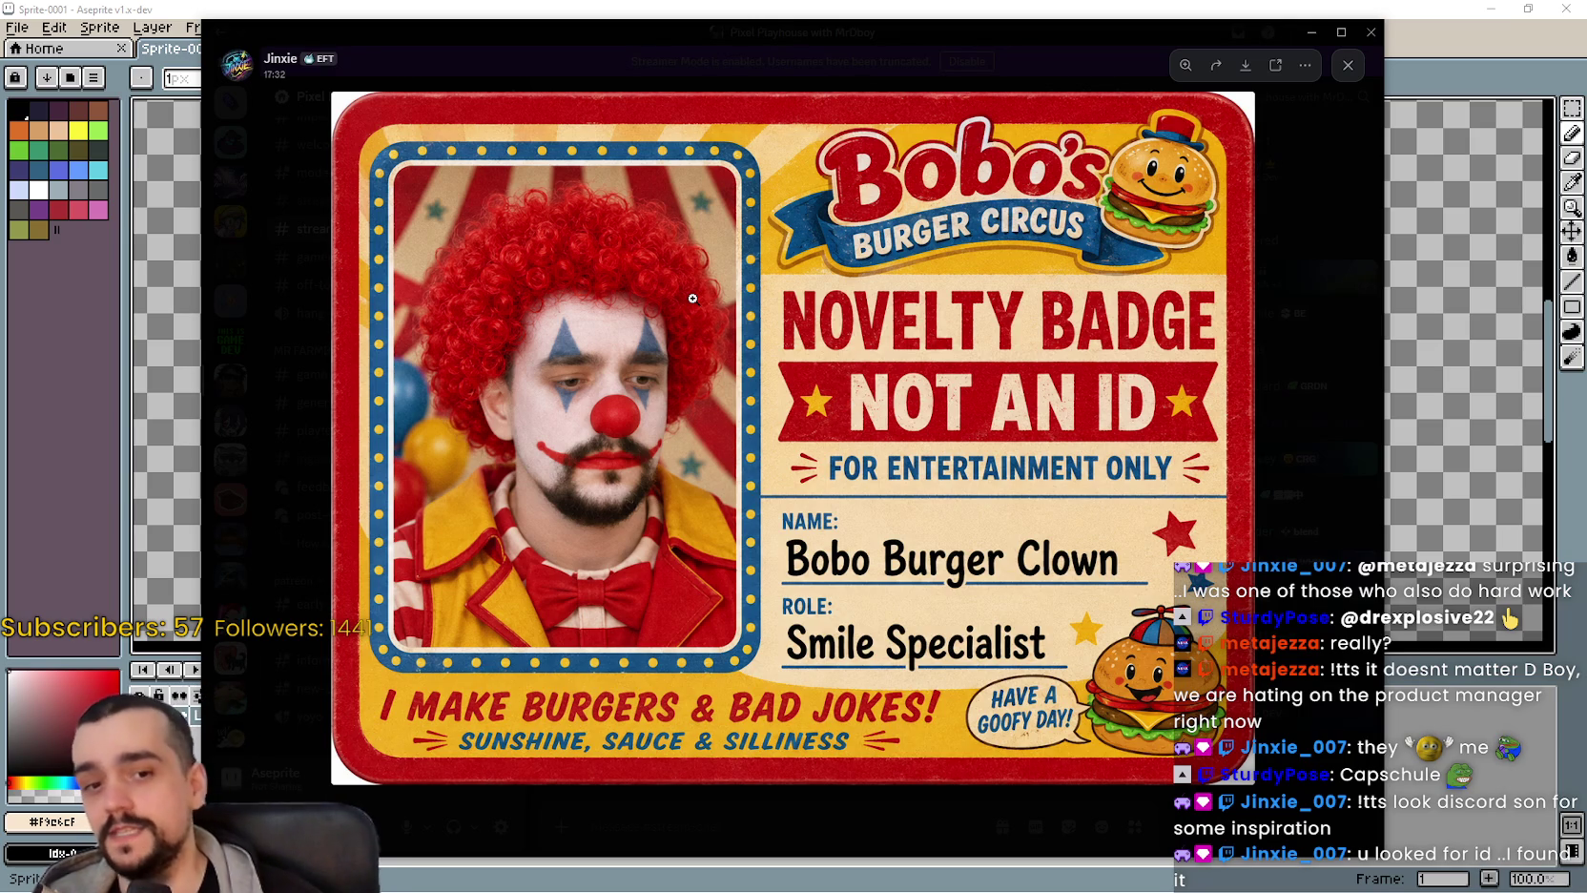
pyautogui.moveTo(788, 38)
pyautogui.mouseDown()
pyautogui.moveTo(849, 48)
pyautogui.moveTo(865, 32)
pyautogui.mouseUp()
pyautogui.click(739, 537)
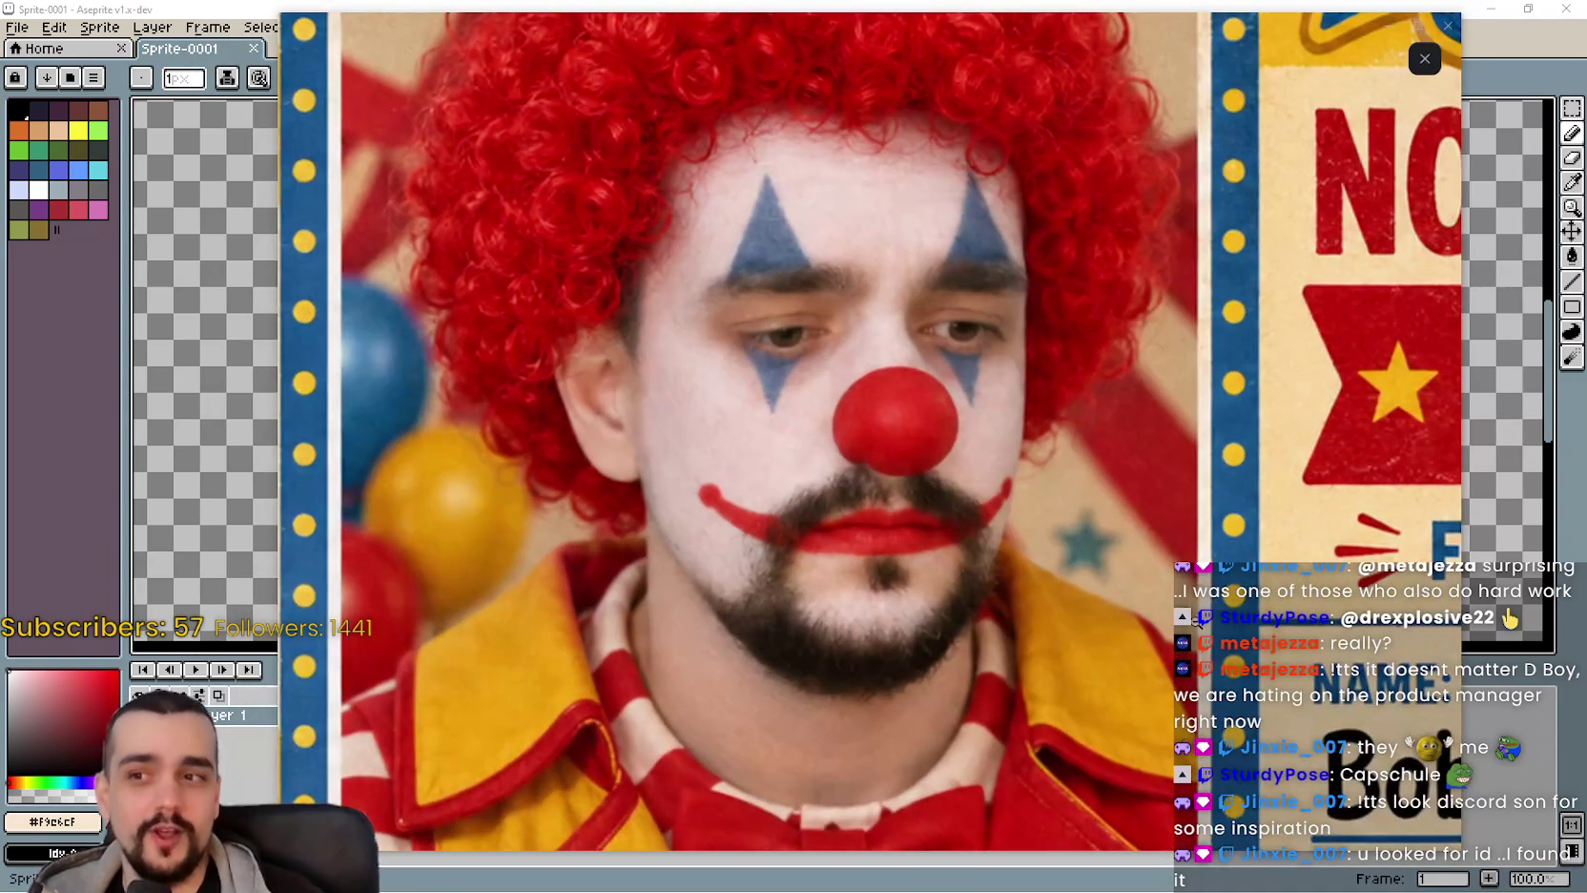
pyautogui.click(974, 523)
pyautogui.click(1097, 553)
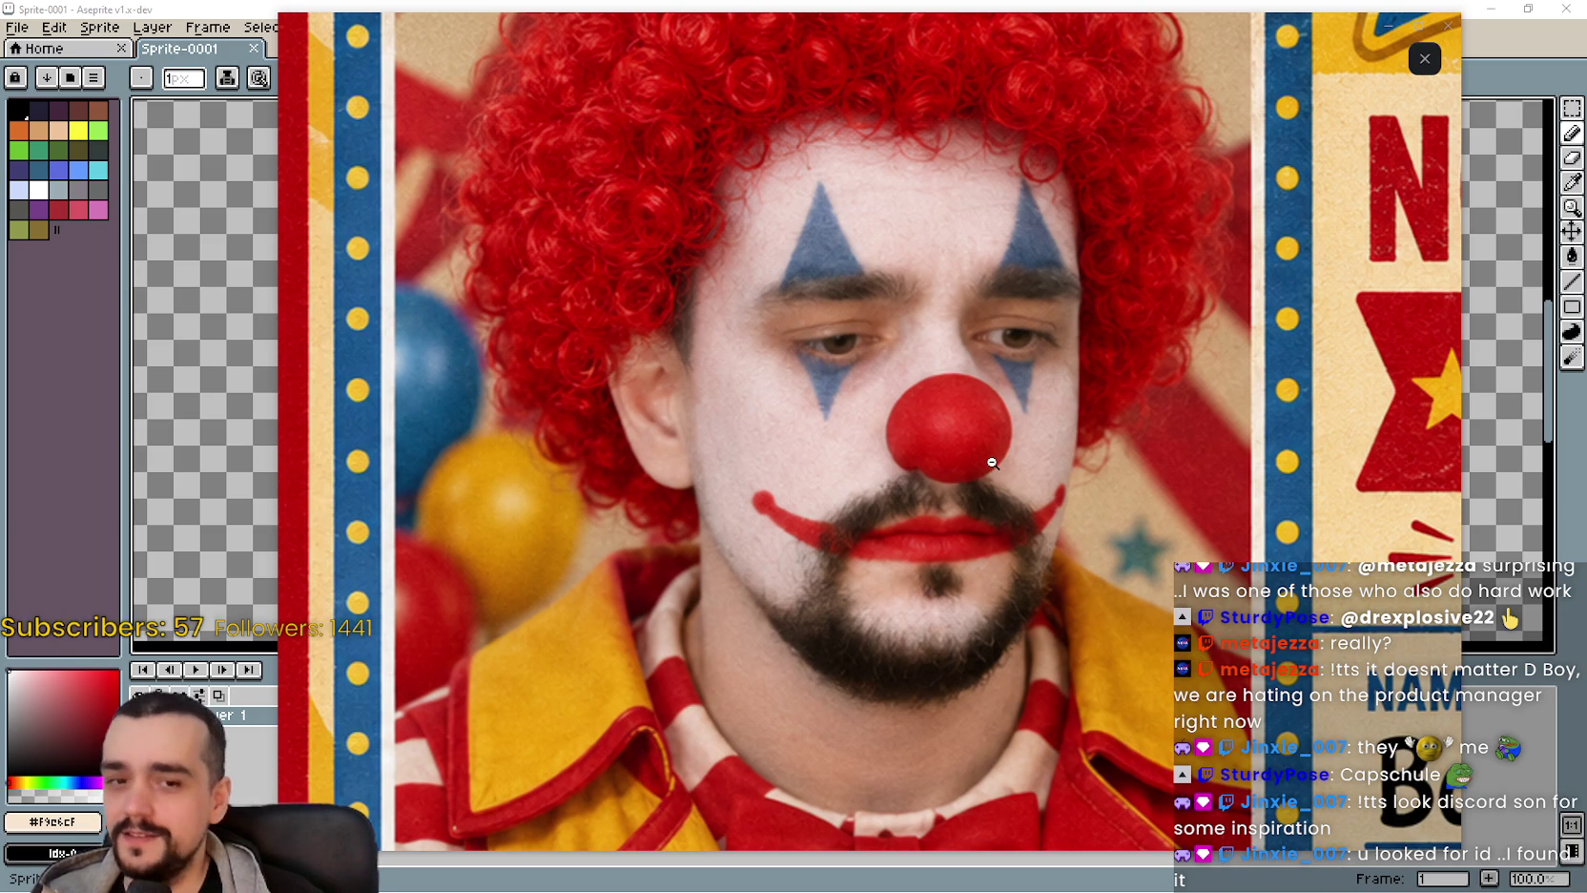
pyautogui.click(907, 513)
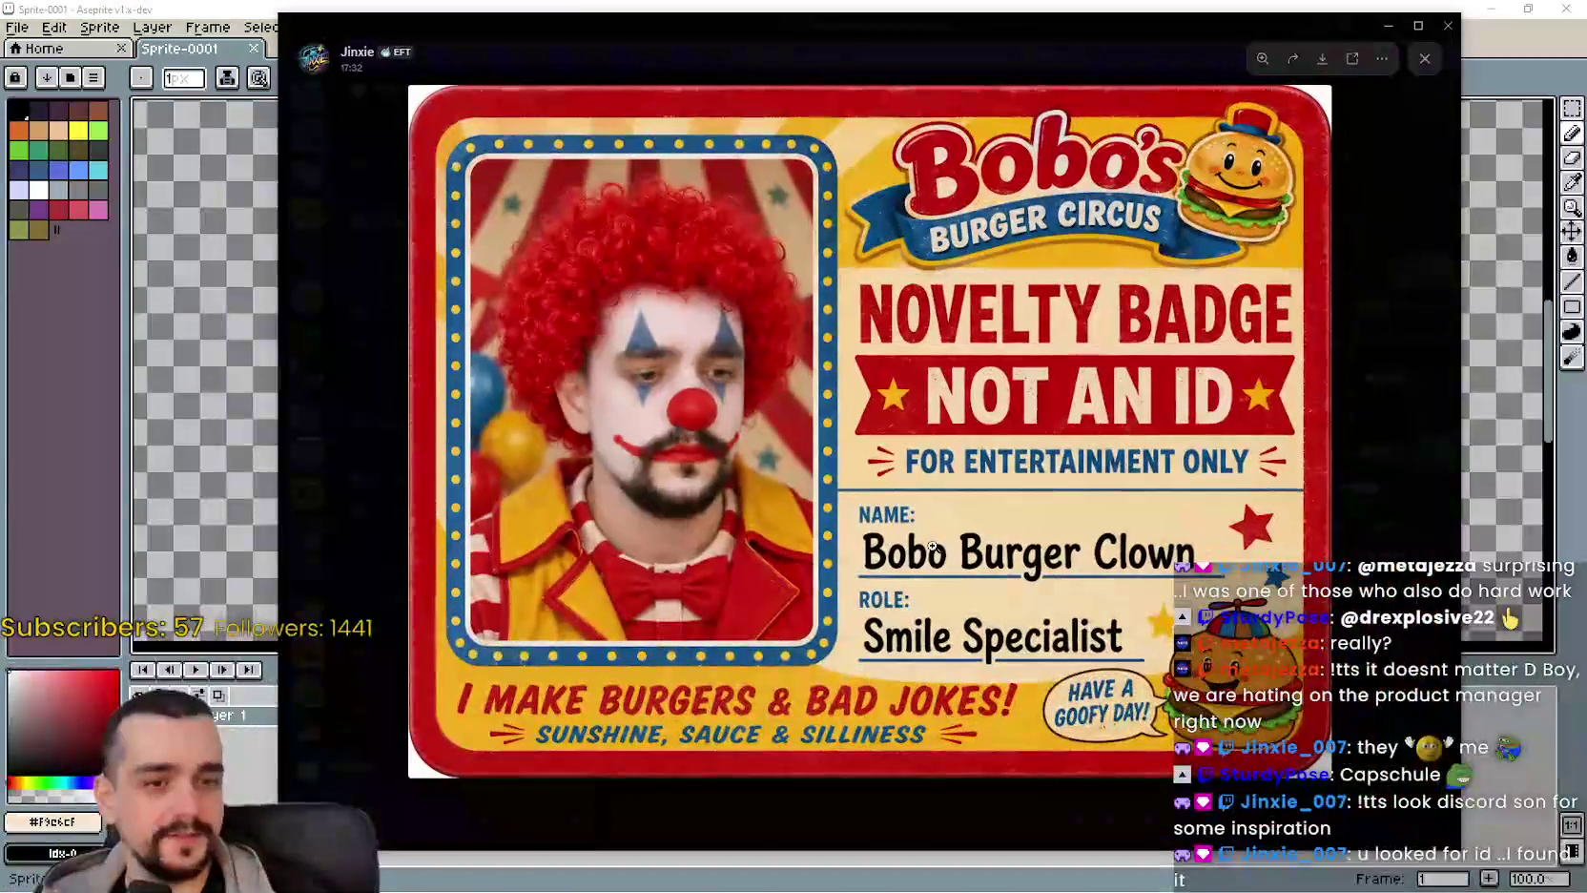
pyautogui.click(670, 503)
pyautogui.click(1005, 434)
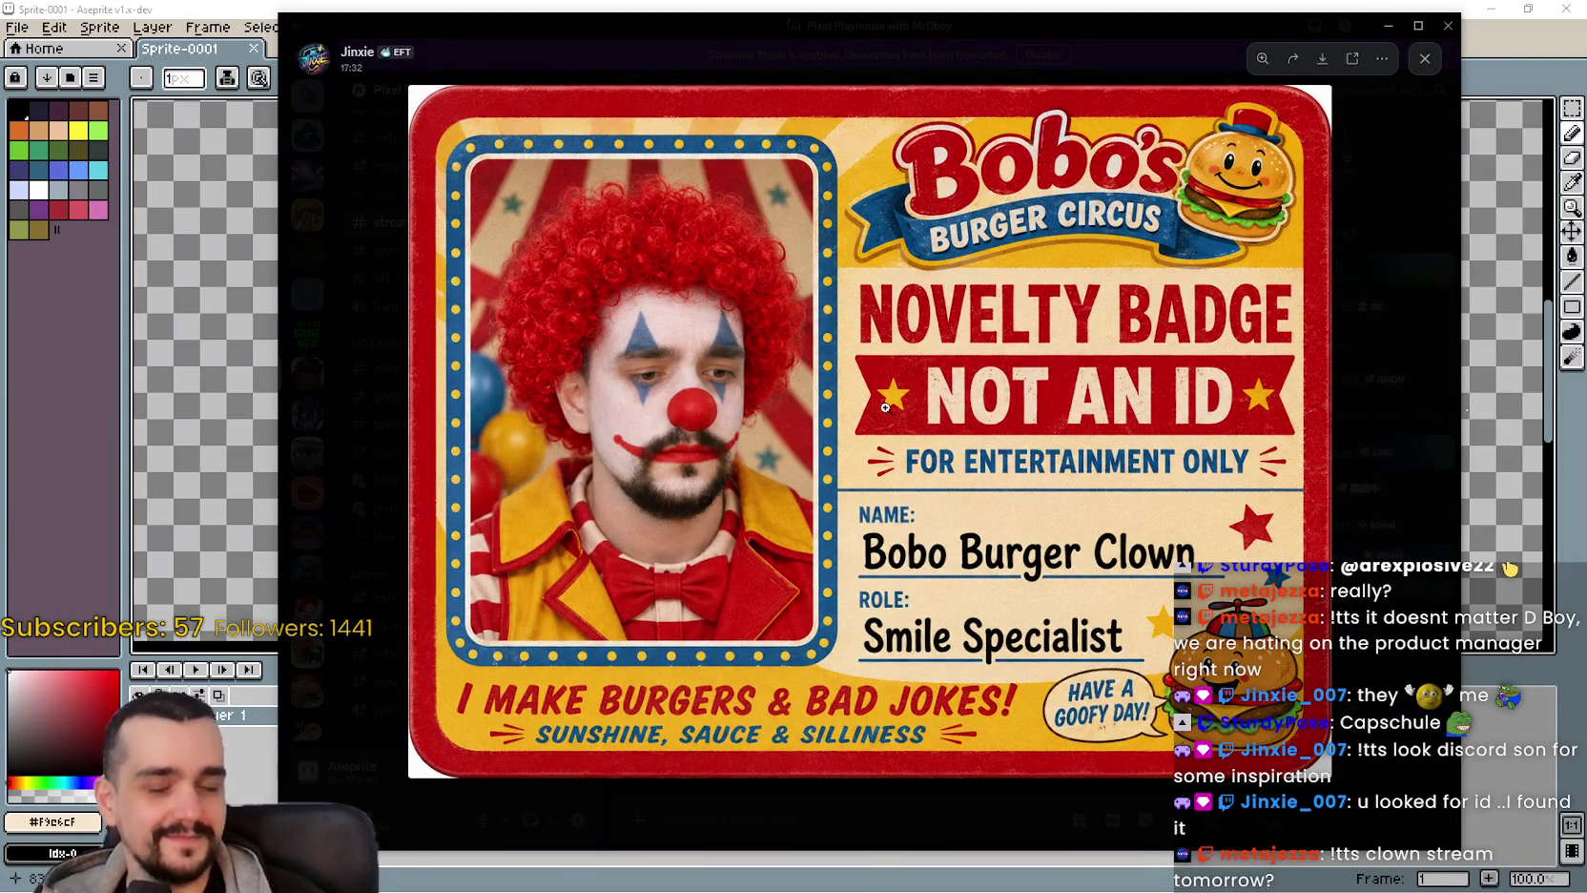
pyautogui.click(946, 45)
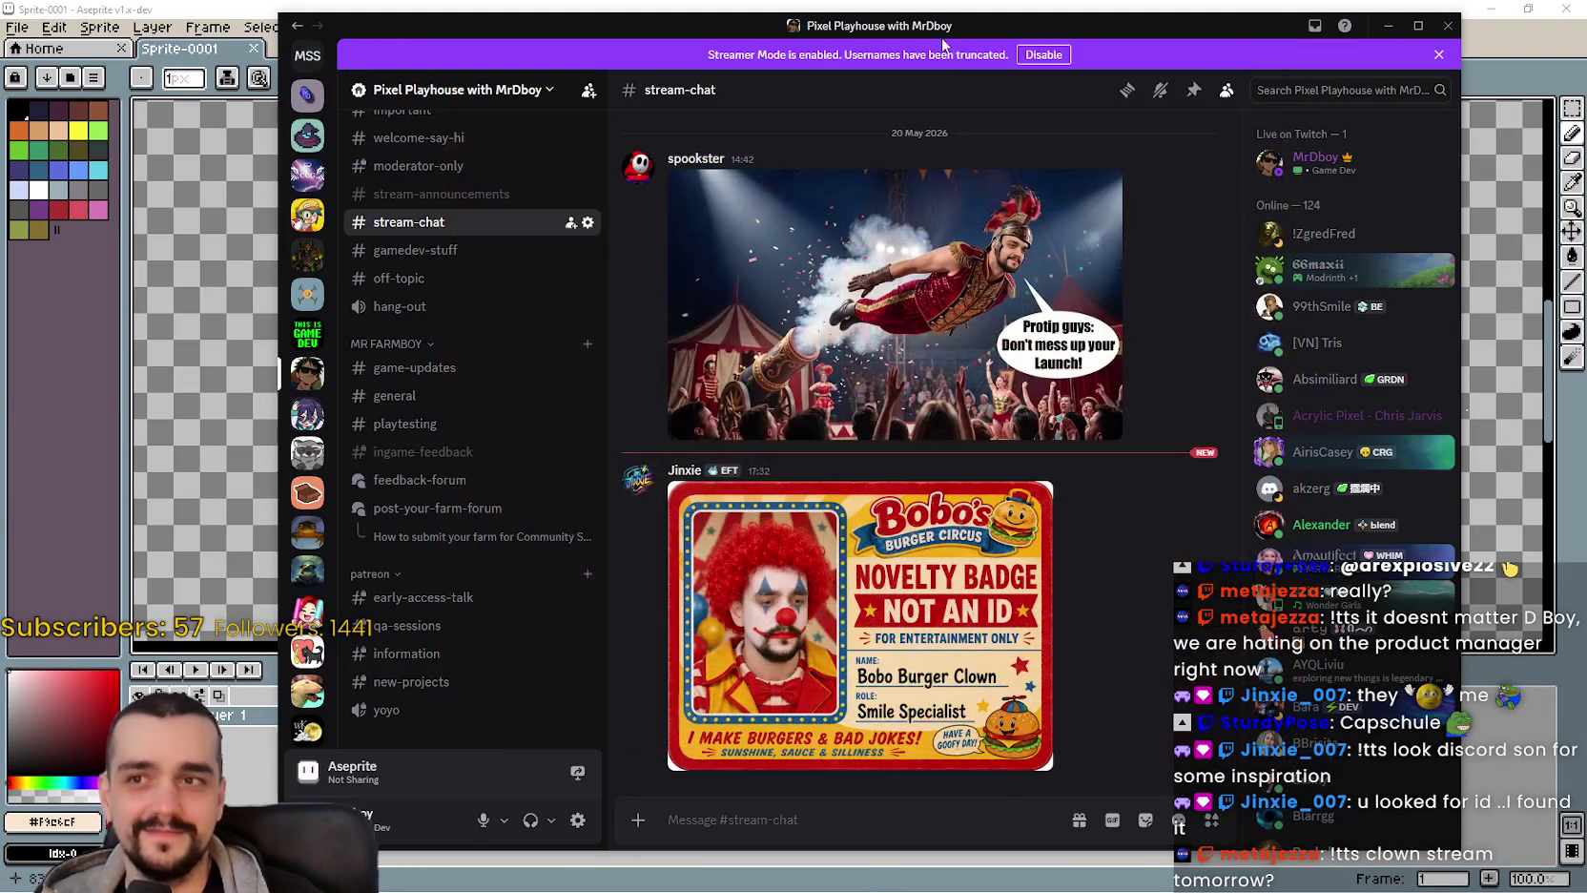
pyautogui.moveTo(609, 26); pyautogui.dragTo(1586, 57)
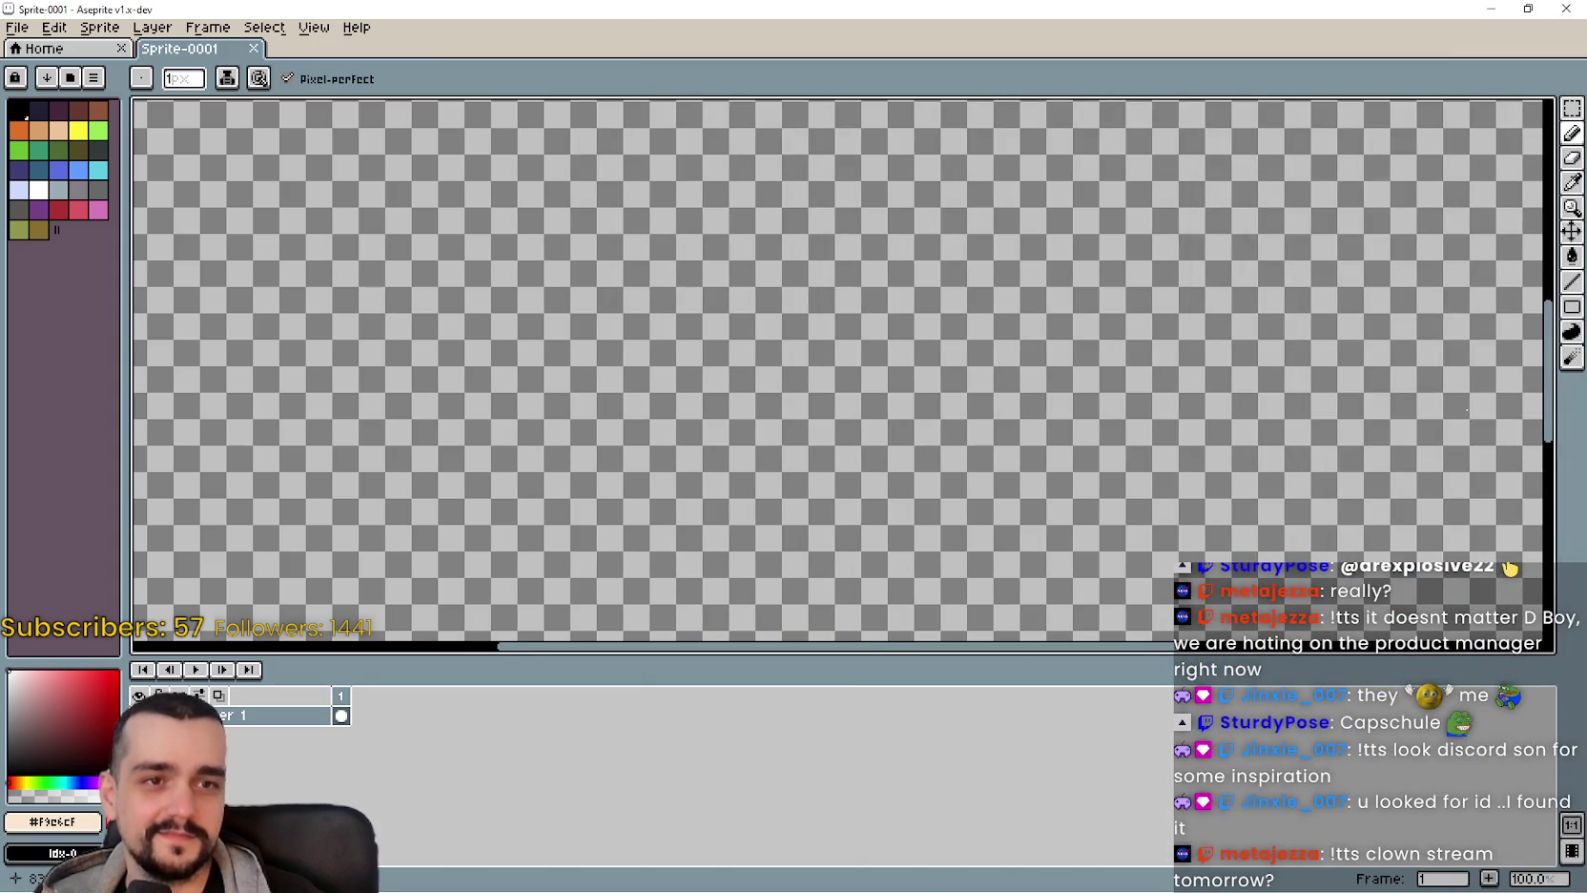
# Zoom the Sprite-0001 canvas out to 50% and close the File Explorer window that popped up.
pyautogui.scroll(-1, 801, 324)
pyautogui.scroll(-1, 801, 324)
pyautogui.scroll(1, 801, 324)
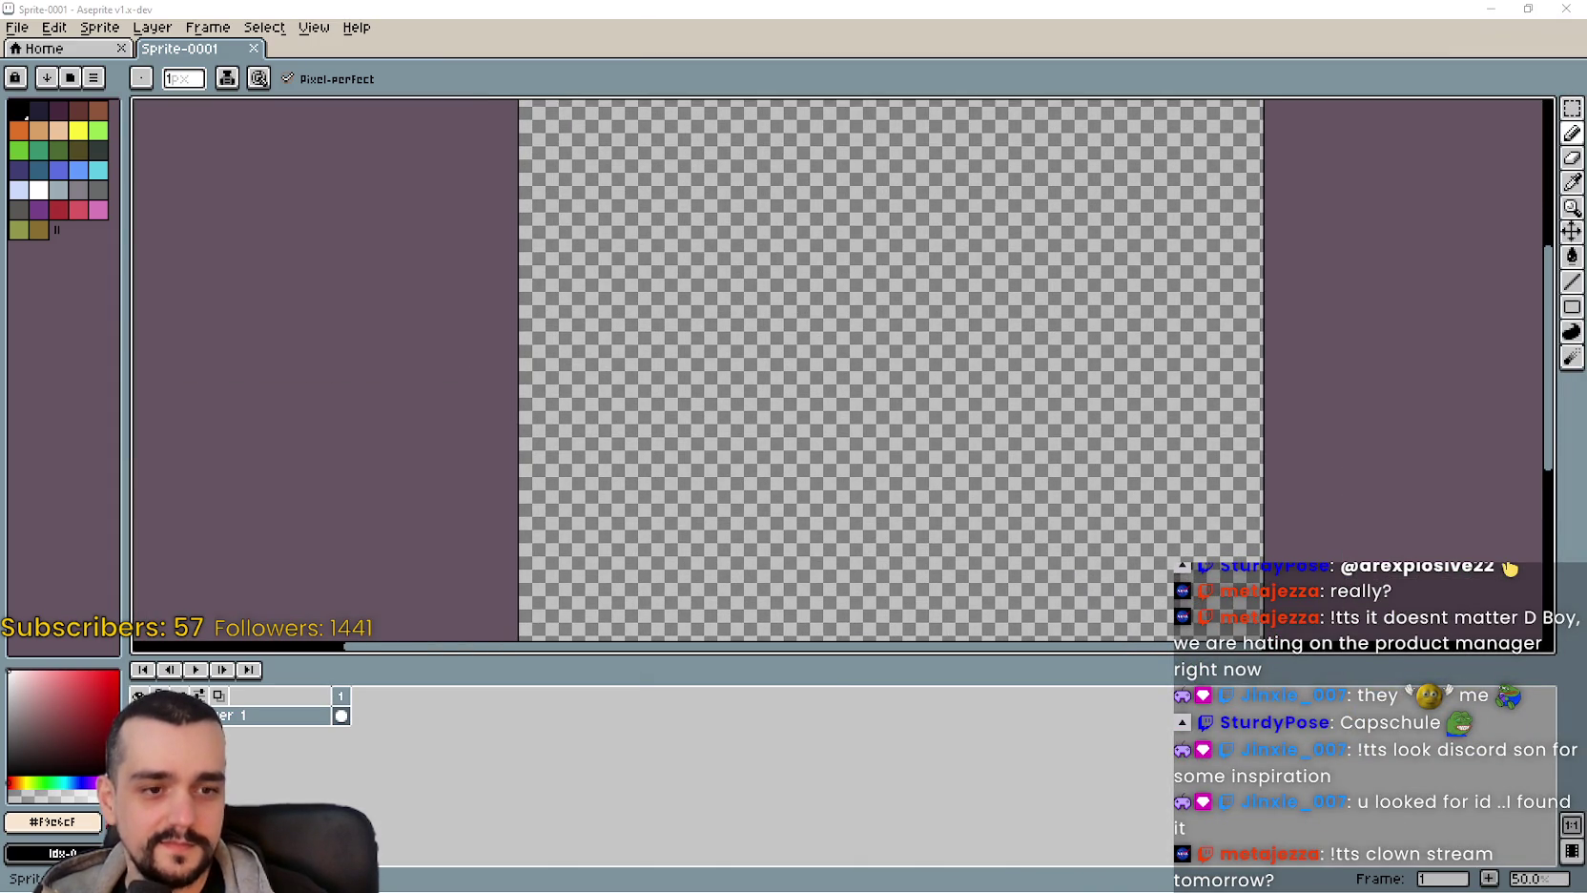
pyautogui.press('super+e')
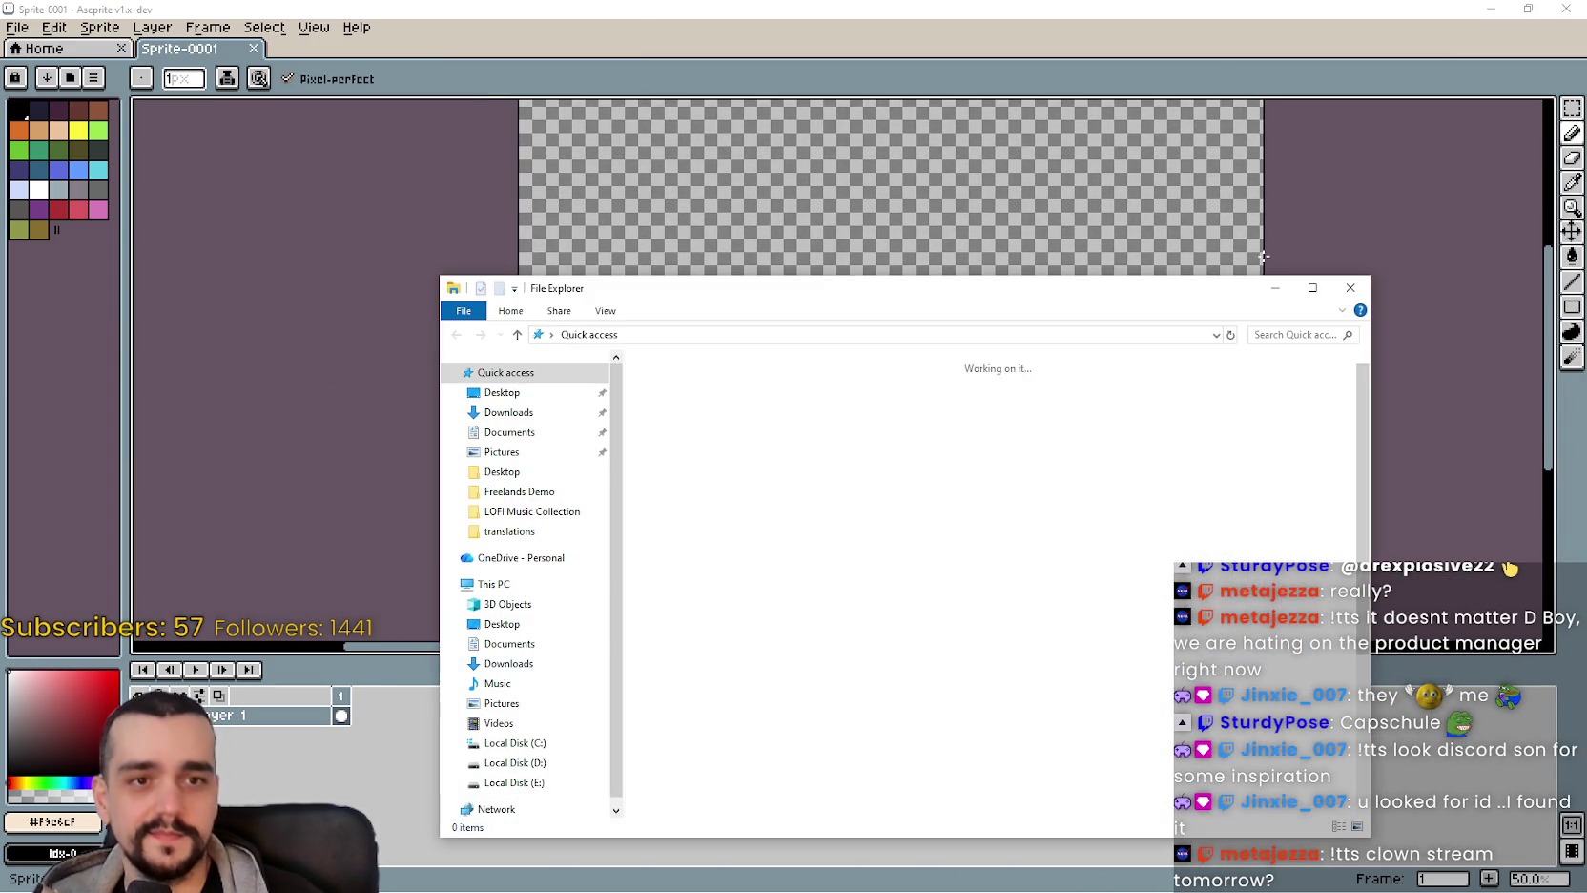
pyautogui.hotkey('alt', 'F4')
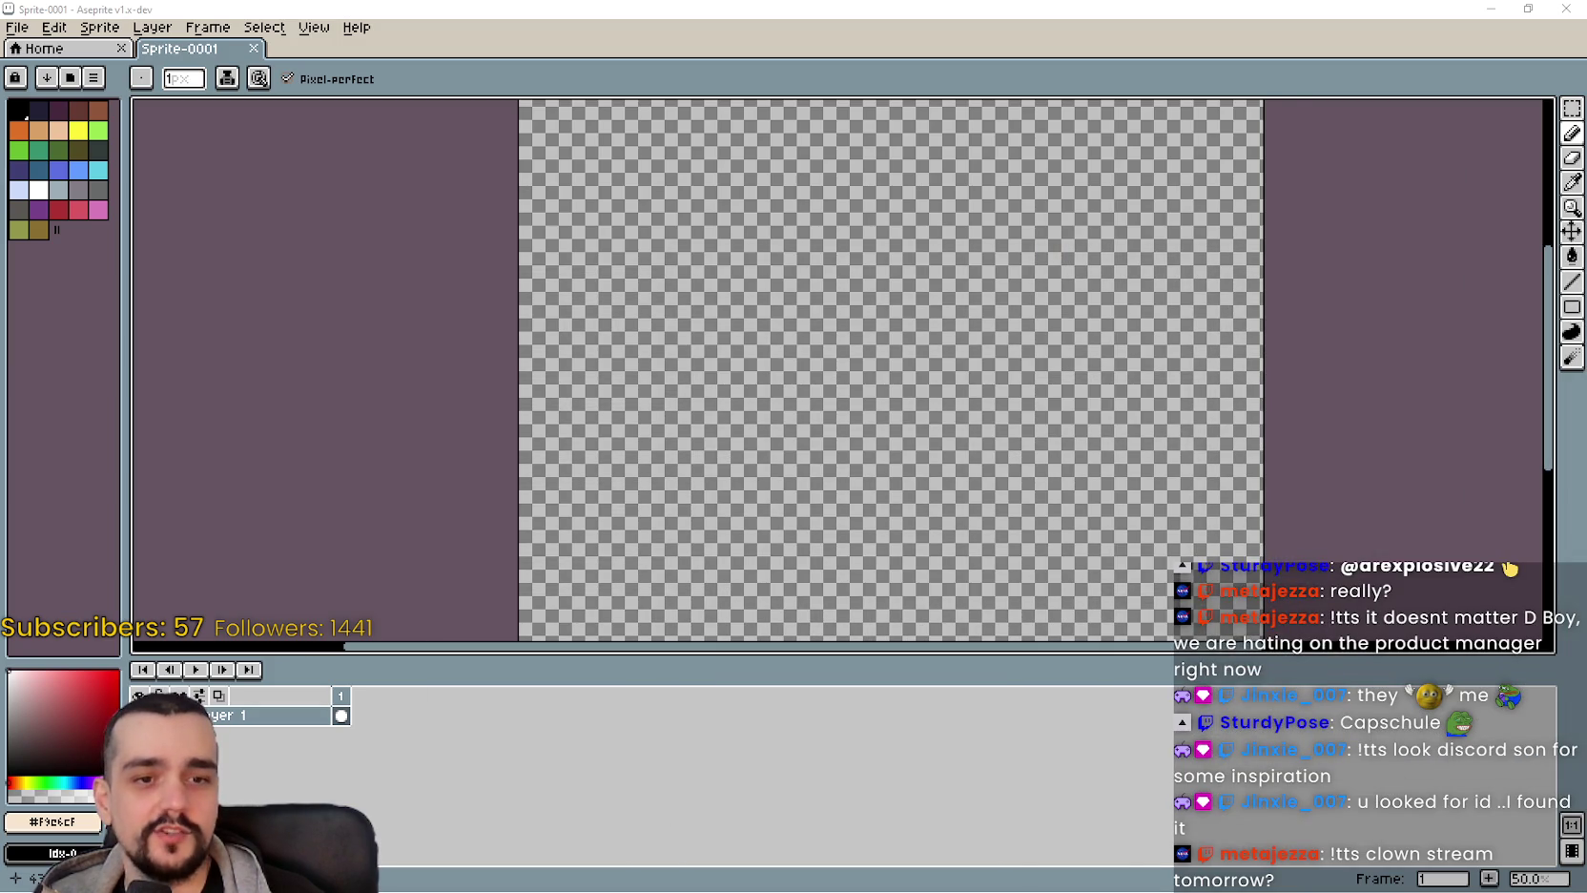